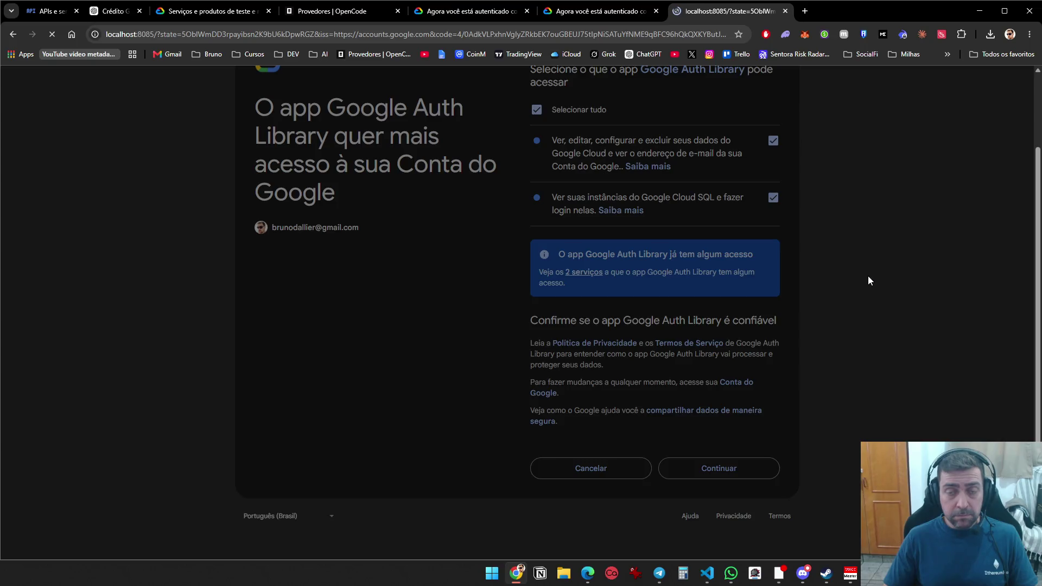
Approve the Google consent and snip the PowerShell output showing the saved credentials
{"action": "key", "text": "alt+Tab"}
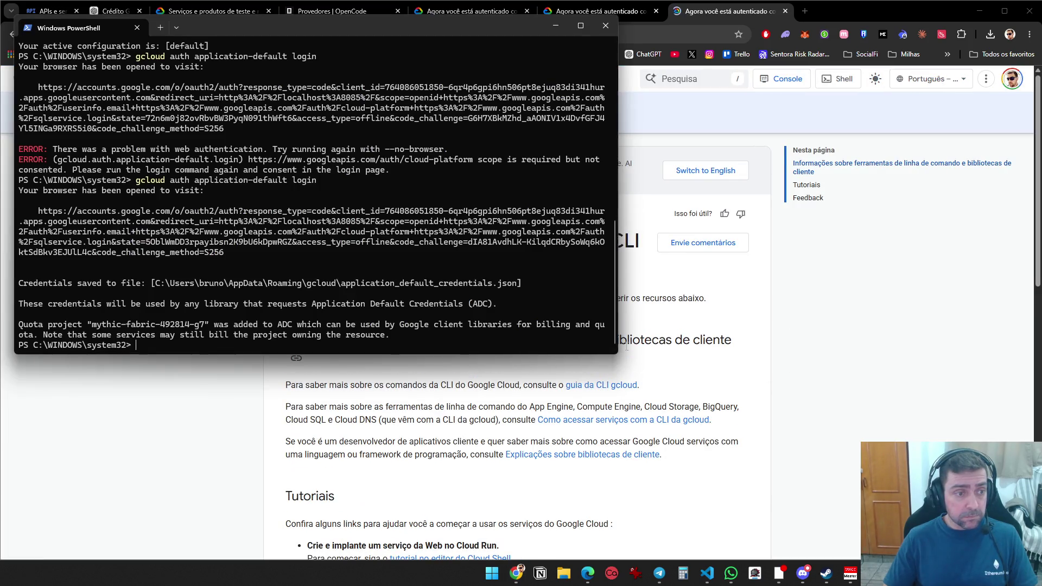
{"action": "key", "text": "super+shift+s"}
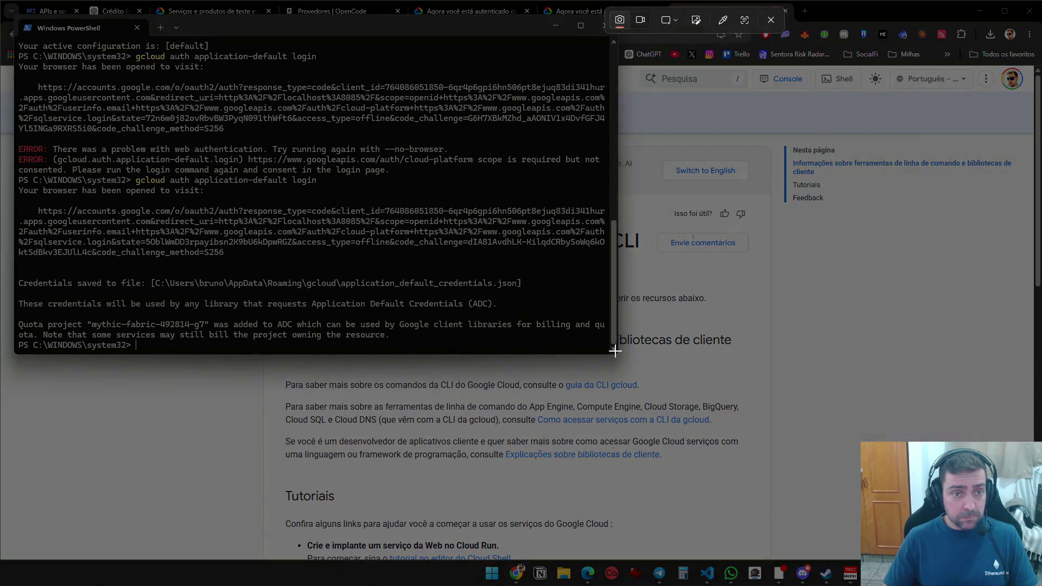
{"action": "mouse_move", "coordinate": [615, 351]}
{"action": "left_mouse_down"}
{"action": "mouse_move", "coordinate": [172, 83]}
{"action": "mouse_move", "coordinate": [220, 111]}
{"action": "mouse_move", "coordinate": [44, 38]}
{"action": "left_mouse_up"}
Paste the terminal snip into ChatGPT, remove the duplicate image, send it and read the reply
{"action": "left_click", "coordinate": [45, 12]}
{"action": "left_click", "coordinate": [46, 12]}
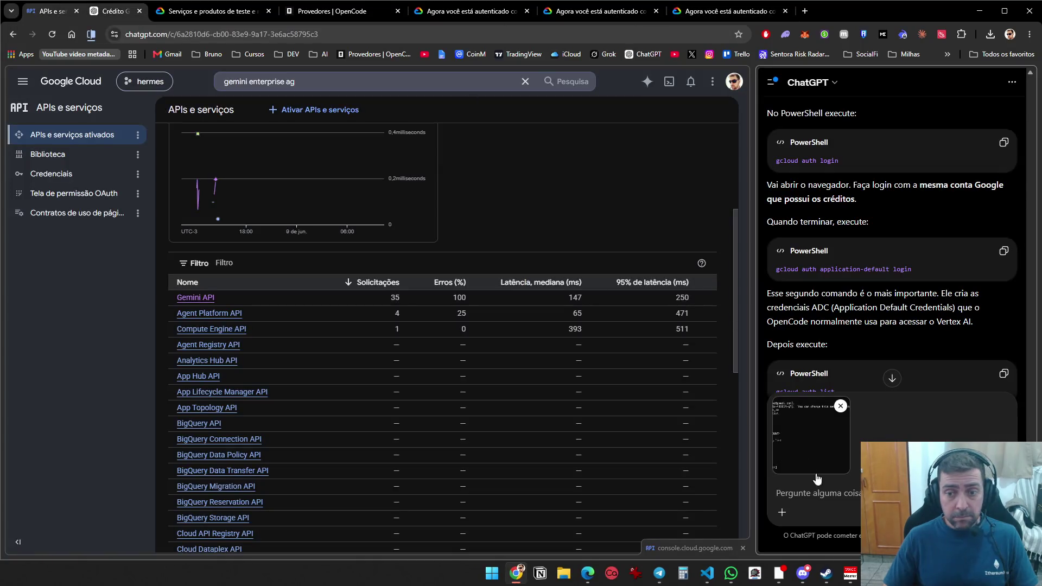
{"action": "key", "text": "ctrl+v"}
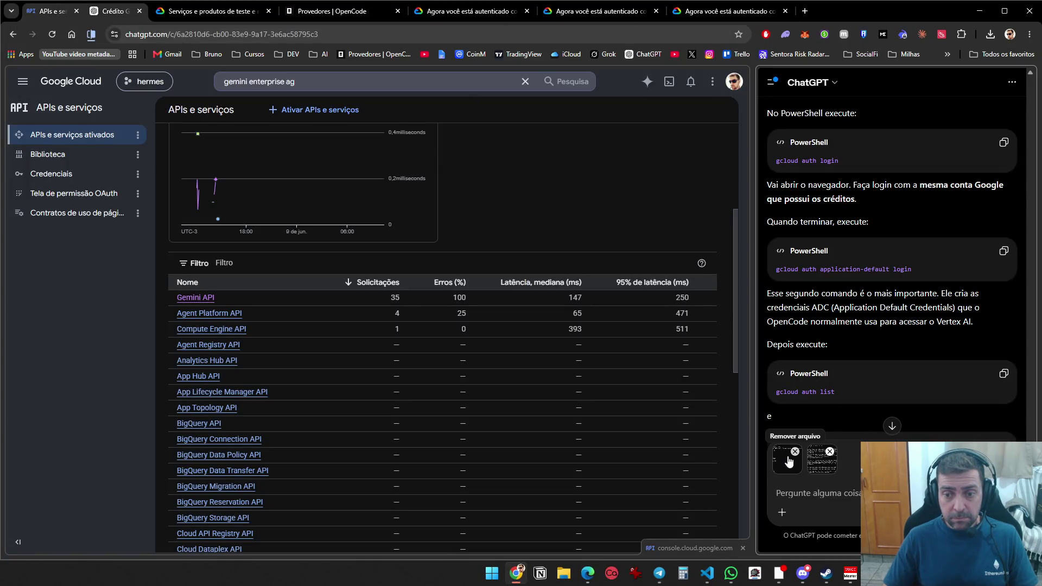
{"action": "left_click", "coordinate": [795, 453]}
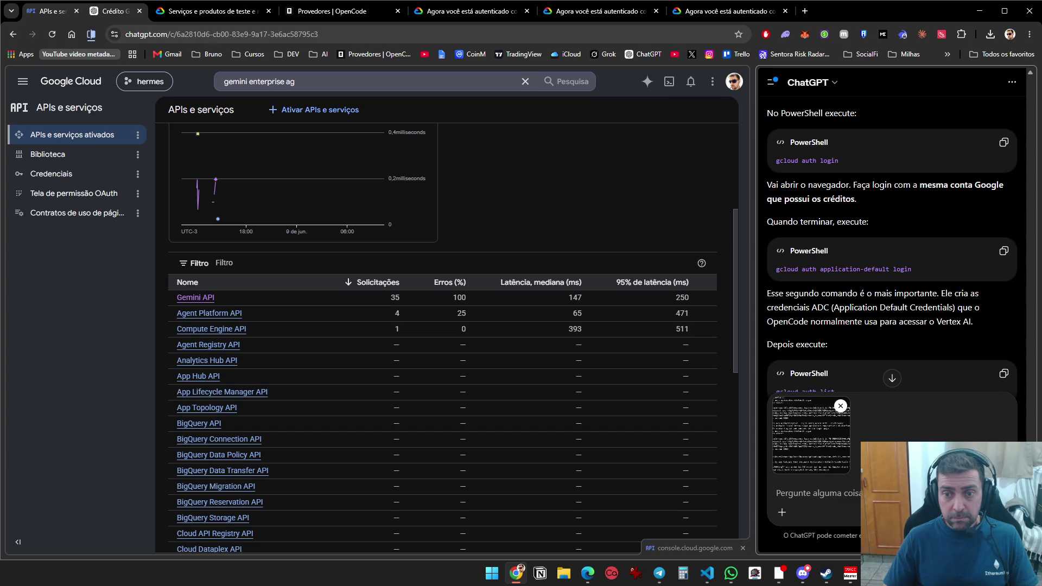
{"action": "key", "text": "Return"}
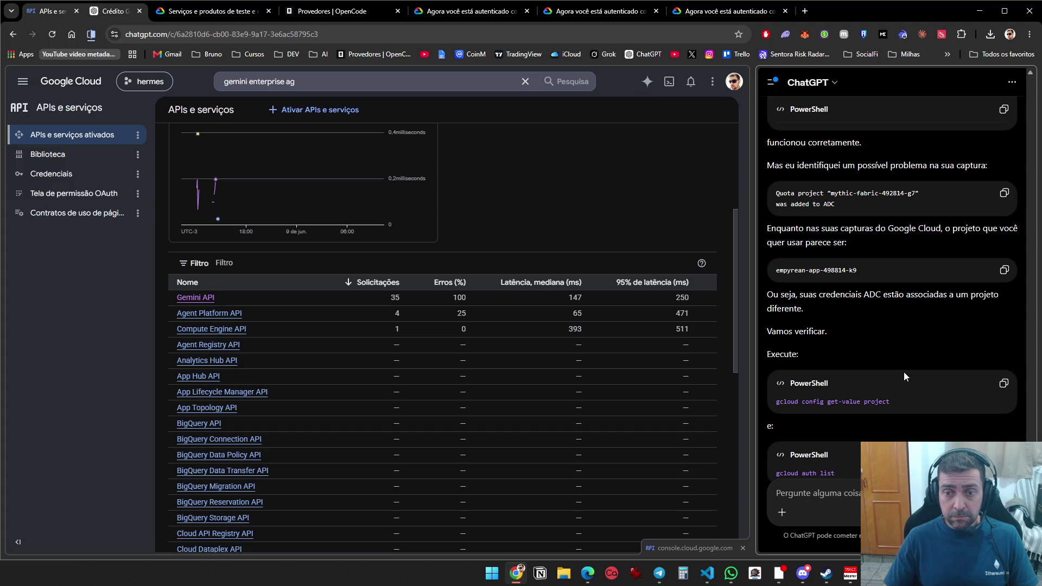
{"action": "scroll", "coordinate": [904, 376], "scroll_direction": "down", "scroll_amount": 4}
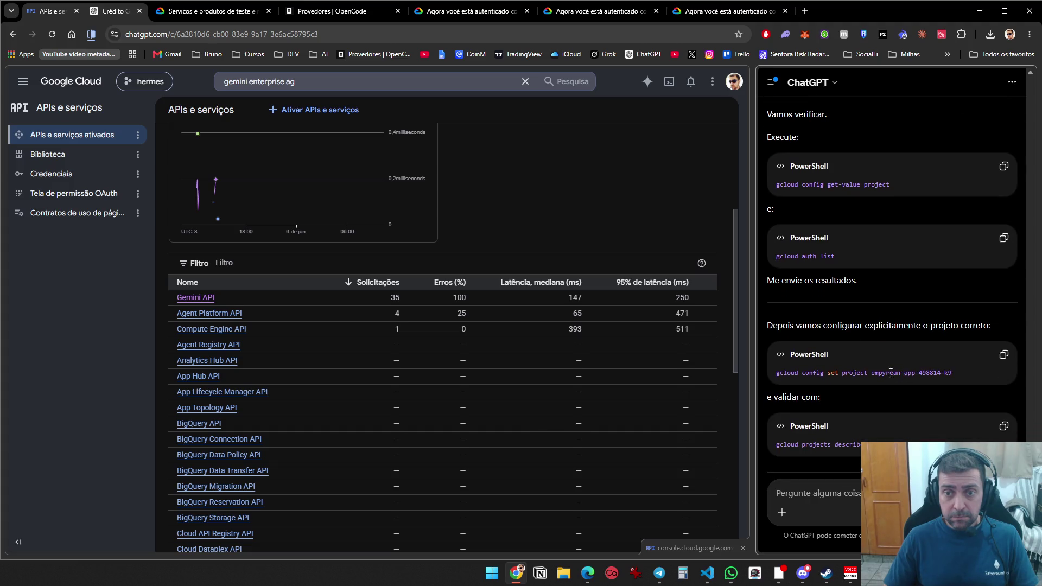
{"action": "key", "text": "alt+Tab"}
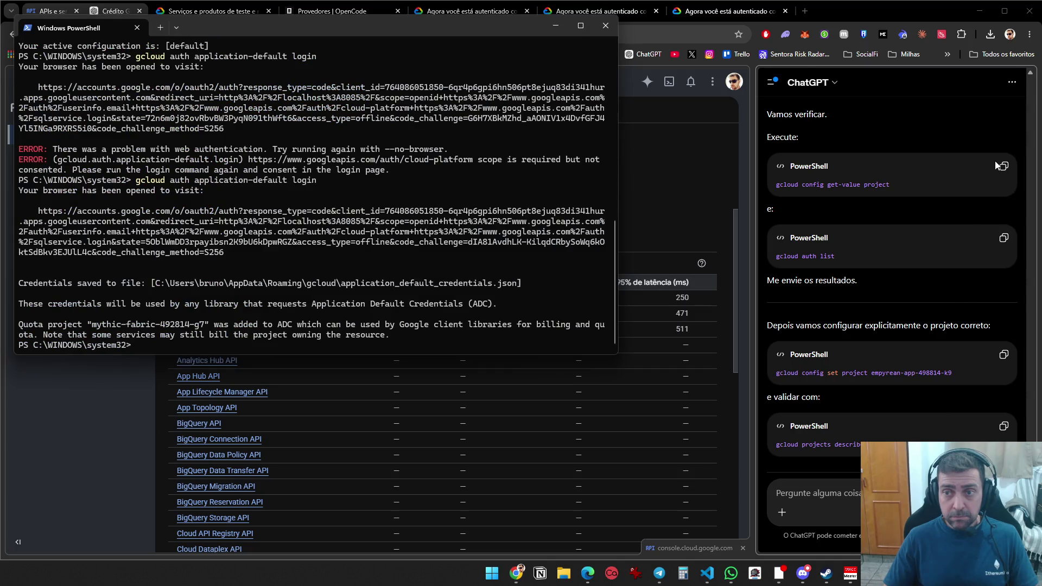
Run the ChatGPT gcloud commands that check the current project and list authenticated accounts
{"action": "left_click", "coordinate": [1004, 166]}
{"action": "key", "text": "alt+Tab"}
{"action": "key", "text": "ctrl+v"}
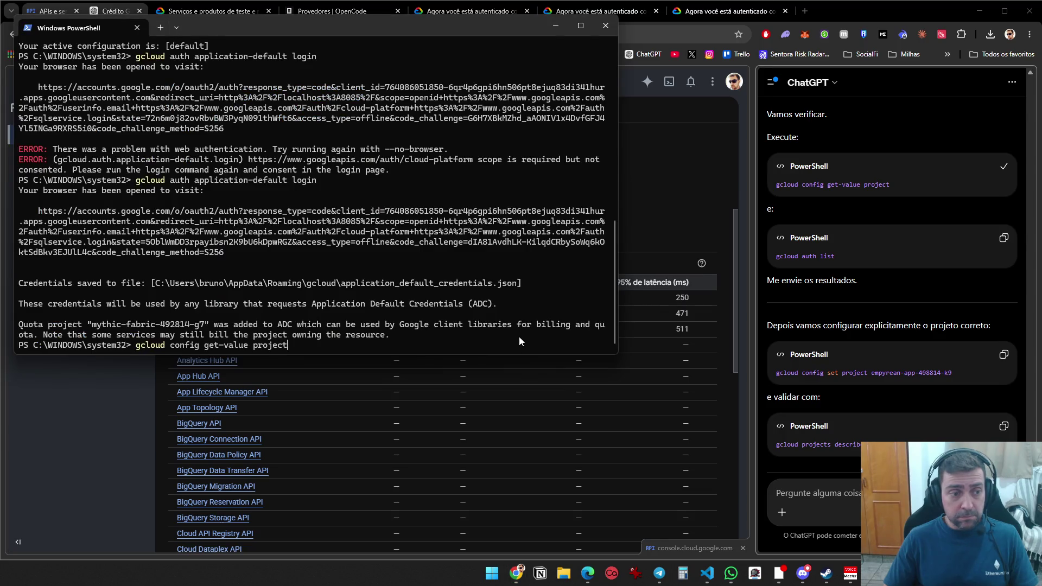
{"action": "key", "text": "Return"}
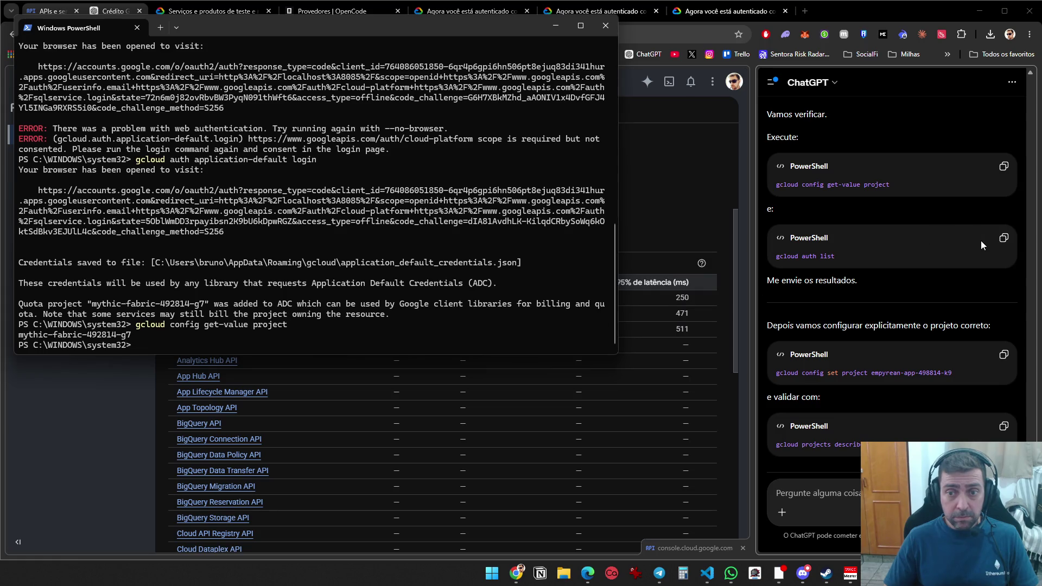
{"action": "left_click", "coordinate": [1004, 238]}
{"action": "key", "text": "alt+Tab"}
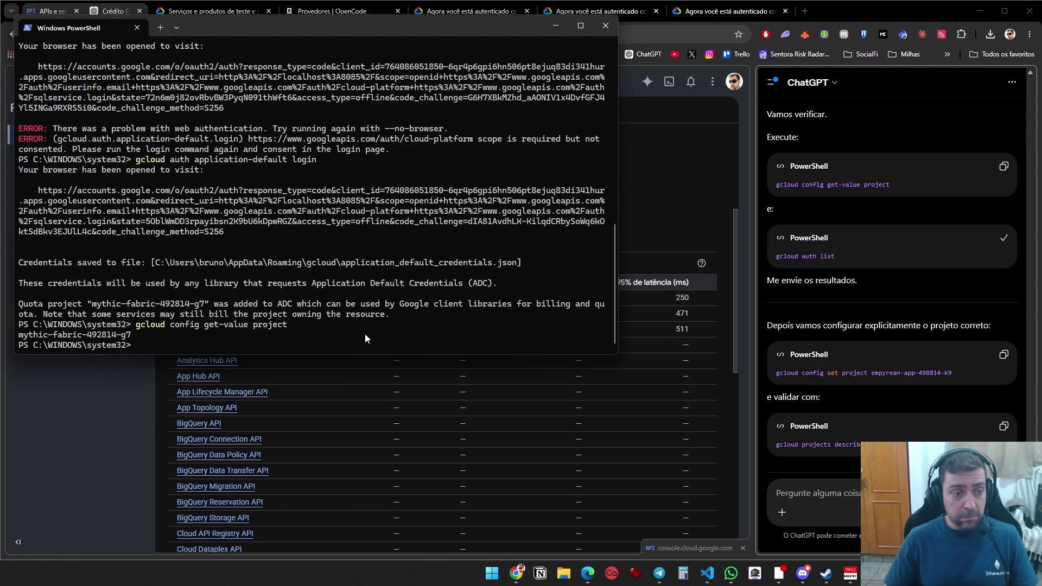
{"action": "key", "text": "ctrl+v"}
{"action": "key", "text": "Return"}
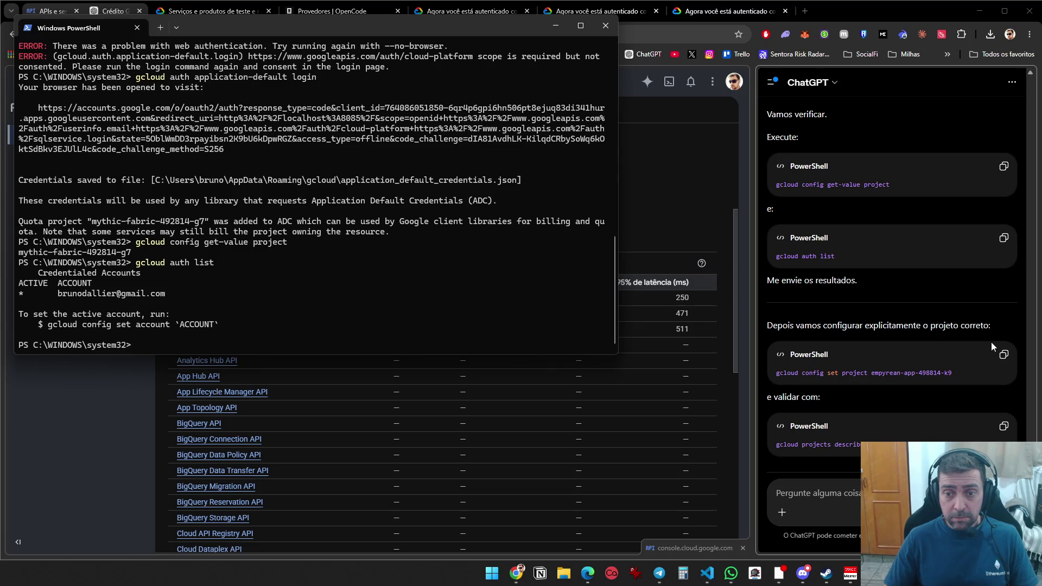
Set the gcloud project to empyrean-app-498814-k9 and describe it, showing ACTIVE project hermes
{"action": "left_click", "coordinate": [1001, 354]}
{"action": "key", "text": "alt+Tab"}
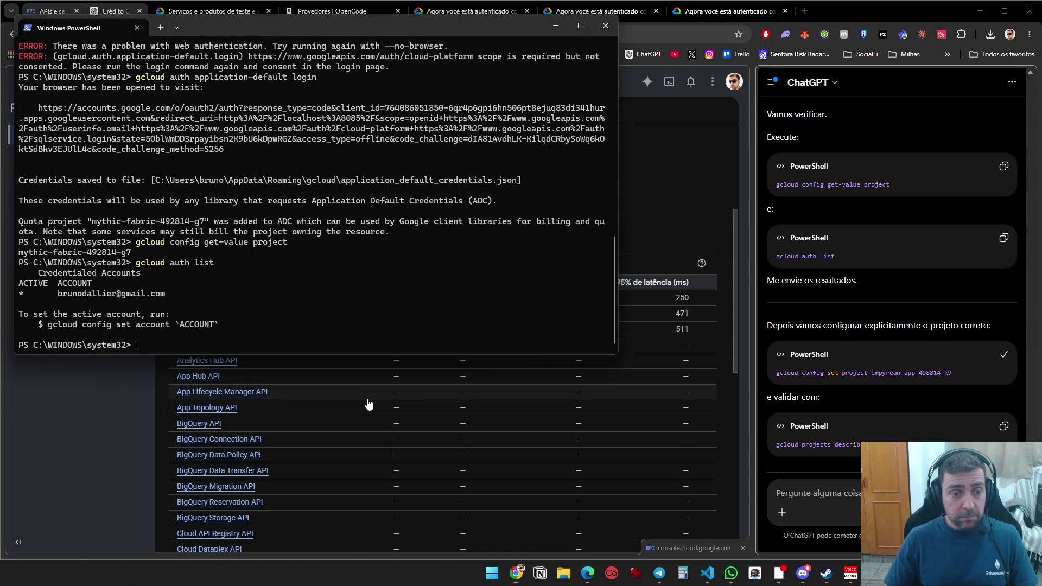
{"action": "key", "text": "ctrl+v"}
{"action": "key", "text": "Return"}
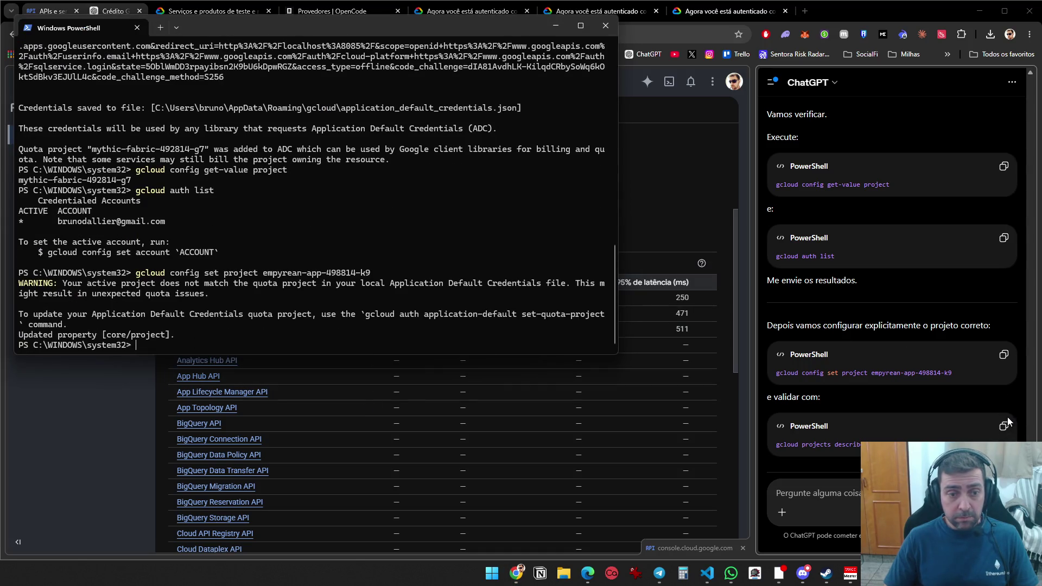
{"action": "left_click", "coordinate": [1006, 423]}
{"action": "key", "text": "alt+Tab"}
{"action": "key", "text": "ctrl+v"}
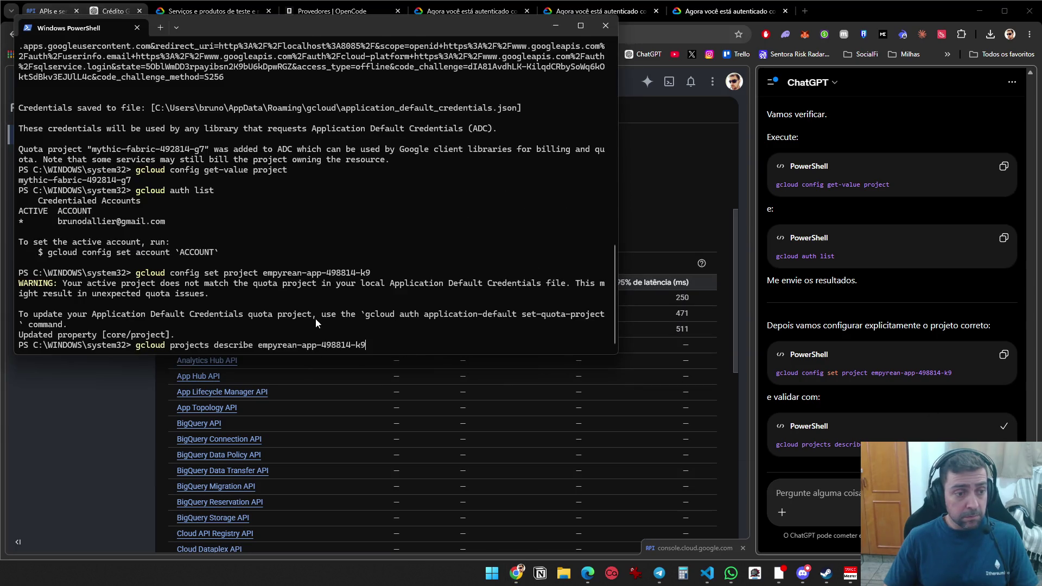
{"action": "key", "text": "Return"}
Enlarge the PowerShell window and snip the project description output
{"action": "left_click_drag", "start_coordinate": [446, 354], "coordinate": [438, 499]}
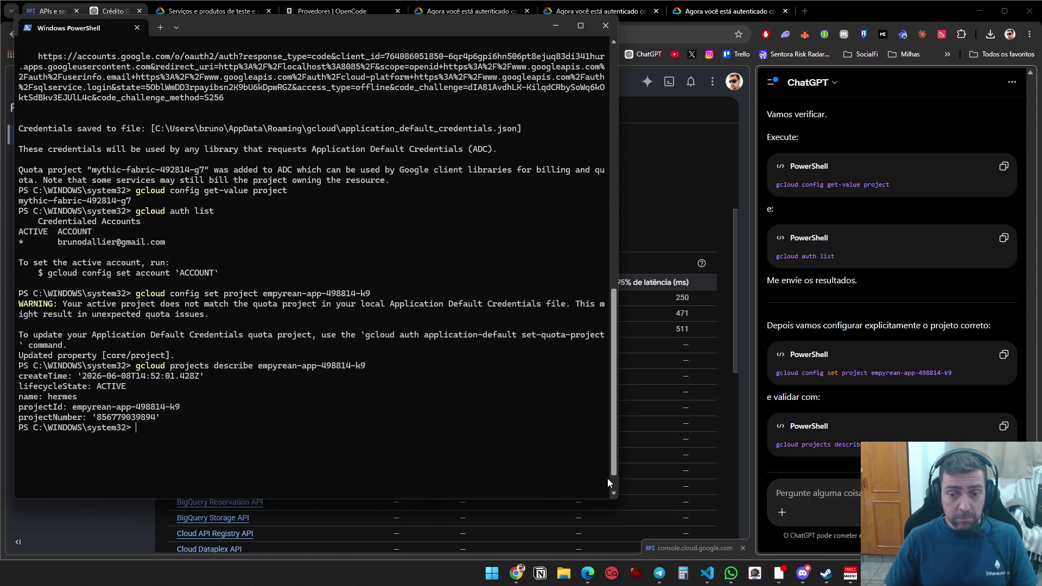
{"action": "key", "text": "super+shift+s"}
{"action": "mouse_move", "coordinate": [608, 477]}
{"action": "left_mouse_down"}
{"action": "mouse_move", "coordinate": [513, 131]}
{"action": "mouse_move", "coordinate": [16, 71]}
{"action": "left_mouse_up"}
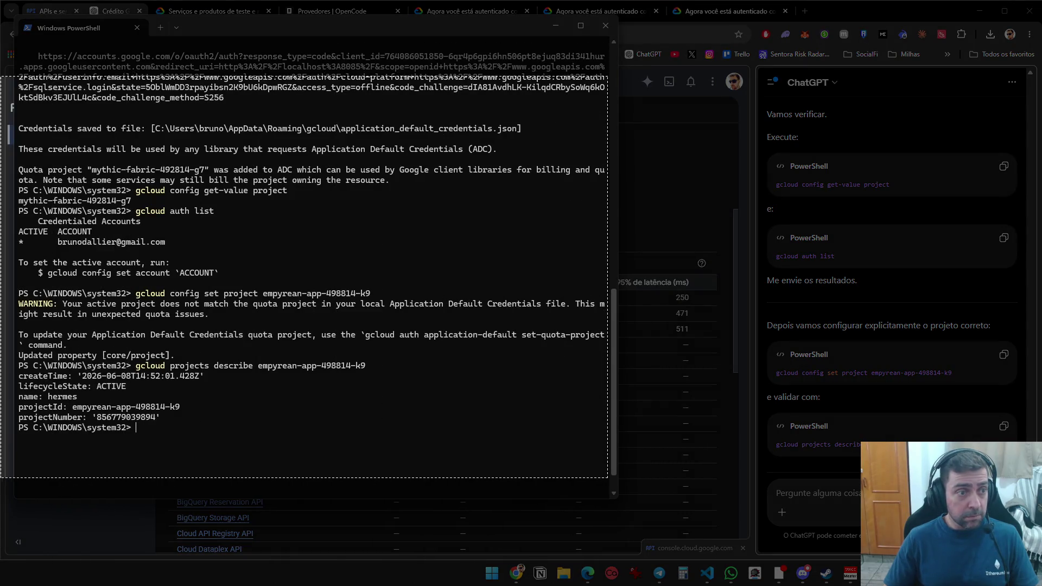
{"action": "scroll", "coordinate": [942, 401], "scroll_direction": "down", "scroll_amount": 1}
{"action": "scroll", "coordinate": [943, 399], "scroll_direction": "down", "scroll_amount": 3}
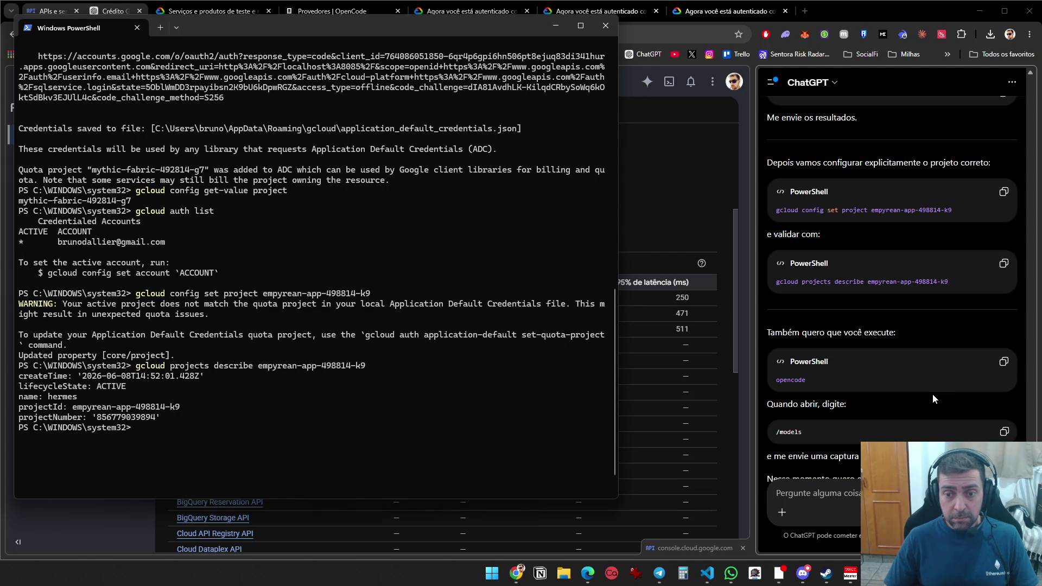
Attach the new terminal snip to ChatGPT and copy the opencode launch command
{"action": "key", "text": "alt+Tab"}
{"action": "key", "text": "ctrl+v"}
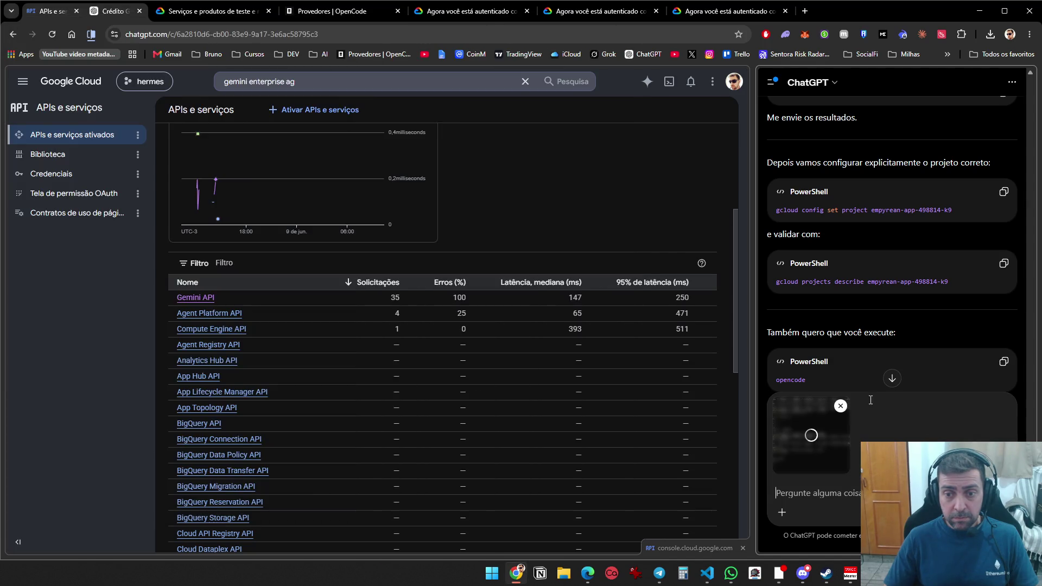
{"action": "left_click", "coordinate": [1003, 361]}
{"action": "key", "text": "alt+Tab"}
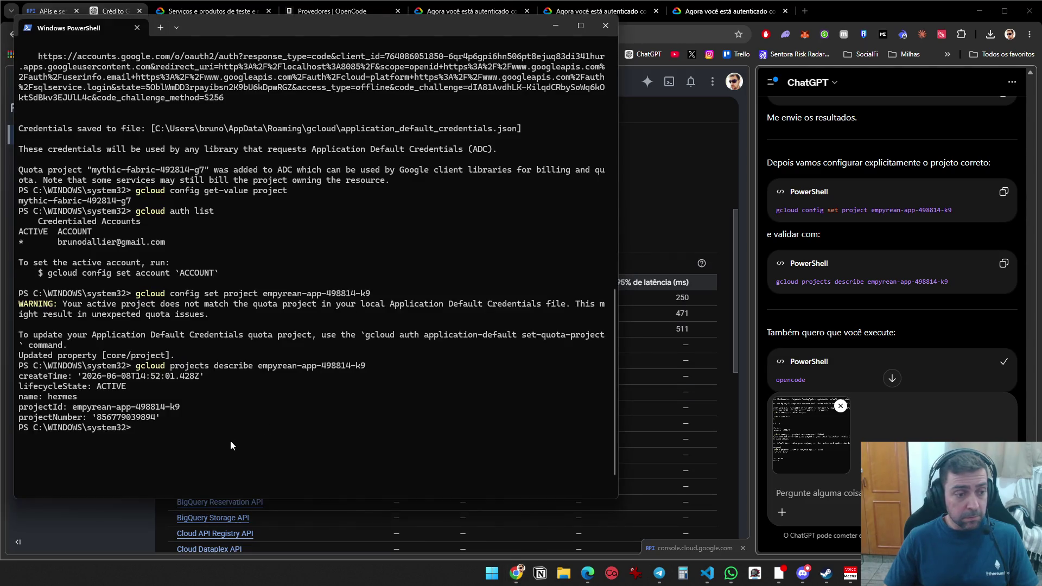
{"action": "key", "text": "ctrl+v"}
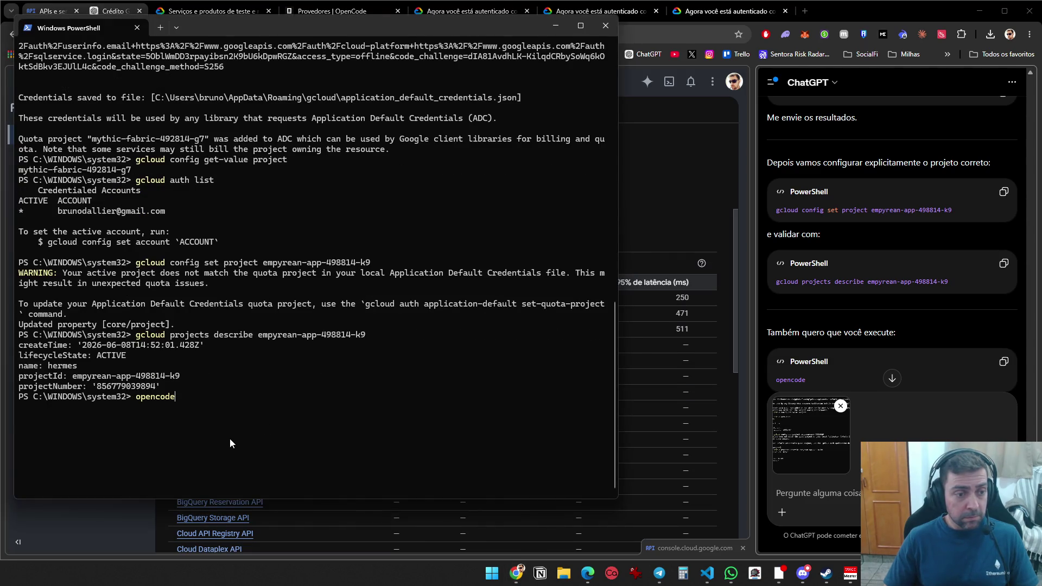
{"action": "key", "text": "BackSpace"}
{"action": "key", "text": "BackSpace"}
{"action": "key", "text": "BackSpace"}
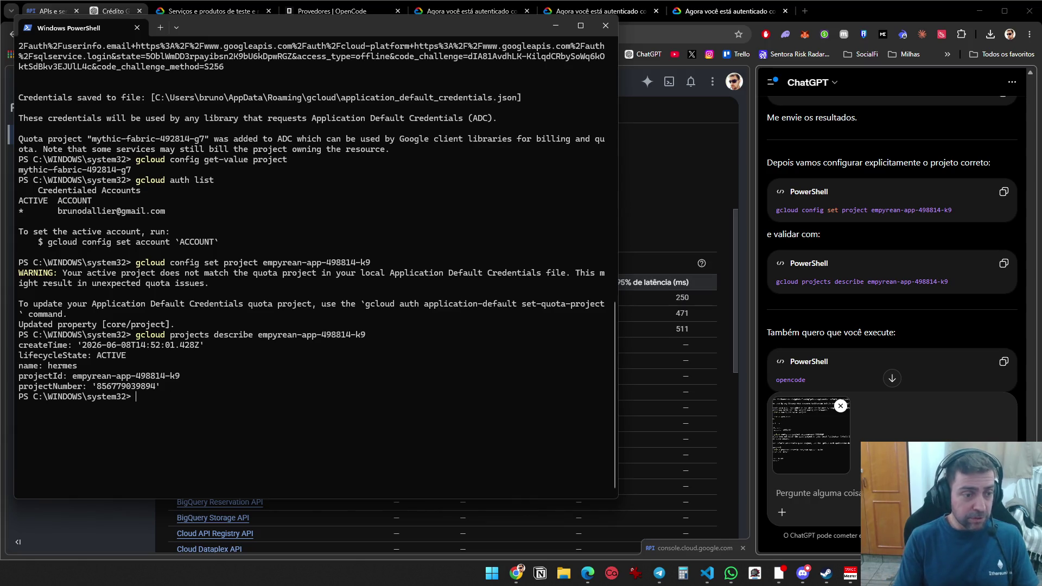
Move to the user's home folder with cd.. and cd Users, then type opencode
{"action": "type", "text": "cd.."}
{"action": "key", "text": "Return"}
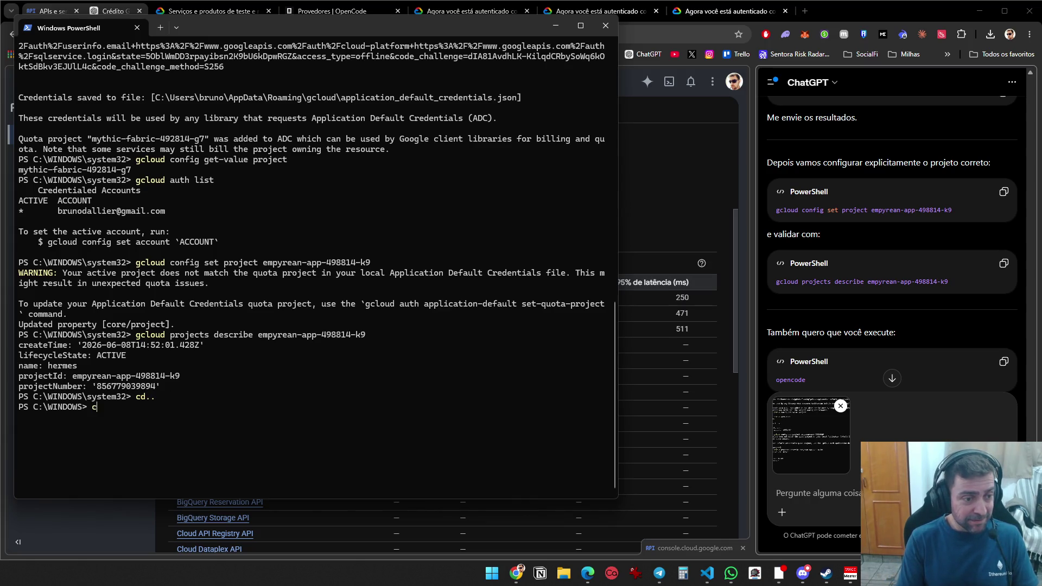
{"action": "type", "text": "cd use"}
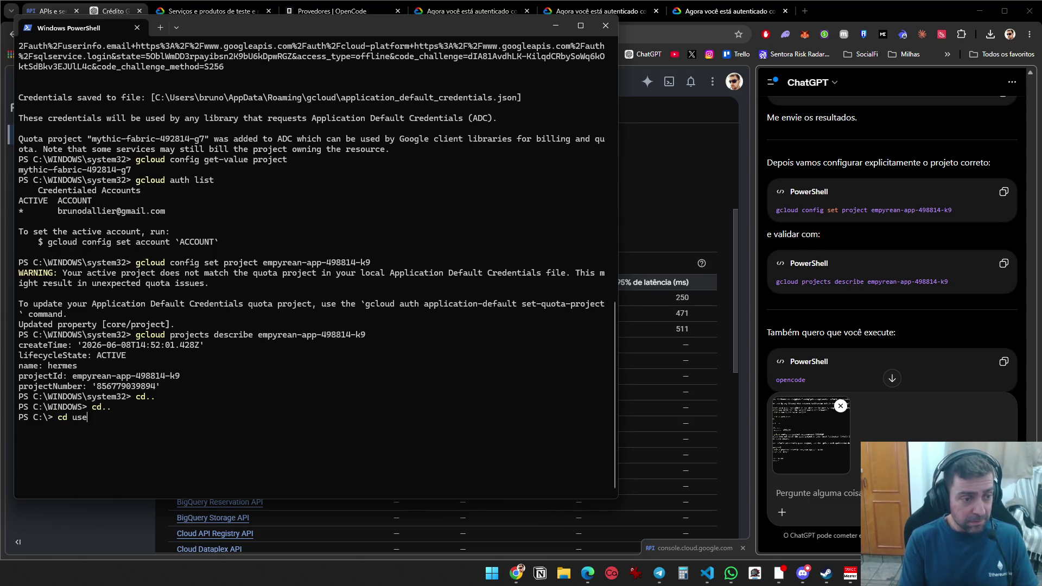
{"action": "key", "text": "Tab"}
{"action": "type", "text": "b"}
{"action": "key", "text": "Tab"}
{"action": "key", "text": "Return"}
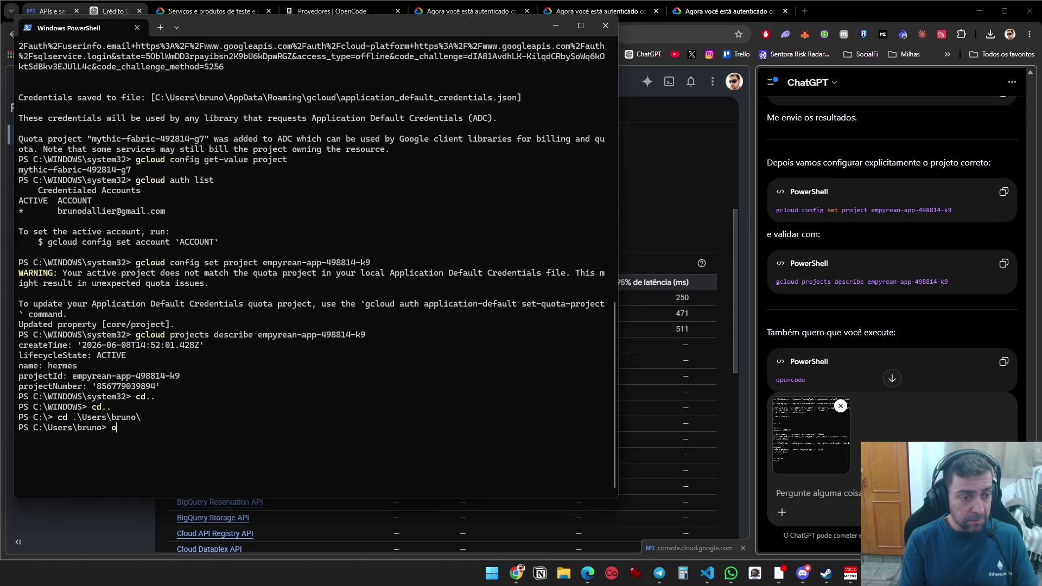
{"action": "type", "text": "penco"}
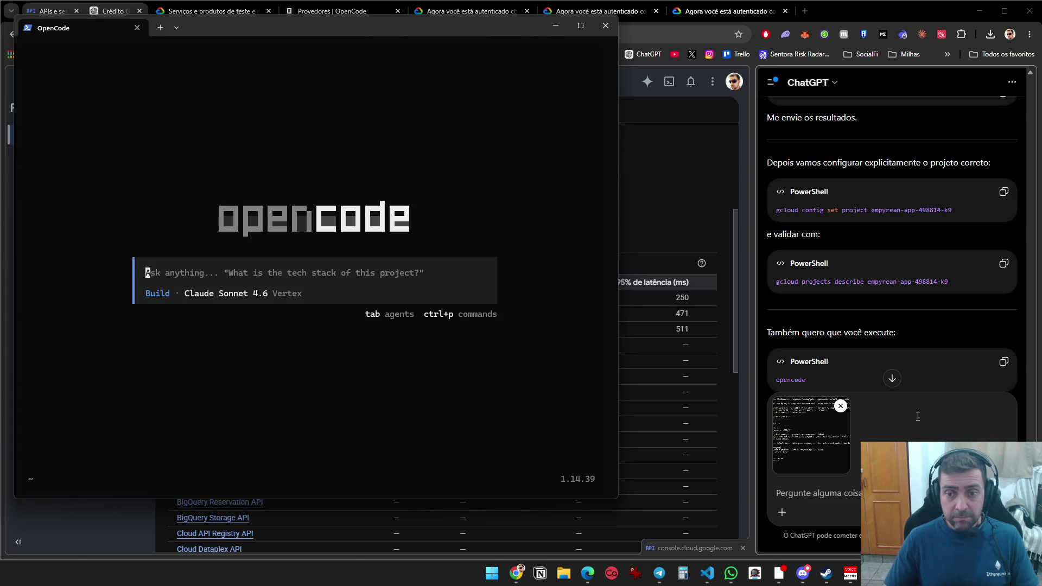
Accept the OpenCode update to v1.16.2 and request the model list
{"action": "scroll", "coordinate": [959, 362], "scroll_direction": "down", "scroll_amount": 1}
{"action": "scroll", "coordinate": [958, 353], "scroll_direction": "down", "scroll_amount": 3}
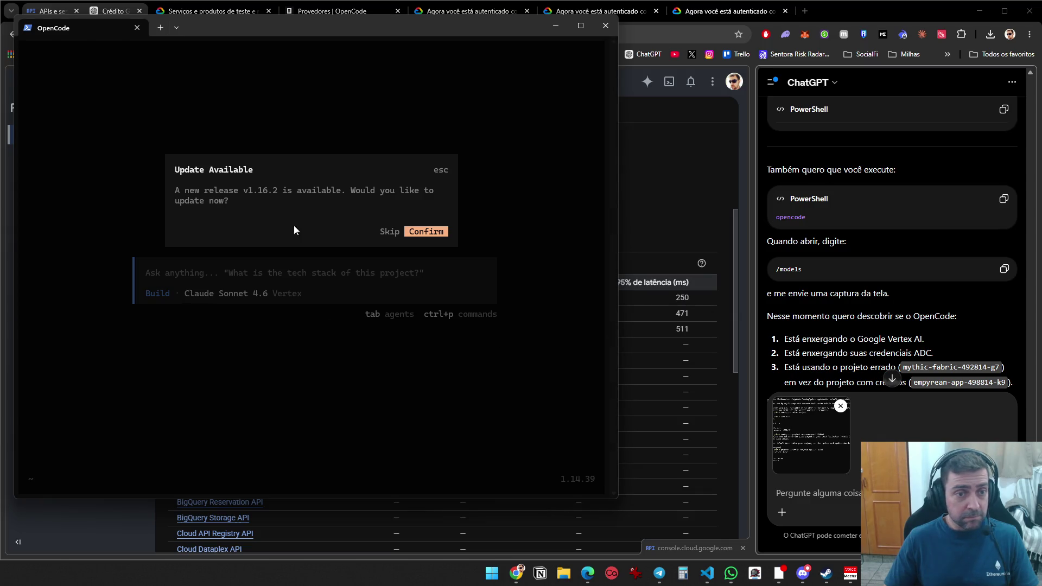
{"action": "left_click", "coordinate": [426, 233]}
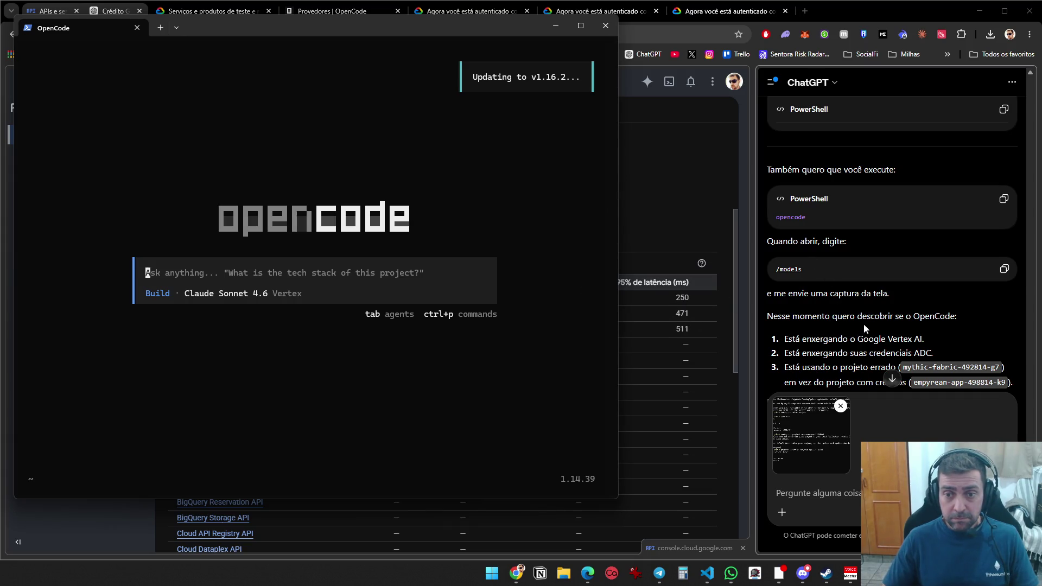
{"action": "scroll", "coordinate": [866, 325], "scroll_direction": "down", "scroll_amount": 1}
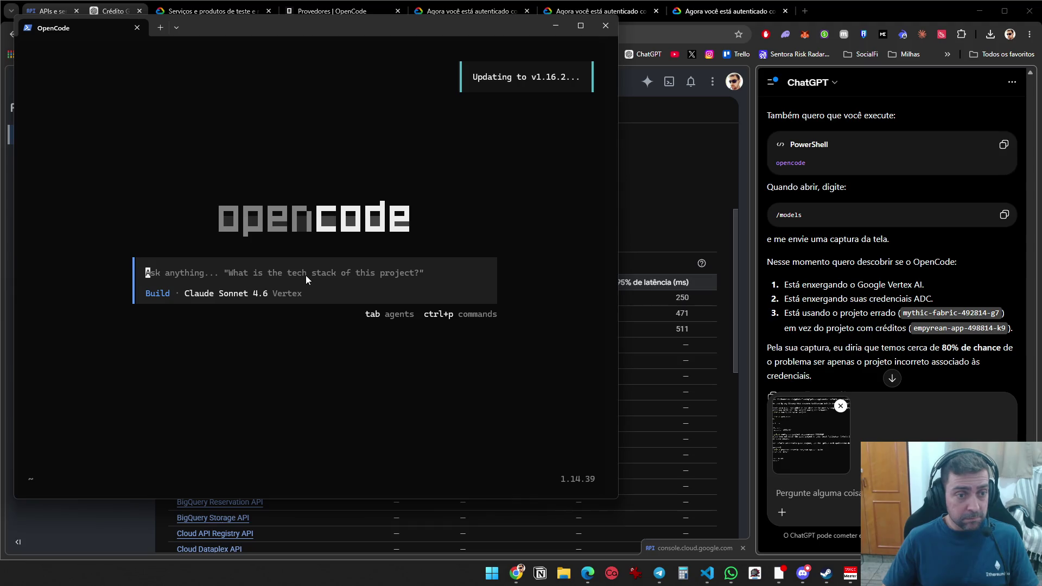
{"action": "type", "text": "/mode"}
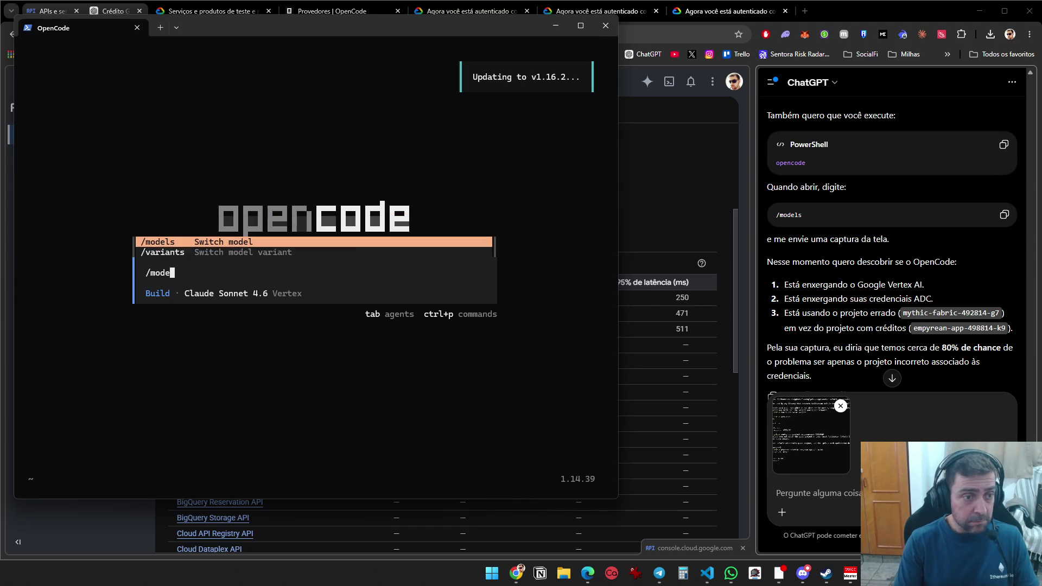
{"action": "key", "text": "Return"}
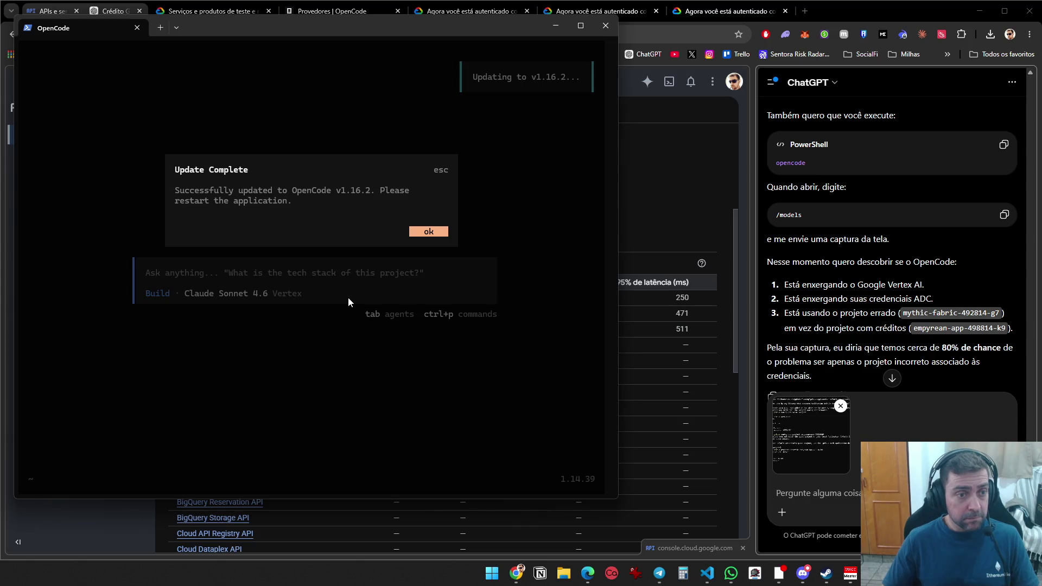
Relaunch the updated OpenCode, open /models, and snip the Select model dialog
{"action": "left_click", "coordinate": [410, 231]}
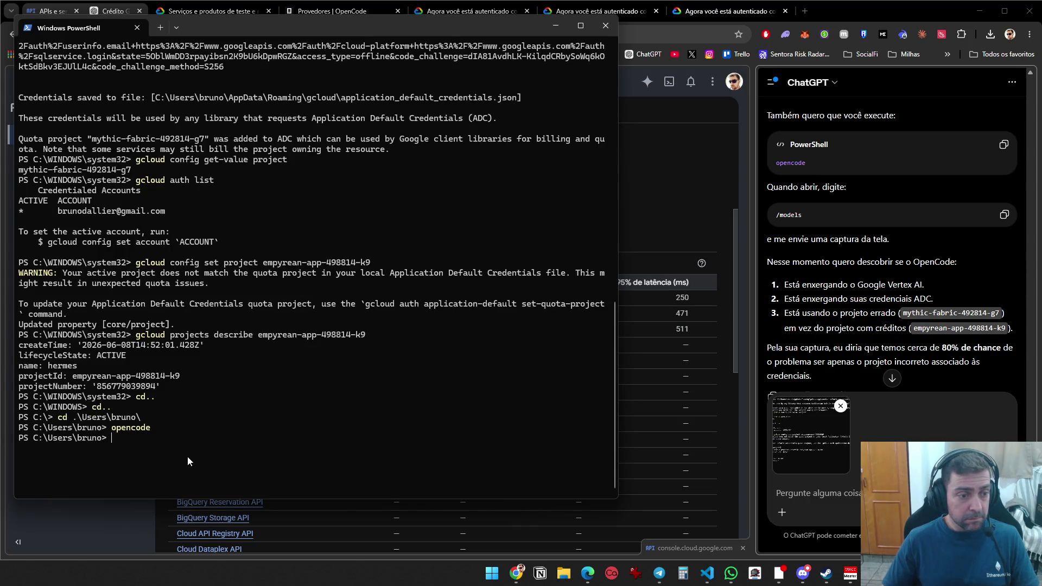
{"action": "key", "text": "Up"}
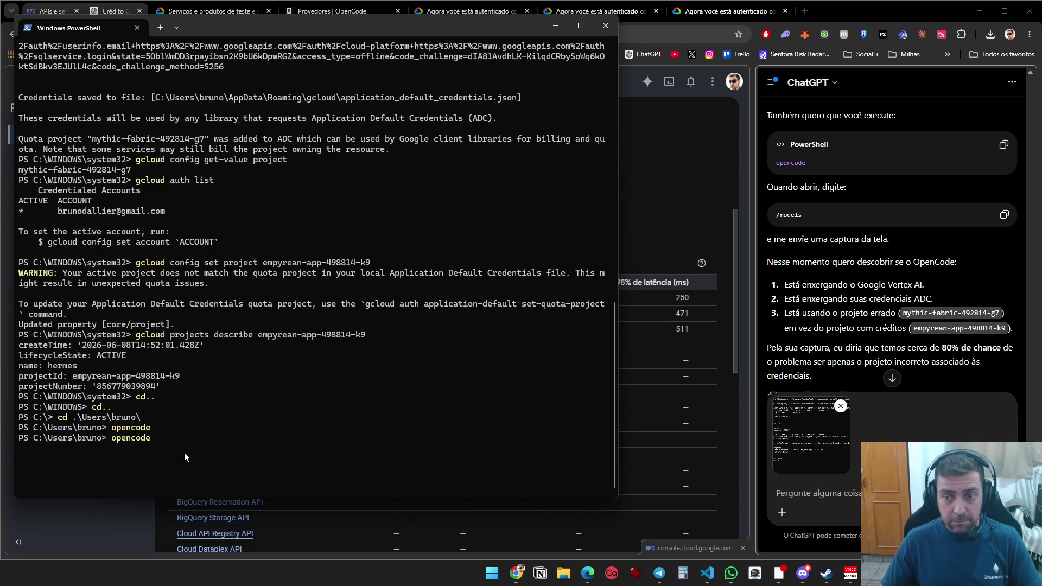
{"action": "key", "text": "Return"}
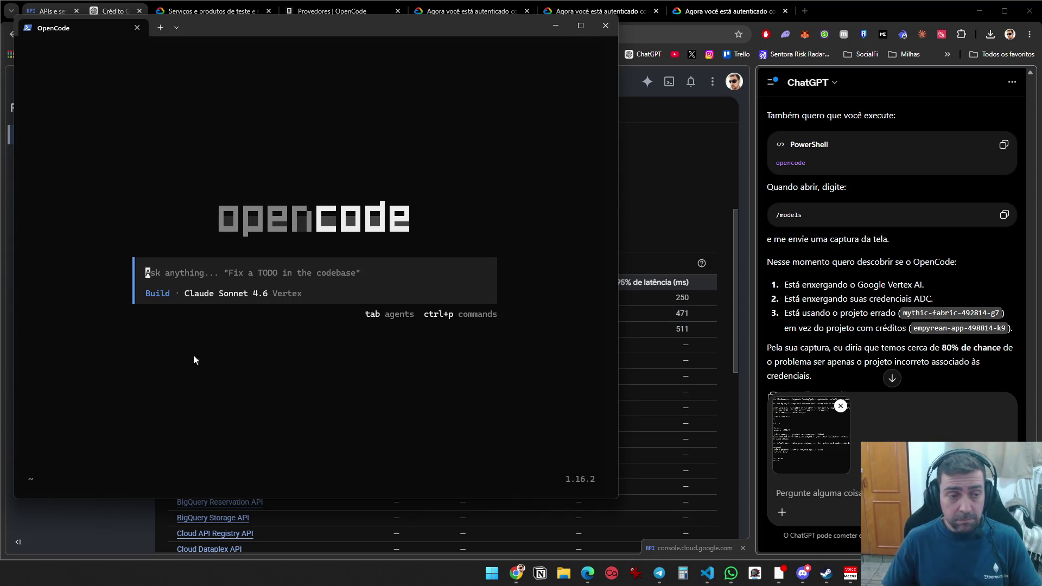
{"action": "type", "text": "/mod"}
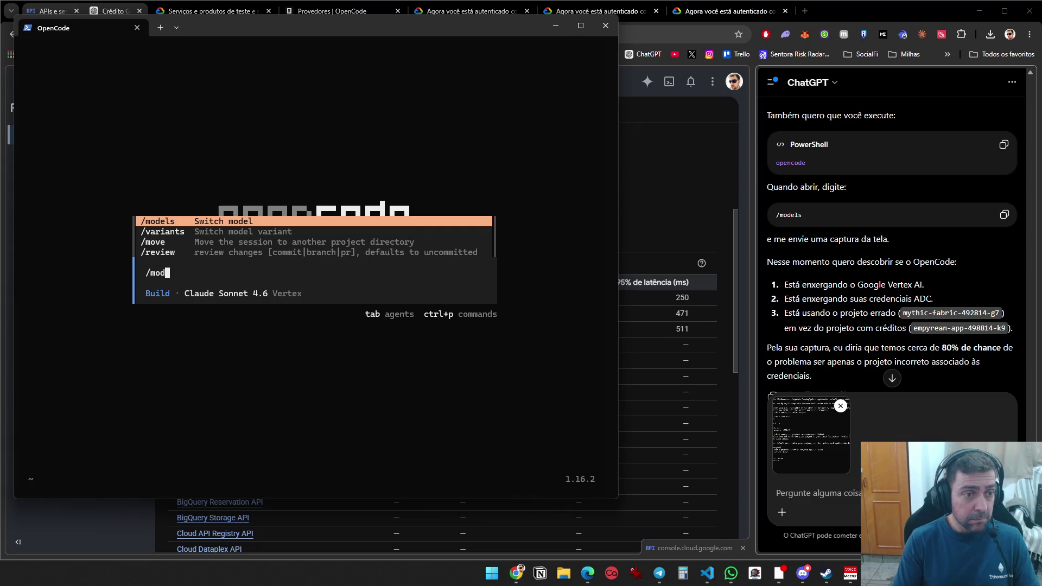
{"action": "key", "text": "Return"}
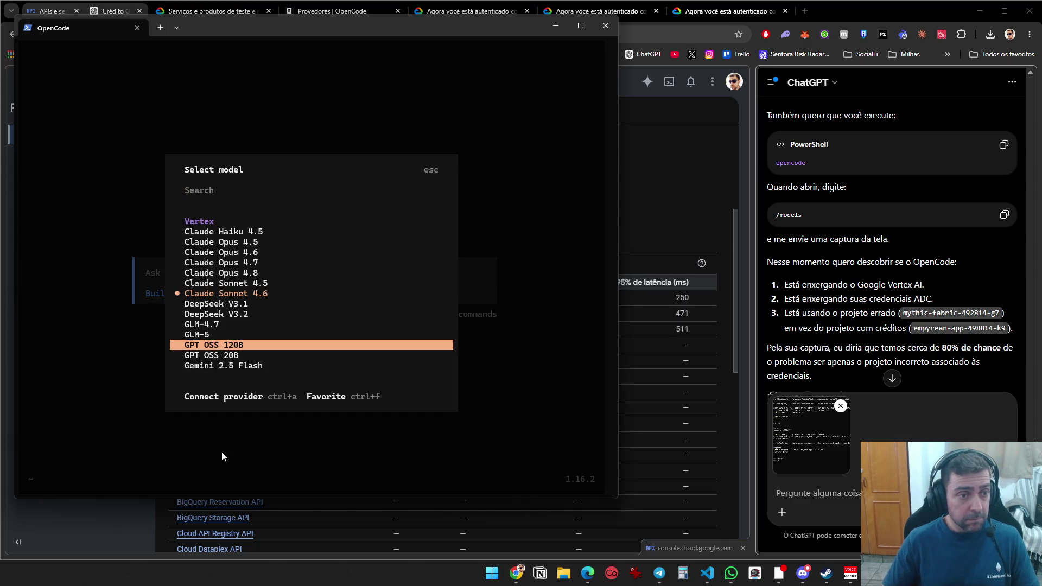
{"action": "key", "text": "super+shift+s"}
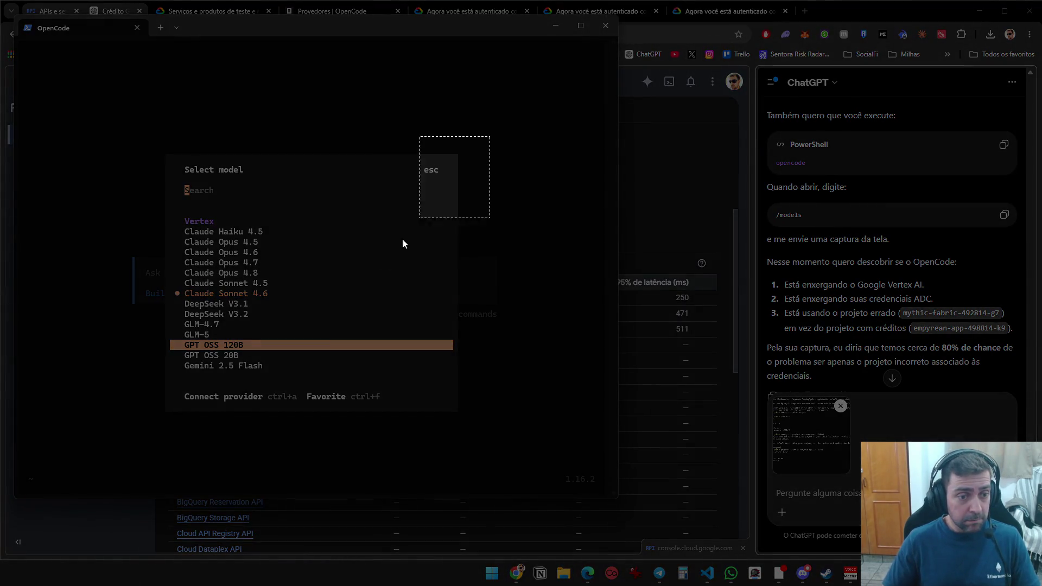
{"action": "mouse_move", "coordinate": [402, 243]}
{"action": "left_mouse_down"}
{"action": "mouse_move", "coordinate": [116, 414]}
{"action": "mouse_move", "coordinate": [156, 414]}
{"action": "left_mouse_up"}
Paste the two OpenCode screenshots into ChatGPT and send them
{"action": "key", "text": "alt+Tab"}
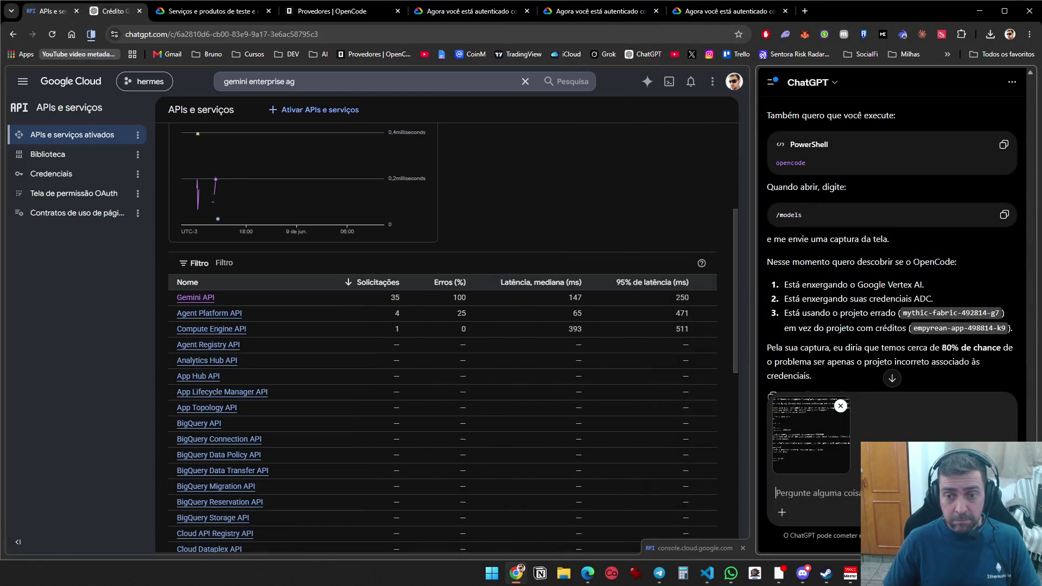
{"action": "key", "text": "ctrl+v"}
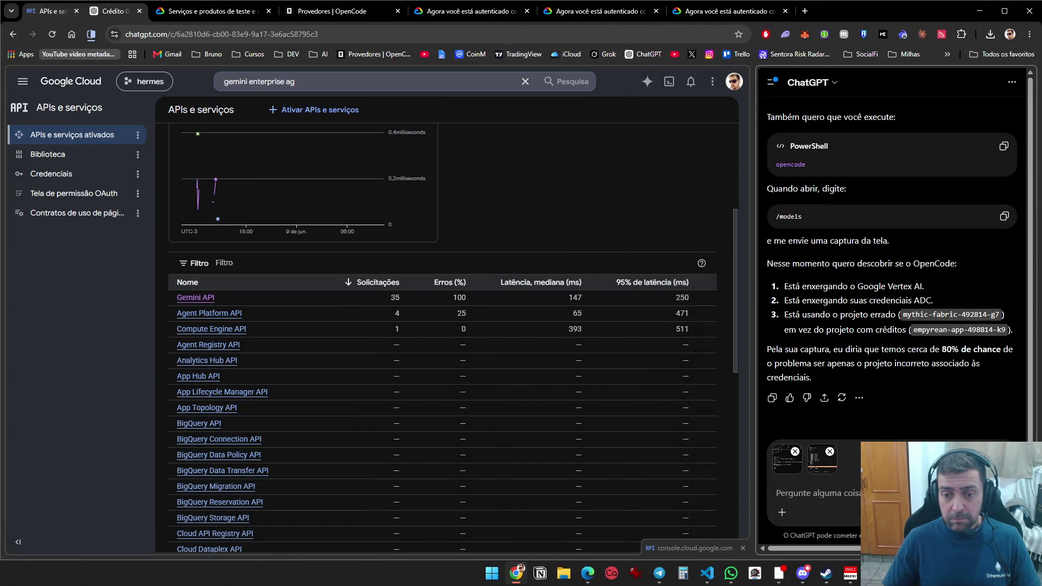
{"action": "key", "text": "Return"}
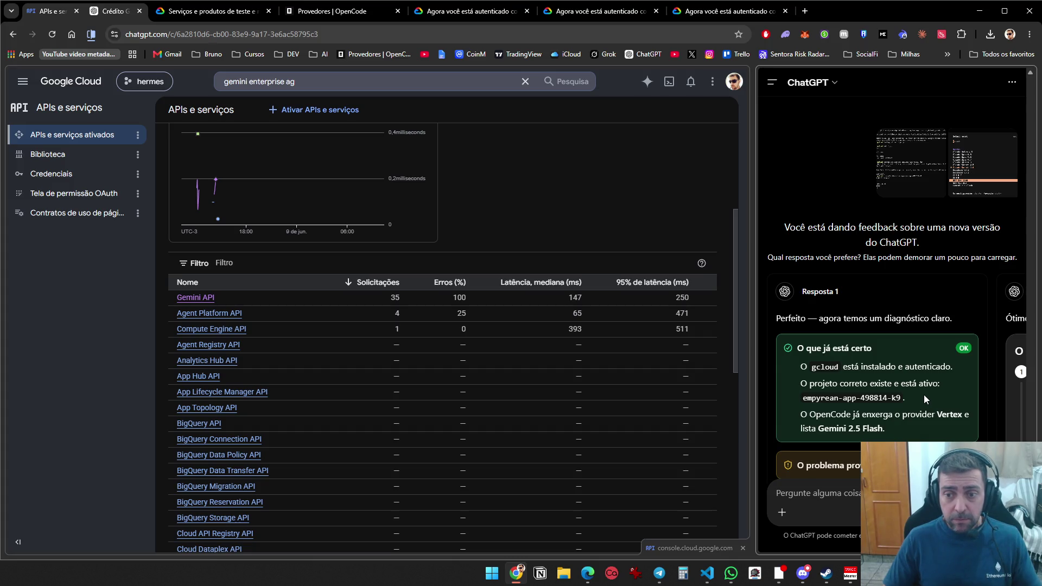
{"action": "scroll", "coordinate": [923, 399], "scroll_direction": "down", "scroll_amount": 2}
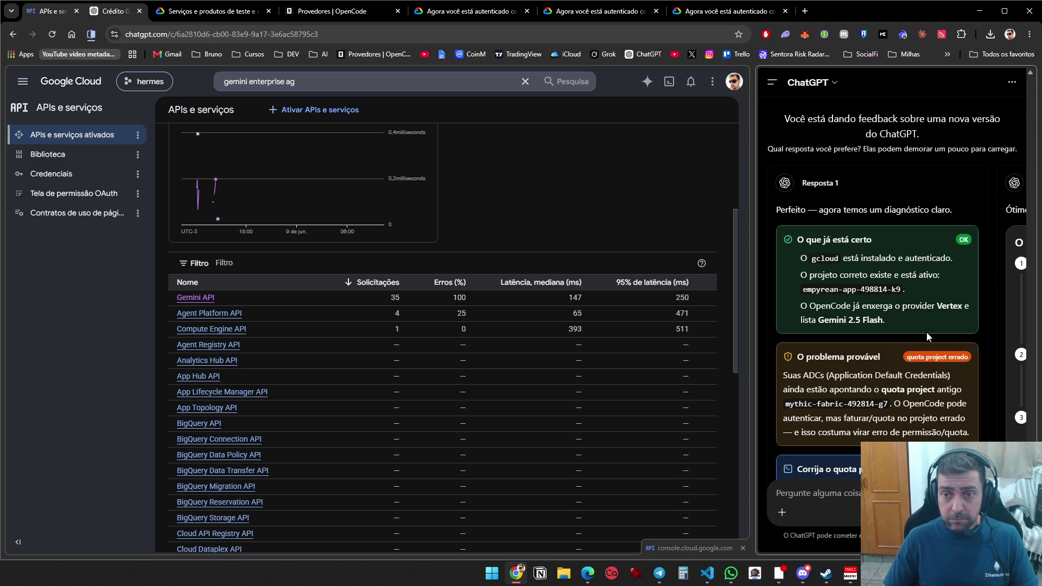
{"action": "scroll", "coordinate": [927, 332], "scroll_direction": "down", "scroll_amount": 2}
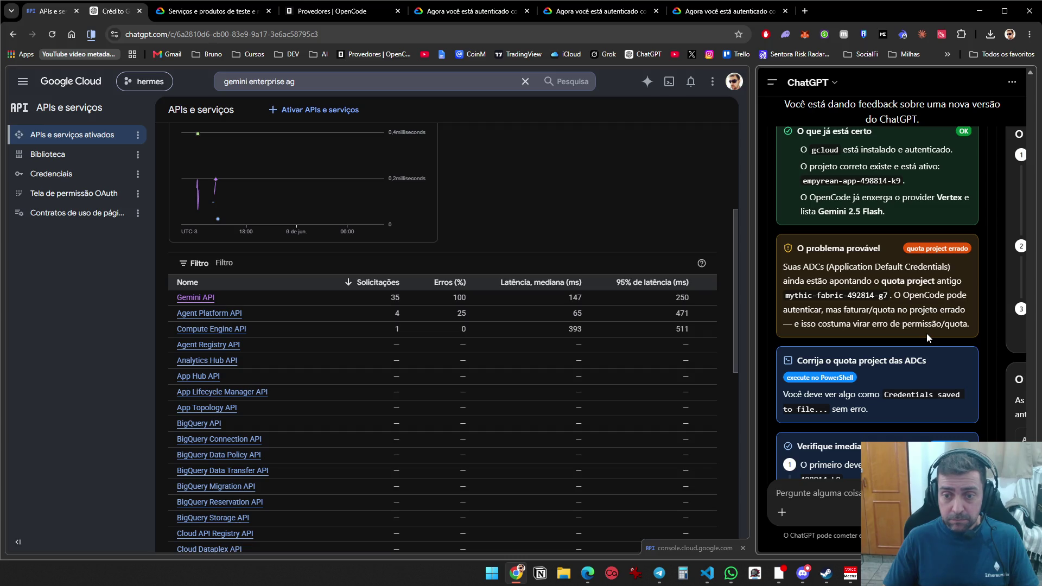
{"action": "scroll", "coordinate": [927, 334], "scroll_direction": "down", "scroll_amount": 3}
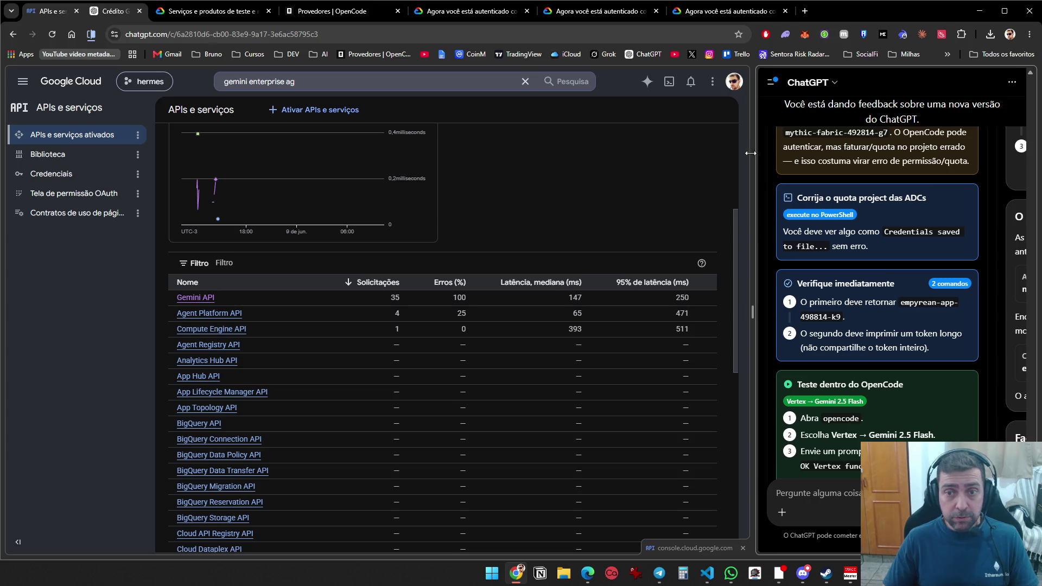
Widen the ChatGPT panel and compare the two proposed answers
{"action": "left_click_drag", "start_coordinate": [753, 152], "coordinate": [363, 153]}
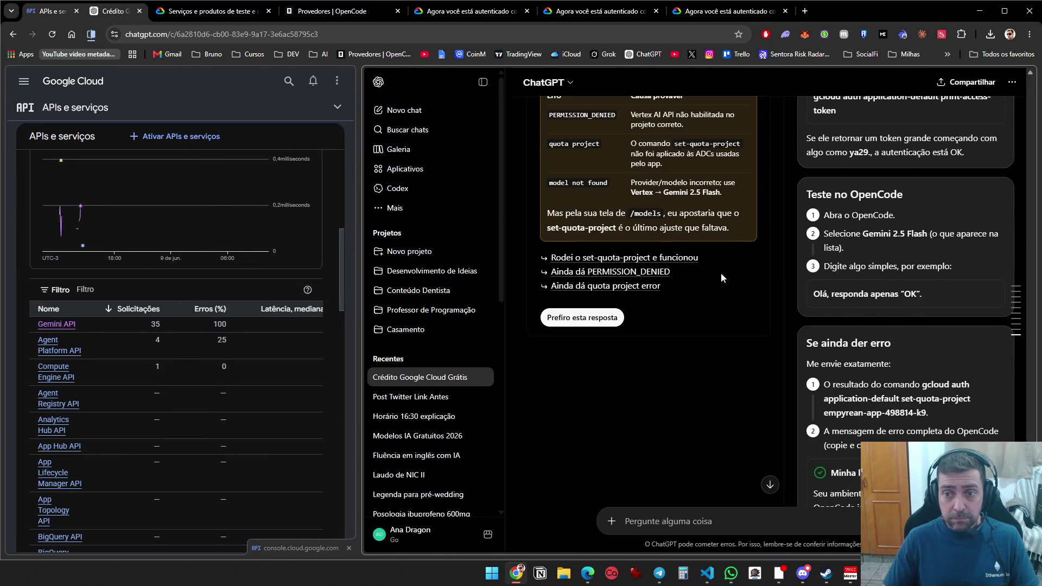
{"action": "left_click_drag", "start_coordinate": [357, 252], "coordinate": [276, 251]}
{"action": "scroll", "coordinate": [607, 358], "scroll_direction": "up", "scroll_amount": 10}
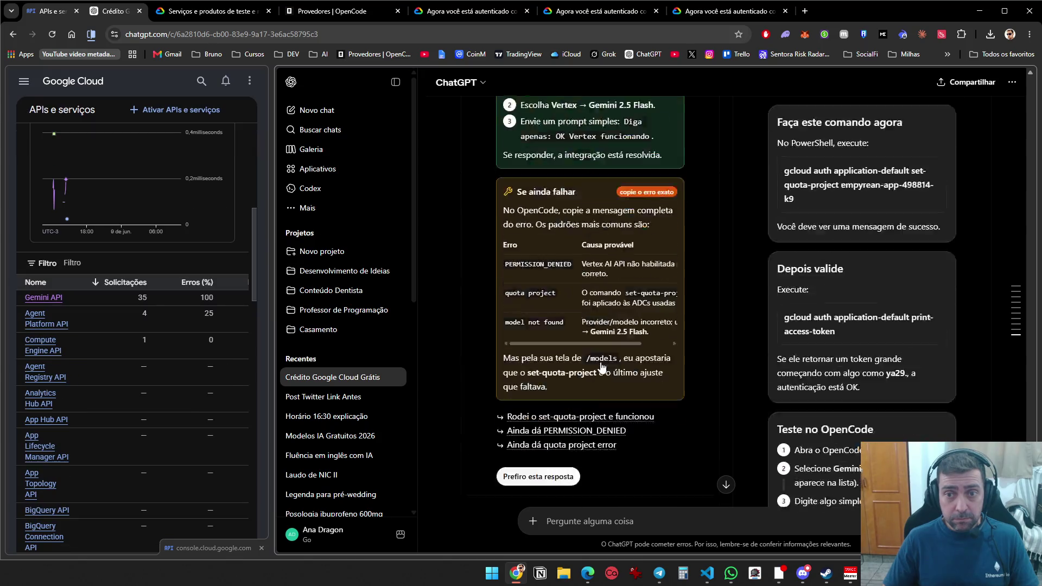
{"action": "scroll", "coordinate": [606, 359], "scroll_direction": "up", "scroll_amount": 1}
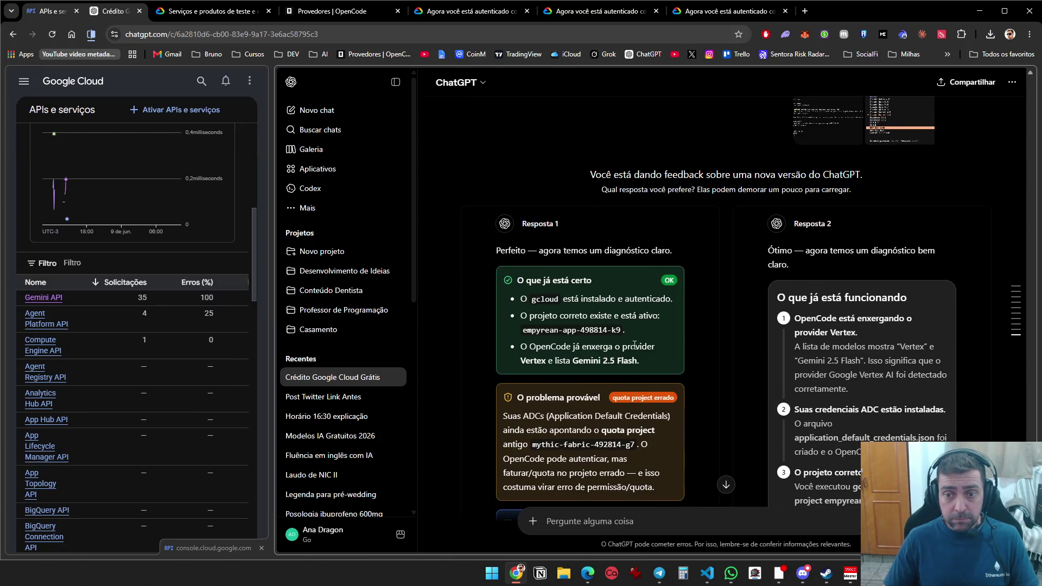
{"action": "scroll", "coordinate": [634, 344], "scroll_direction": "down", "scroll_amount": 1}
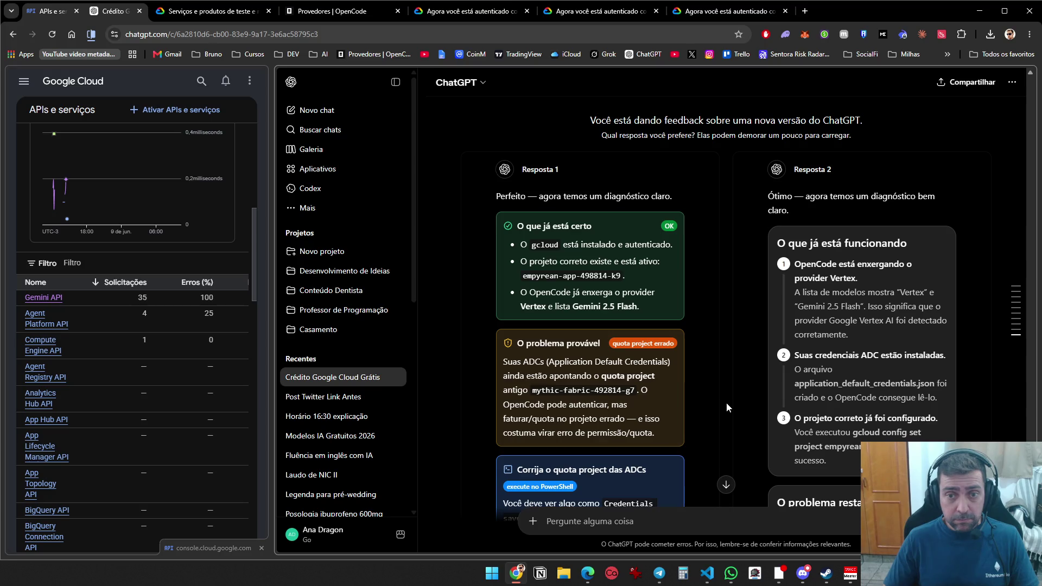
{"action": "scroll", "coordinate": [722, 400], "scroll_direction": "down", "scroll_amount": 1}
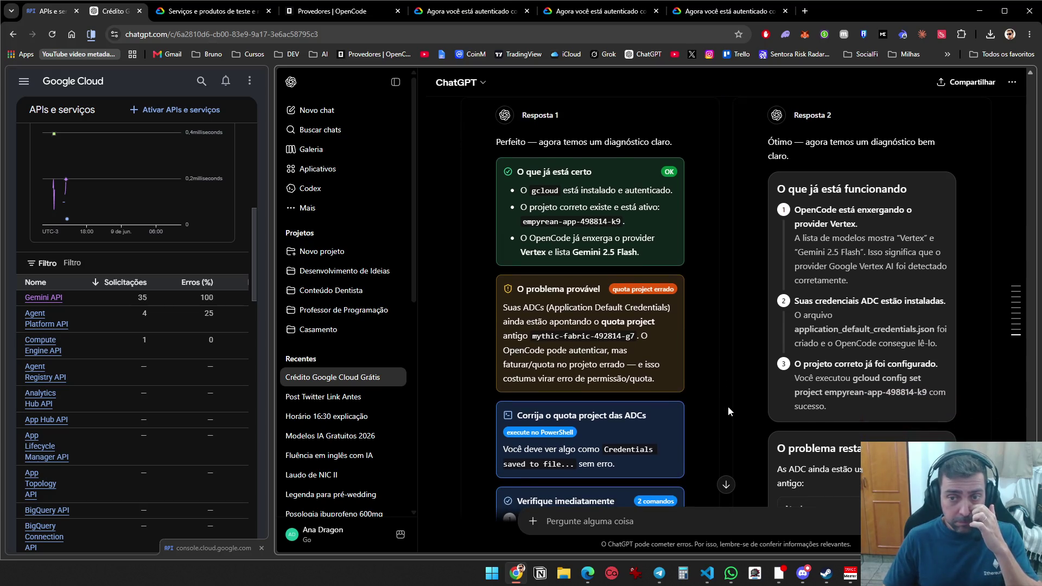
{"action": "scroll", "coordinate": [728, 411], "scroll_direction": "down", "scroll_amount": 4}
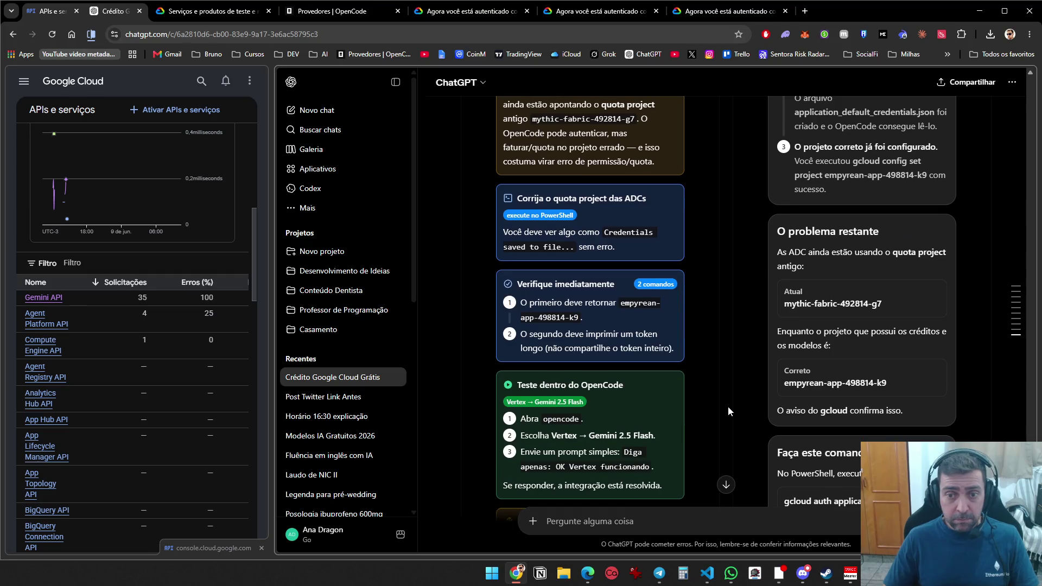
{"action": "scroll", "coordinate": [728, 407], "scroll_direction": "up", "scroll_amount": 4}
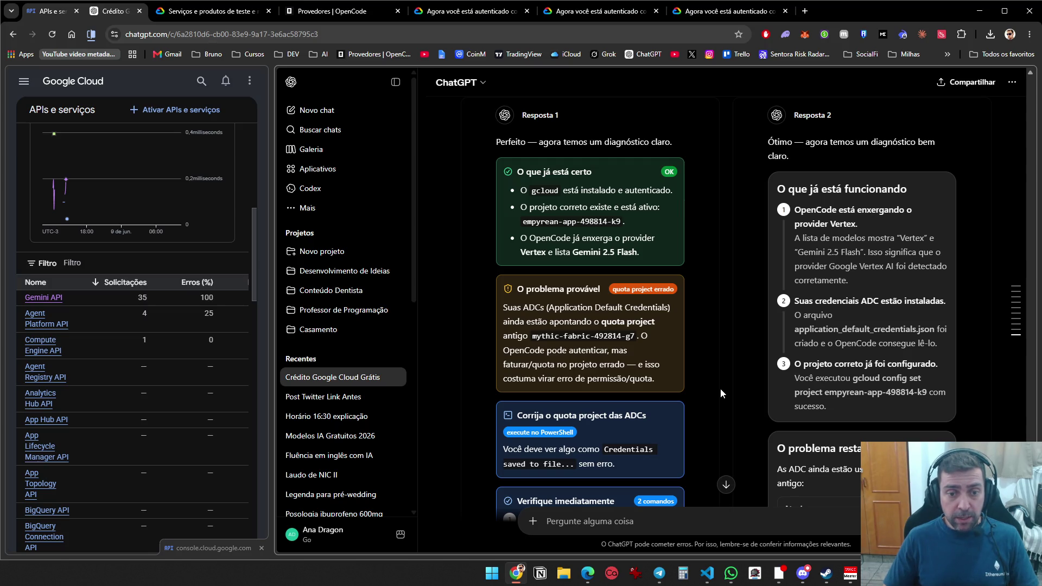
{"action": "scroll", "coordinate": [718, 385], "scroll_direction": "down", "scroll_amount": 4}
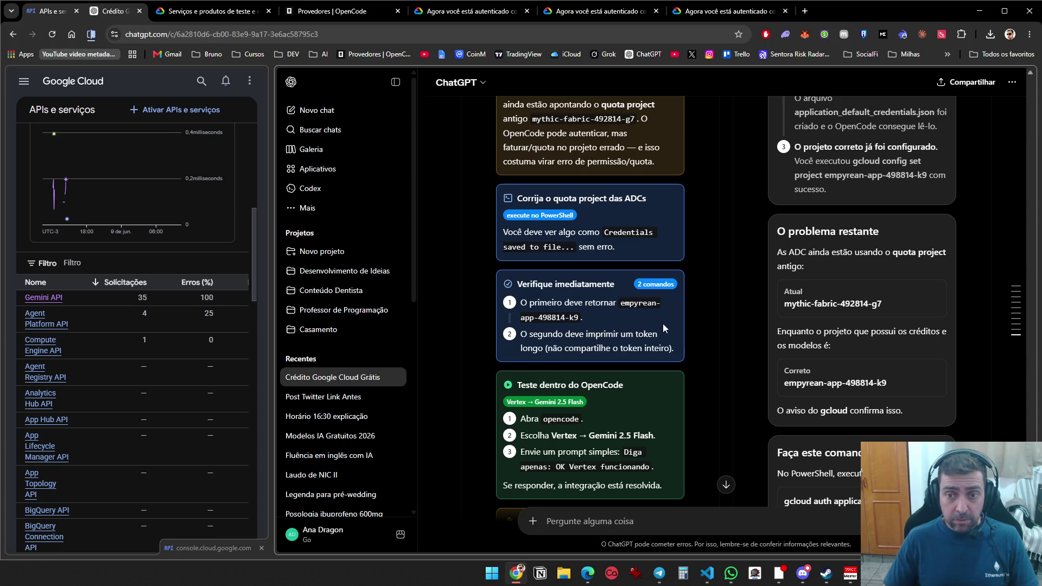
{"action": "scroll", "coordinate": [720, 373], "scroll_direction": "down", "scroll_amount": 3}
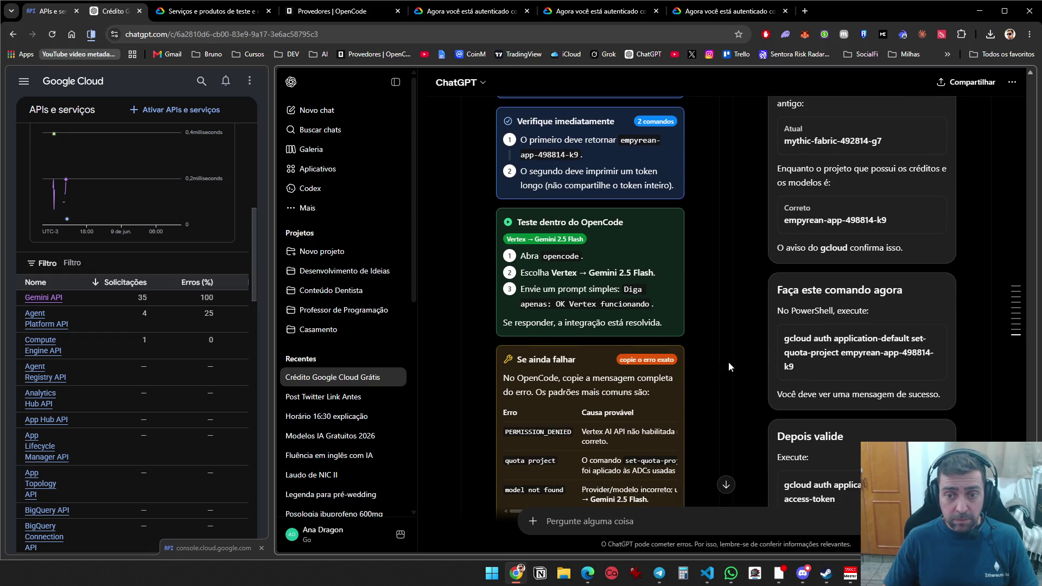
{"action": "scroll", "coordinate": [757, 354], "scroll_direction": "down", "scroll_amount": 10}
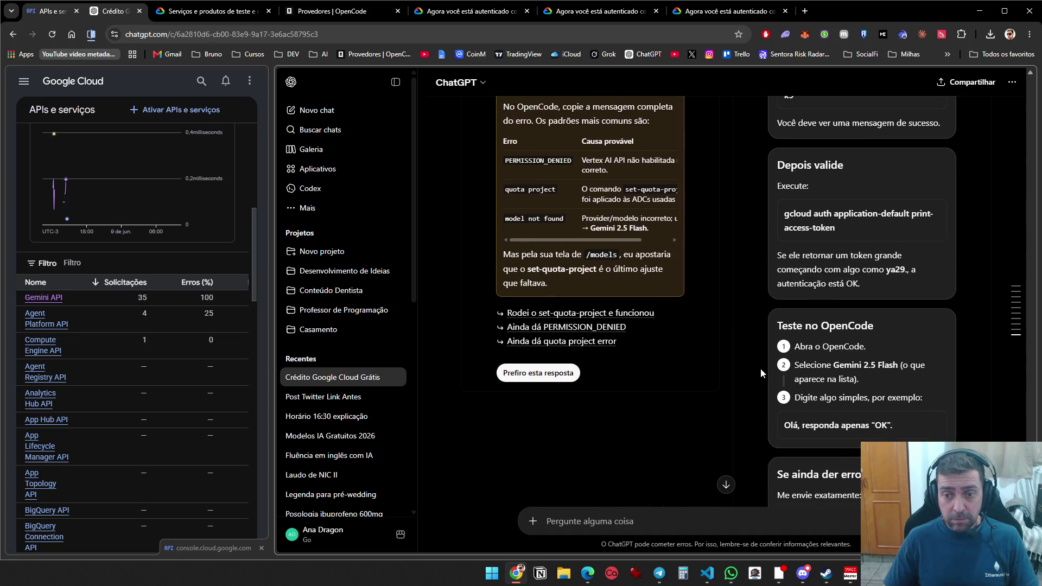
Keep the answer blaming the ADC quota project and narrow the panel back
{"action": "left_click", "coordinate": [810, 462]}
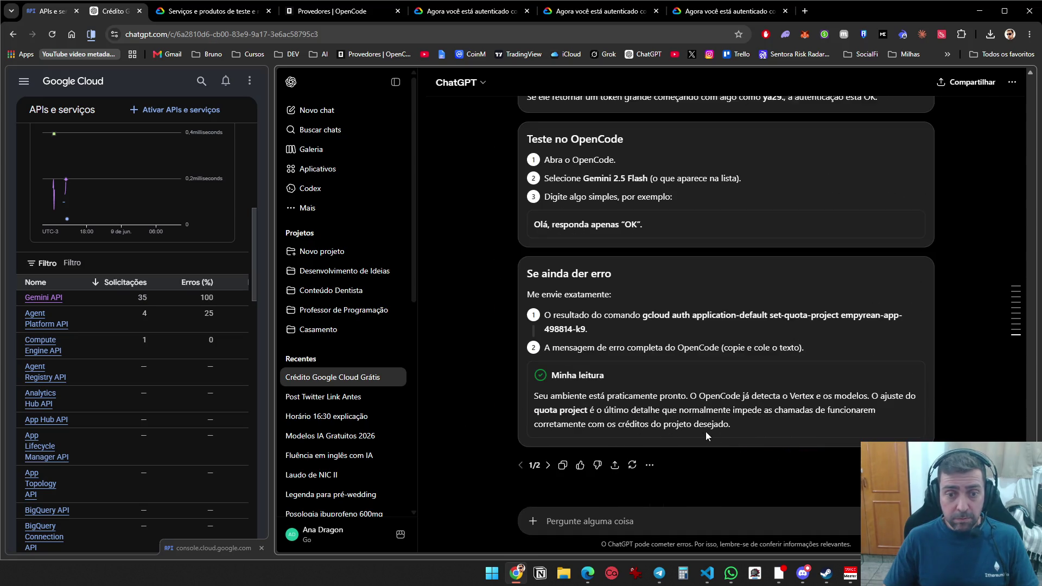
{"action": "scroll", "coordinate": [706, 431], "scroll_direction": "up", "scroll_amount": 5}
{"action": "scroll", "coordinate": [734, 443], "scroll_direction": "up", "scroll_amount": 6}
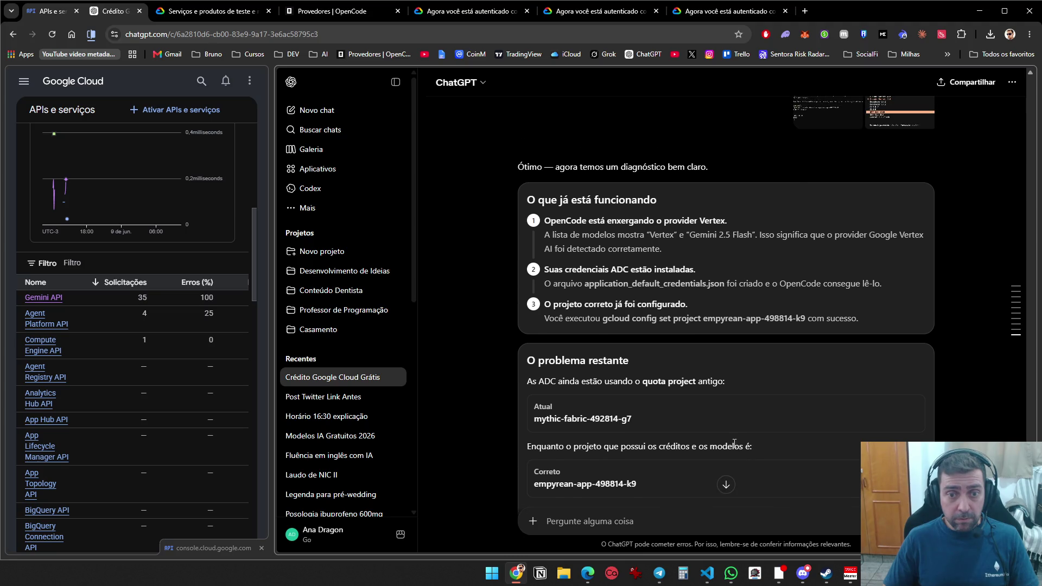
{"action": "scroll", "coordinate": [733, 443], "scroll_direction": "down", "scroll_amount": 5}
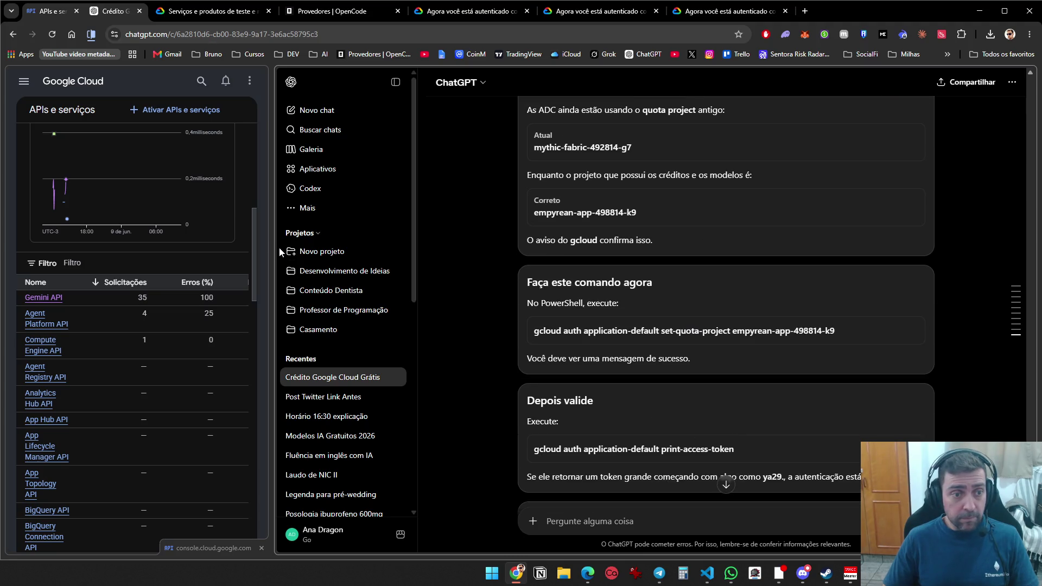
{"action": "left_click_drag", "start_coordinate": [272, 253], "coordinate": [762, 270]}
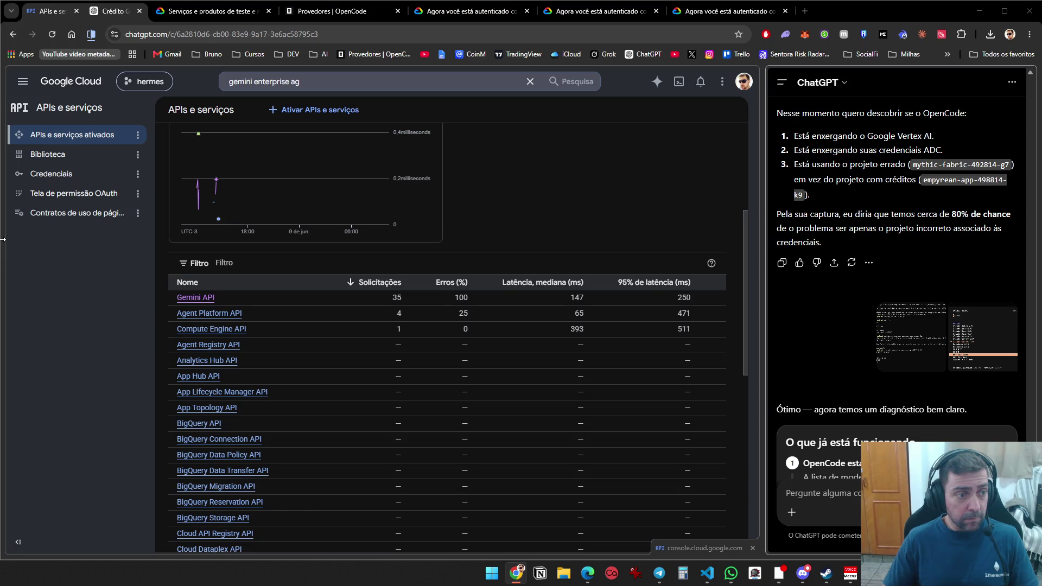
Rearrange windows, snapping OpenCode to the left third and widening the ChatGPT panel
{"action": "left_click_drag", "start_coordinate": [3, 239], "coordinate": [385, 239]}
{"action": "left_click", "coordinate": [231, 37]}
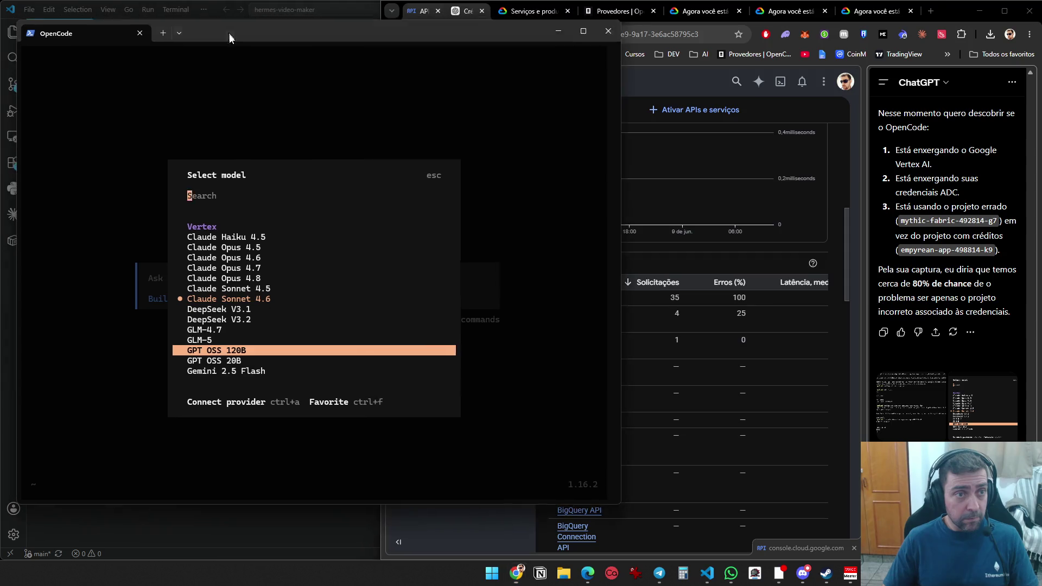
{"action": "mouse_move", "coordinate": [230, 37]}
{"action": "left_mouse_down"}
{"action": "mouse_move", "coordinate": [636, 17]}
{"action": "mouse_move", "coordinate": [543, 25]}
{"action": "left_mouse_up"}
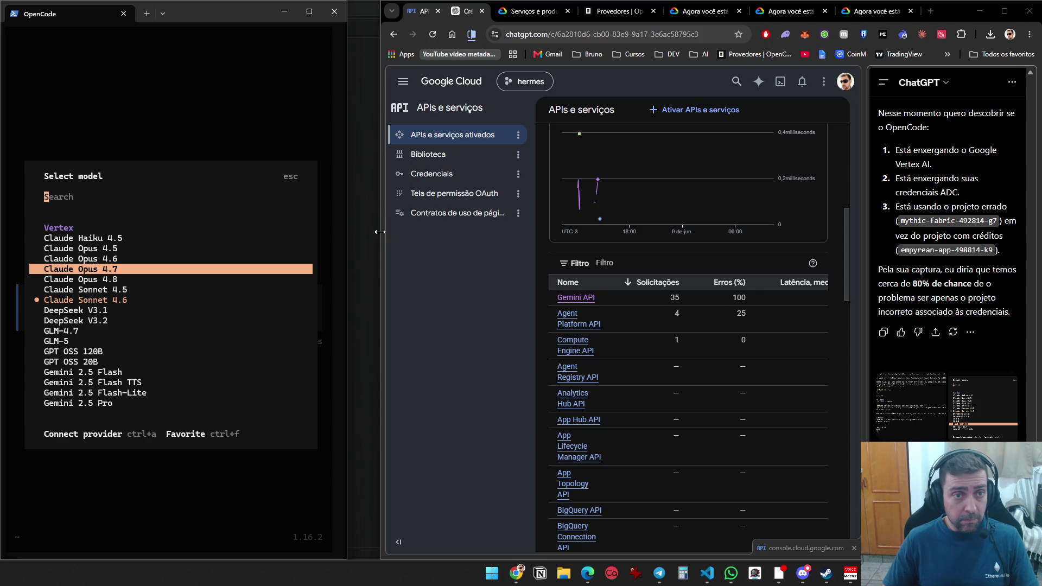
{"action": "left_click_drag", "start_coordinate": [384, 237], "coordinate": [348, 234]}
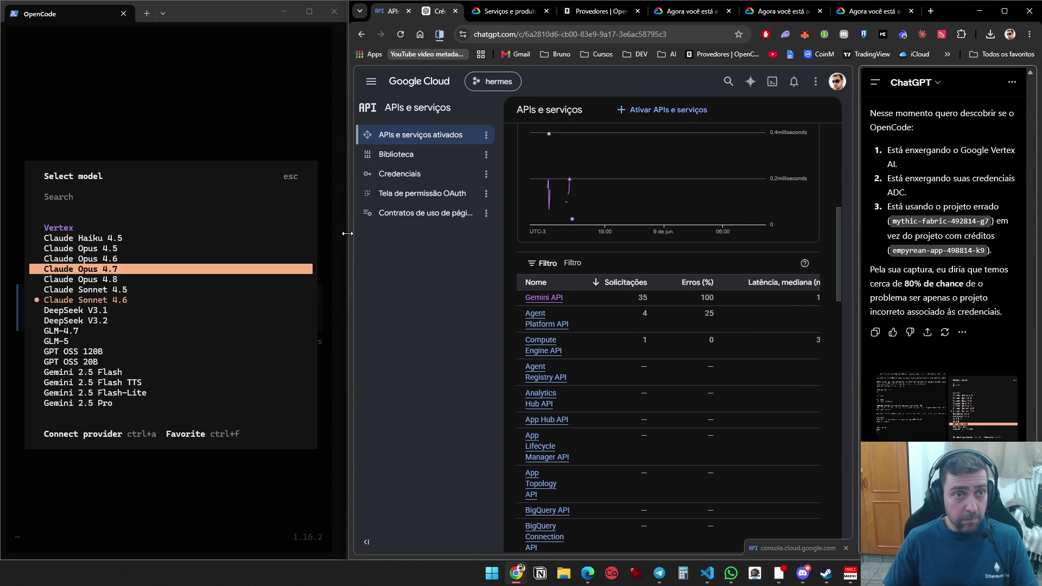
{"action": "left_click_drag", "start_coordinate": [857, 223], "coordinate": [756, 215]}
{"action": "scroll", "coordinate": [846, 287], "scroll_direction": "down", "scroll_amount": 10}
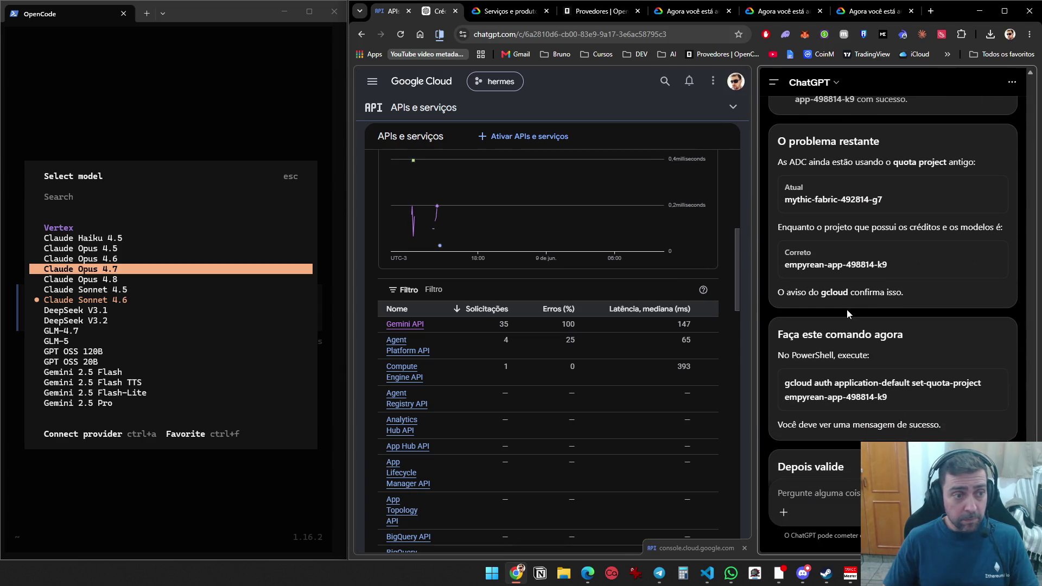
{"action": "scroll", "coordinate": [846, 309], "scroll_direction": "down", "scroll_amount": 1}
Close the scheduler window, exit OpenCode, and clear PowerShell with cls
{"action": "key", "text": "Escape"}
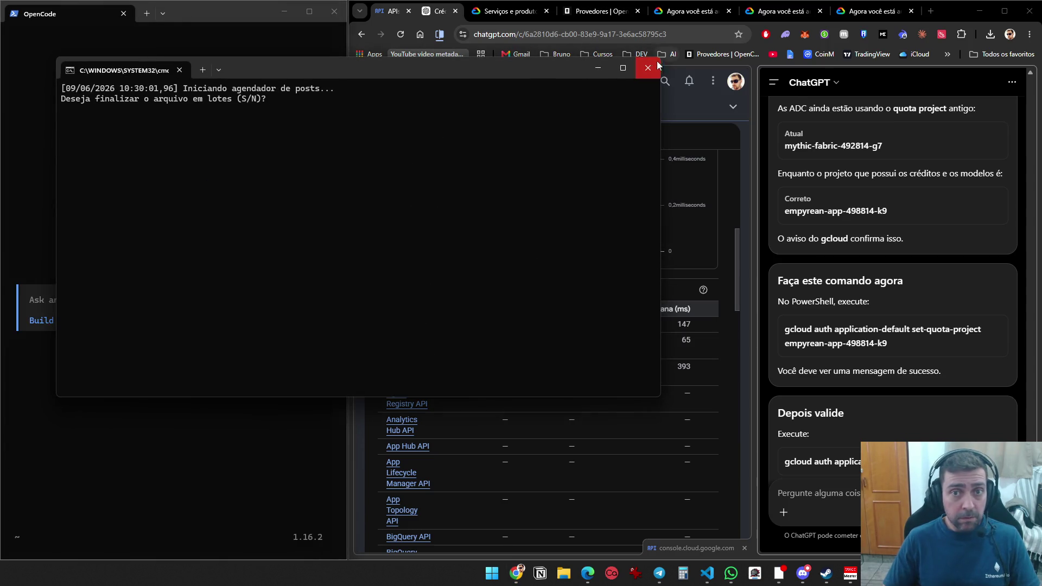
{"action": "left_click", "coordinate": [647, 68]}
{"action": "key", "text": "ctrl+c"}
{"action": "key", "text": "Up"}
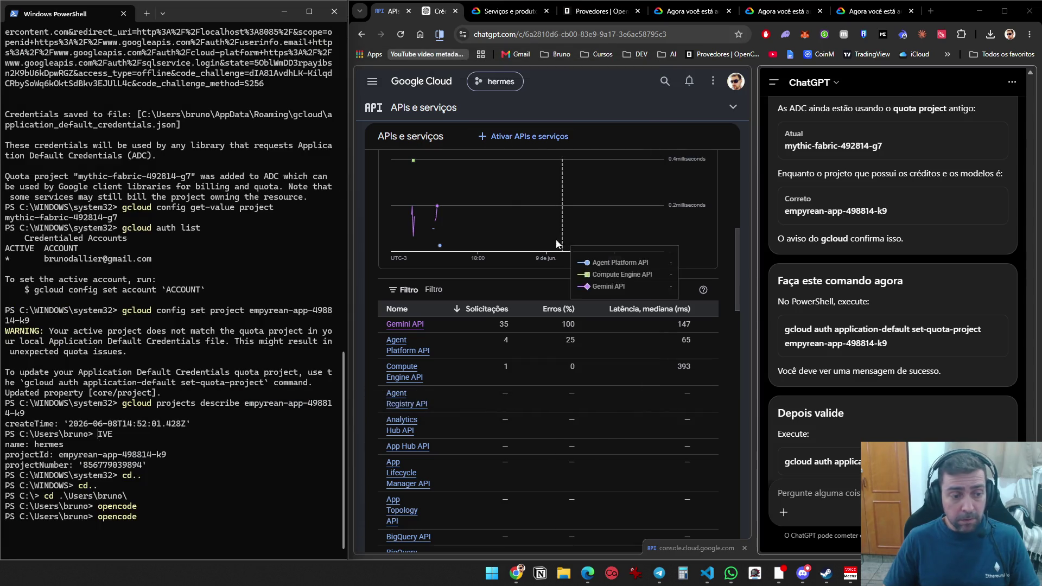
{"action": "type", "text": "cls"}
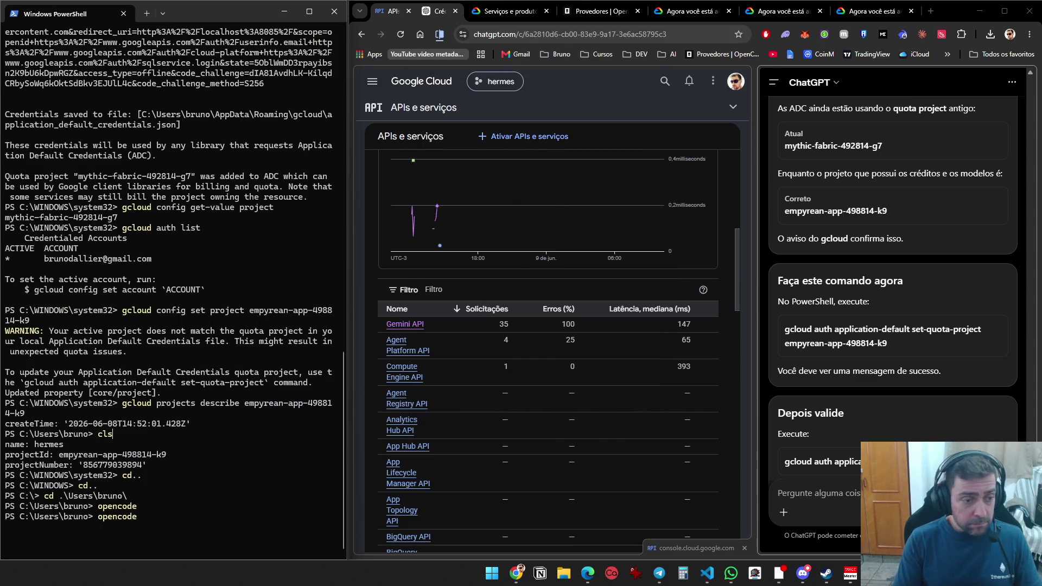
{"action": "key", "text": "Return"}
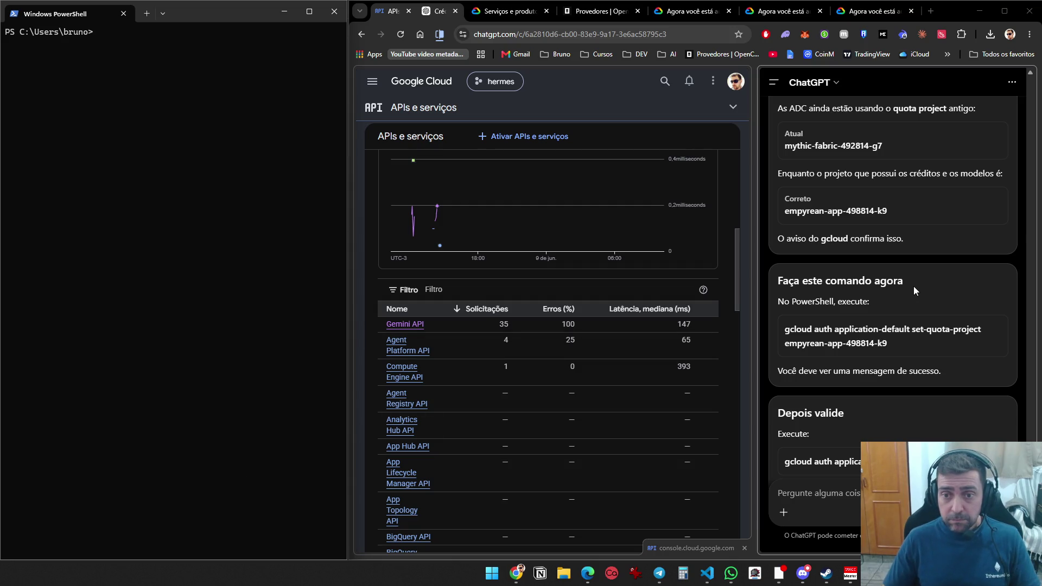
Run the set-quota-project command making empyrean-app-498814-k9 the ADC quota project
{"action": "left_click_drag", "start_coordinate": [907, 342], "coordinate": [791, 324]}
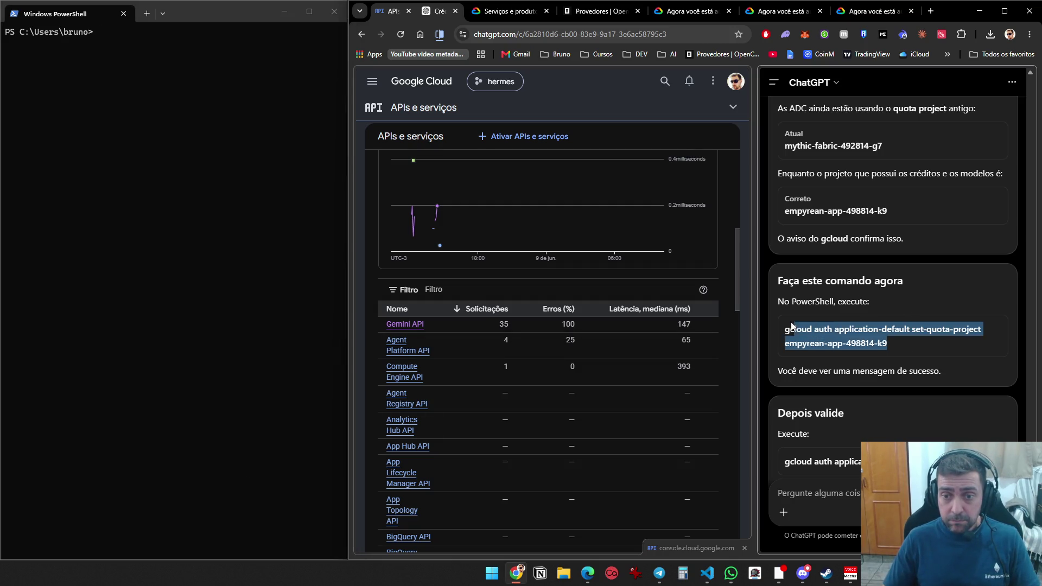
{"action": "left_click", "coordinate": [213, 108]}
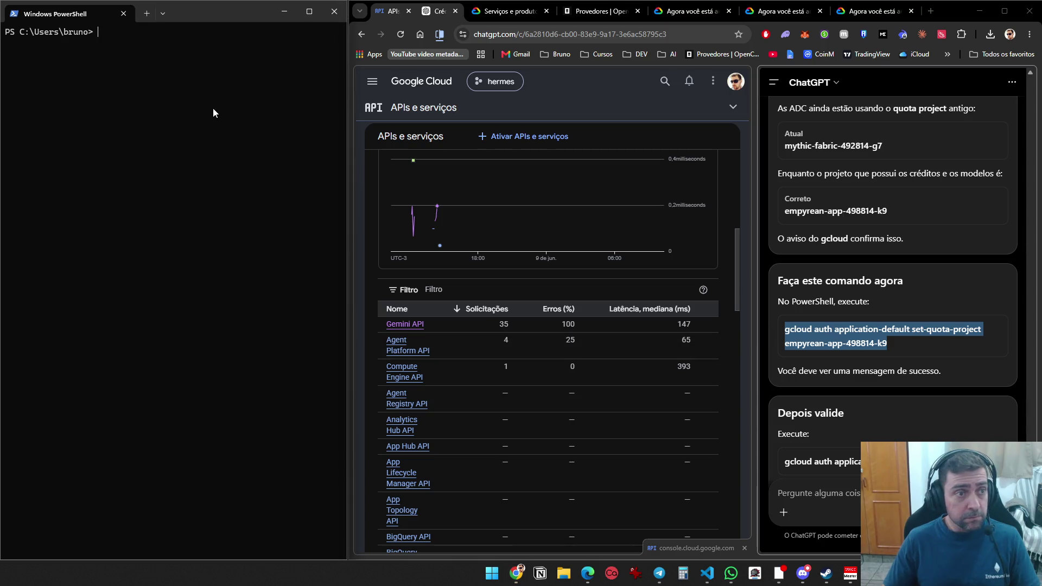
{"action": "key", "text": "ctrl+v"}
{"action": "key", "text": "Return"}
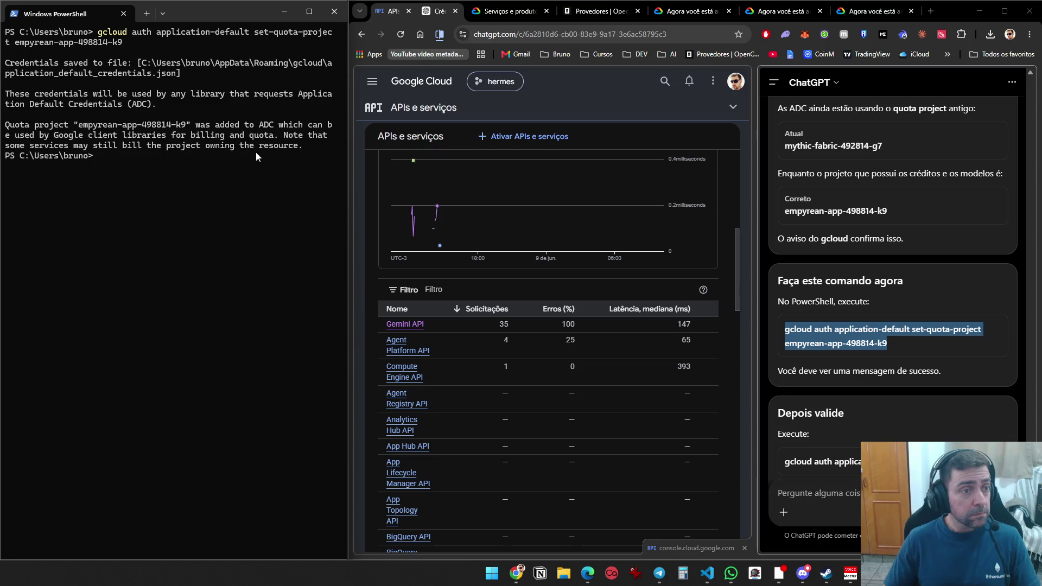
Copy the print-access-token command from ChatGPT into the PowerShell prompt
{"action": "scroll", "coordinate": [985, 303], "scroll_direction": "down", "scroll_amount": 3}
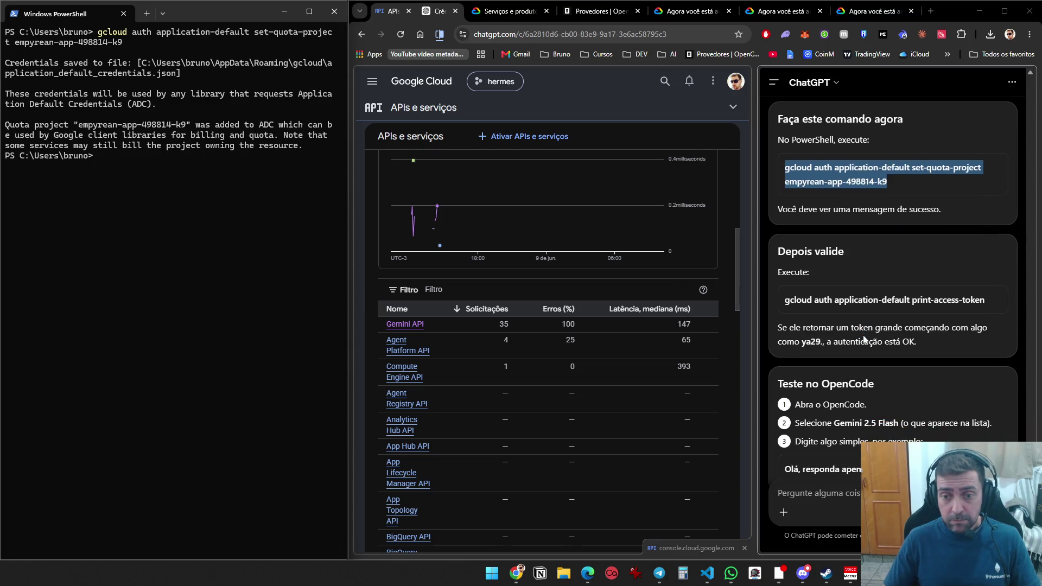
{"action": "left_click_drag", "start_coordinate": [985, 304], "coordinate": [782, 300]}
{"action": "key", "text": "ctrl+c"}
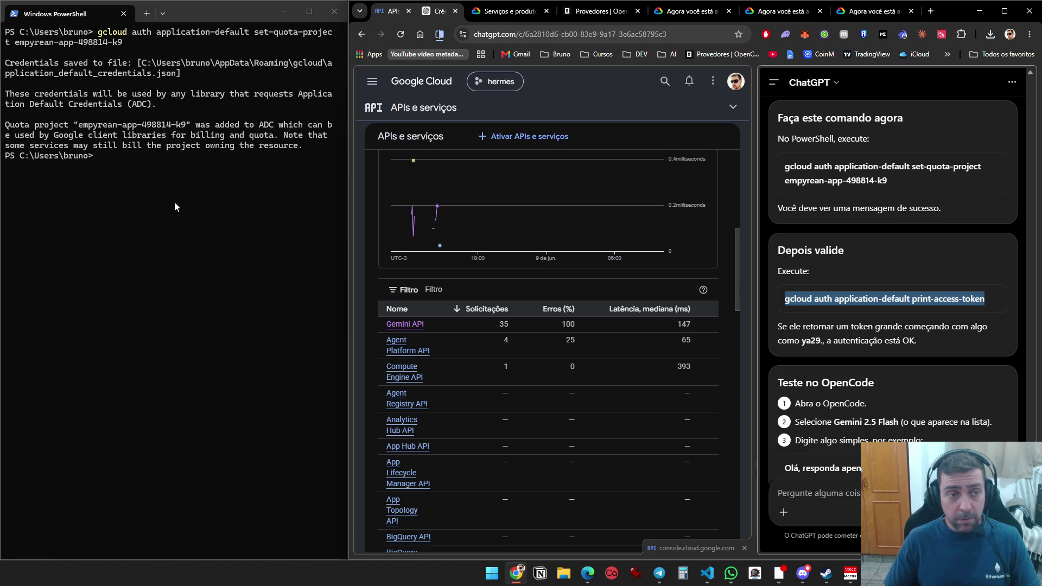
{"action": "left_click", "coordinate": [174, 201]}
{"action": "key", "text": "ctrl+v"}
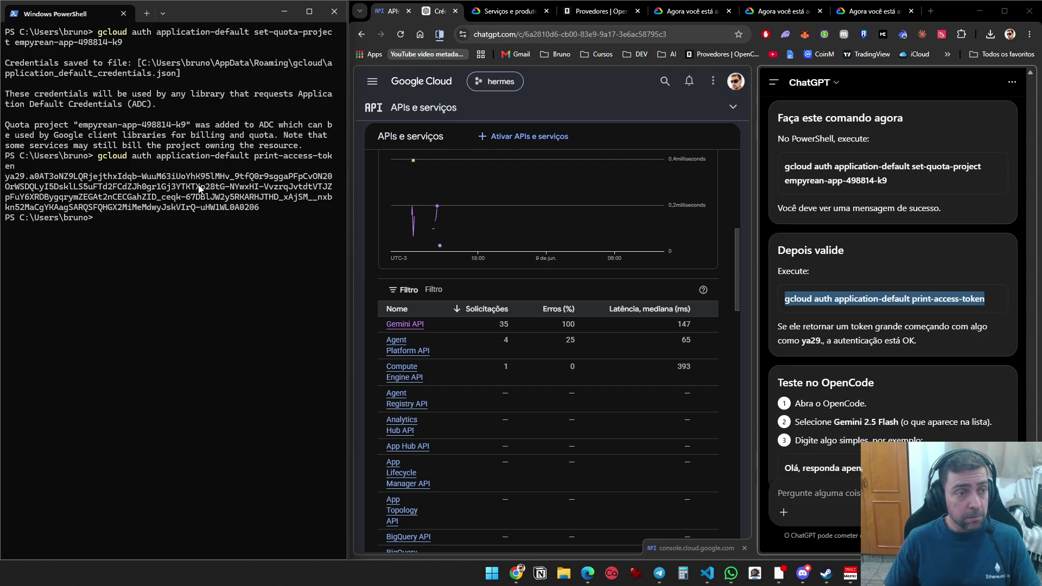
Snip the quota change and access token output, send it to ChatGPT, then return to PowerShell
{"action": "key", "text": "super+shift+s"}
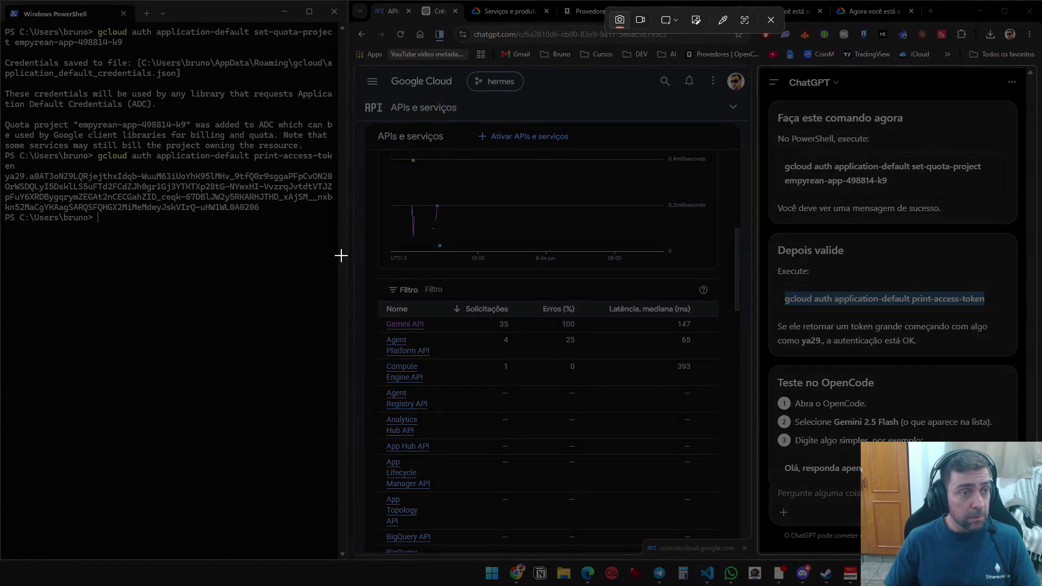
{"action": "mouse_move", "coordinate": [341, 256]}
{"action": "left_mouse_down"}
{"action": "mouse_move", "coordinate": [3, 103]}
{"action": "mouse_move", "coordinate": [3, 1]}
{"action": "left_mouse_up"}
{"action": "scroll", "coordinate": [917, 424], "scroll_direction": "down", "scroll_amount": 3}
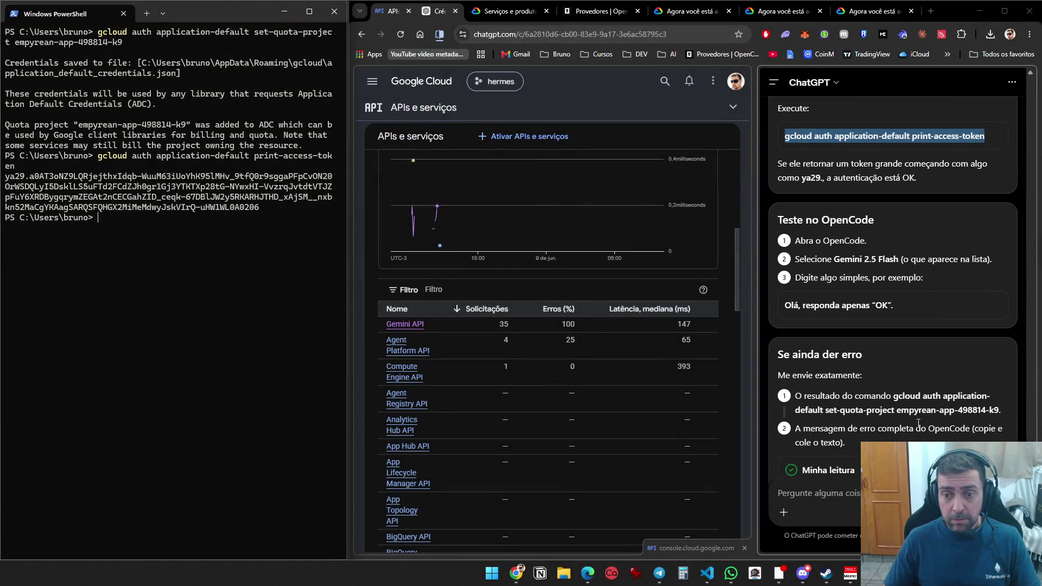
{"action": "scroll", "coordinate": [915, 427], "scroll_direction": "down", "scroll_amount": 3}
{"action": "left_click", "coordinate": [814, 493]}
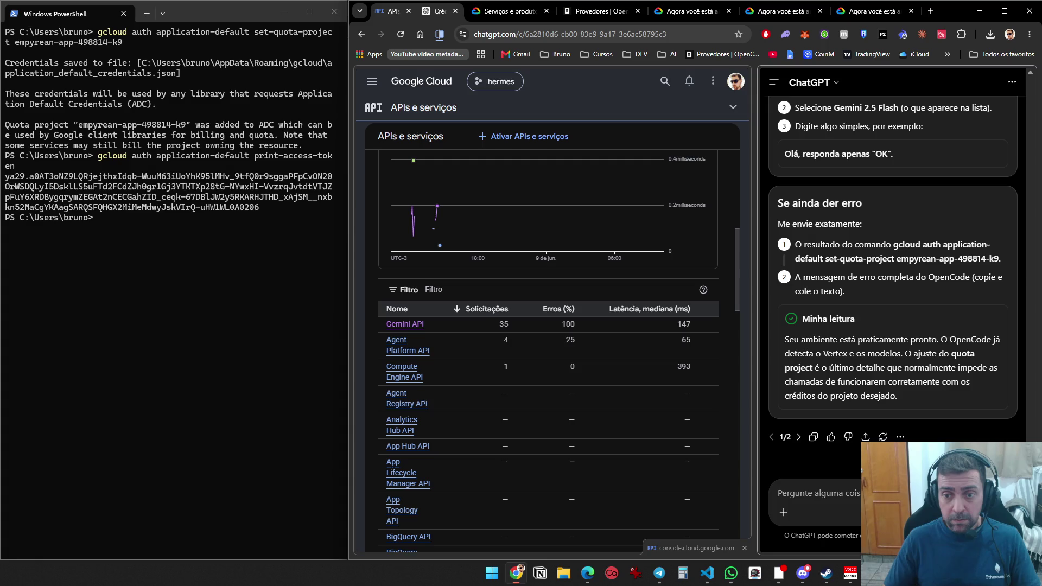
{"action": "key", "text": "ctrl+v"}
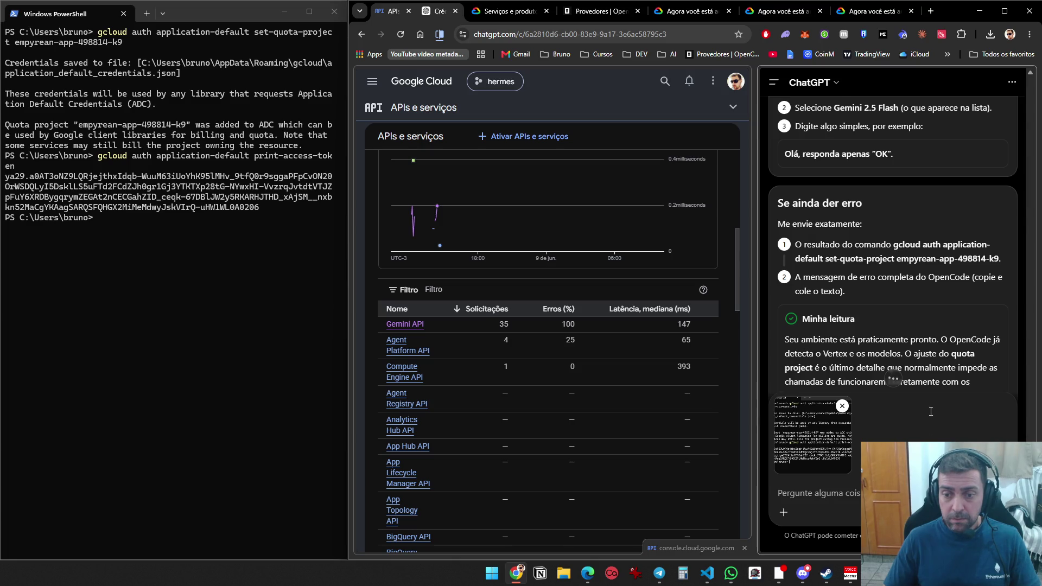
{"action": "key", "text": "Return"}
{"action": "scroll", "coordinate": [966, 402], "scroll_direction": "up", "scroll_amount": 5}
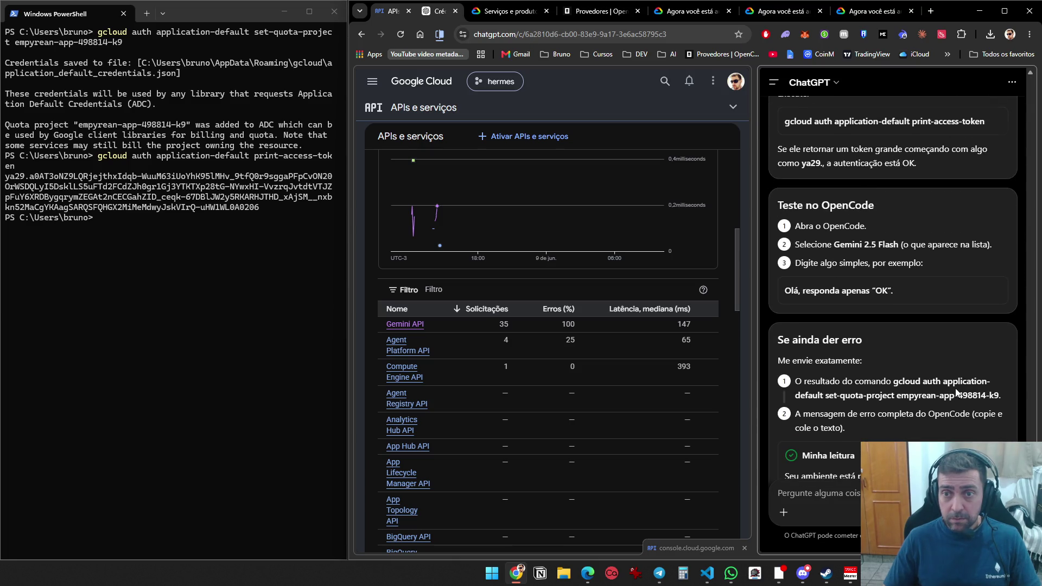
{"action": "left_click", "coordinate": [298, 303]}
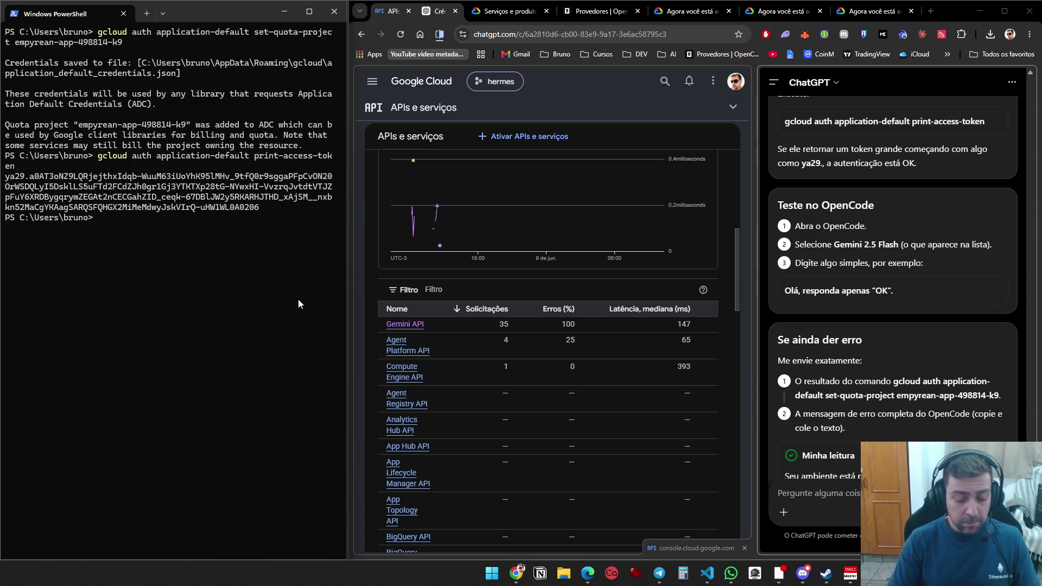
Launch OpenCode and select Gemini 2.5 Flash with the high variant
{"action": "type", "text": "opencode"}
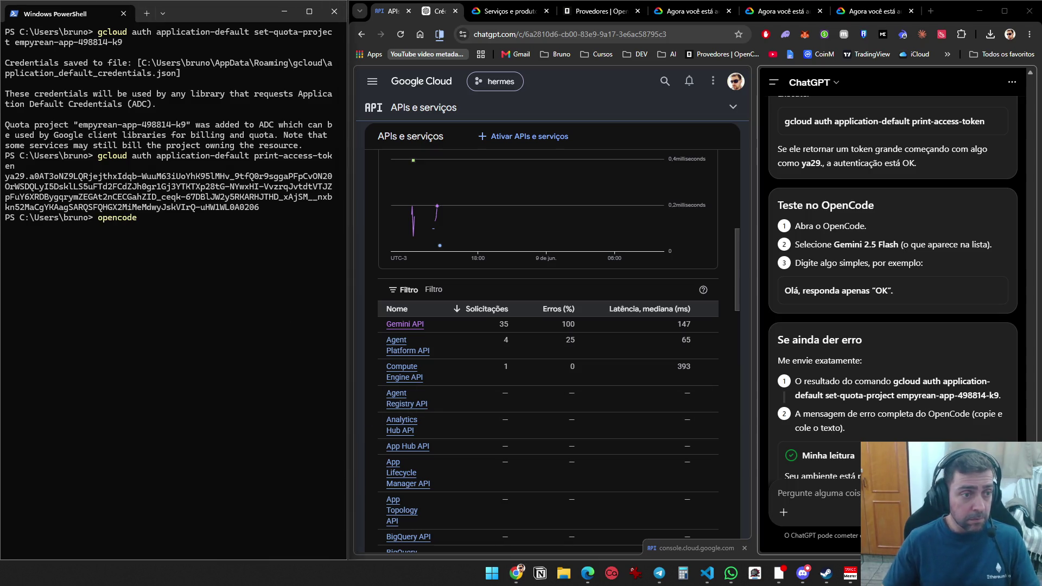
{"action": "key", "text": "Return"}
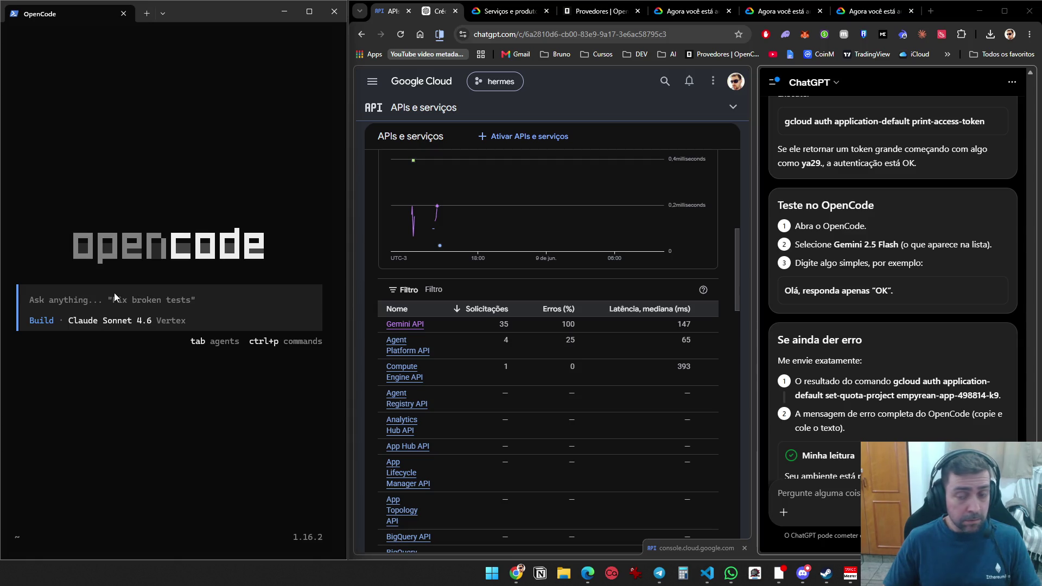
{"action": "type", "text": "/"}
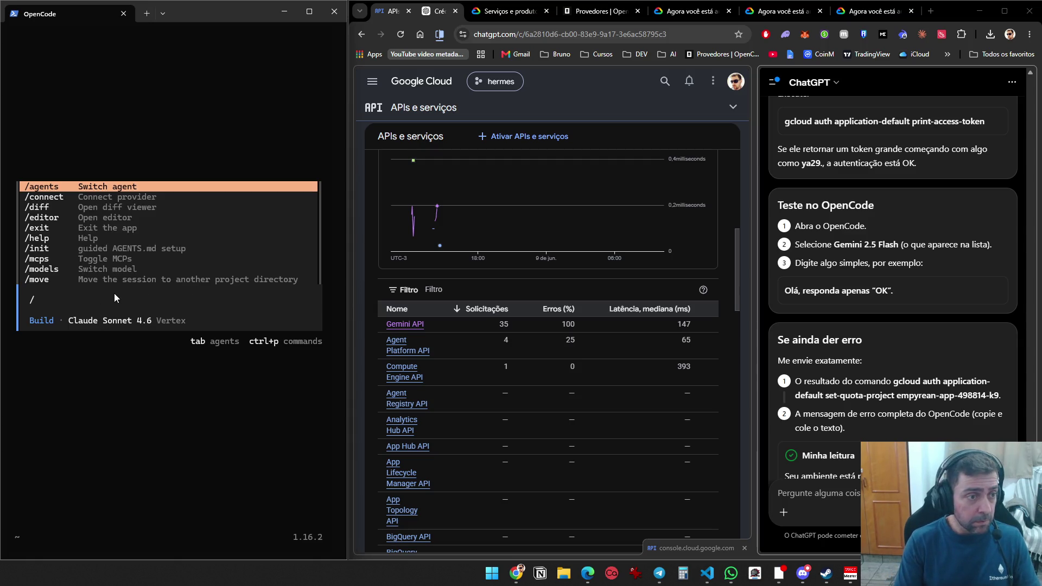
{"action": "type", "text": "mode"}
{"action": "key", "text": "Return"}
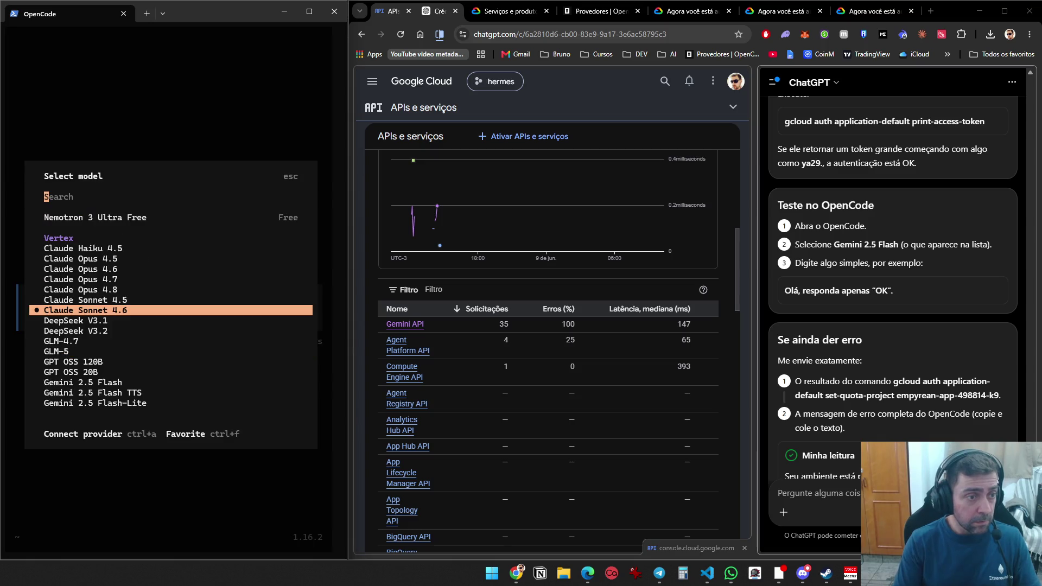
{"action": "type", "text": "ge"}
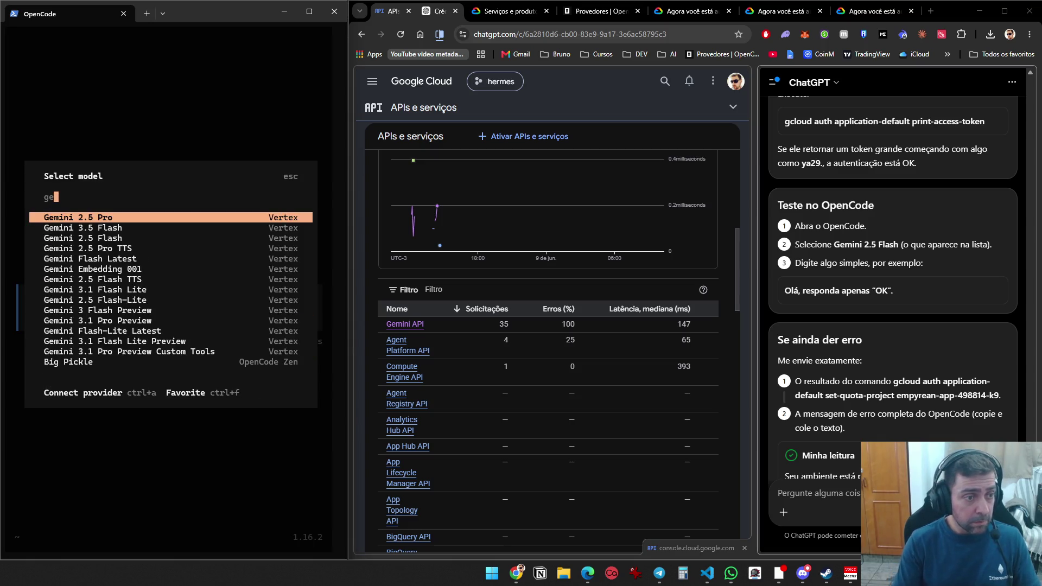
{"action": "type", "text": "m"}
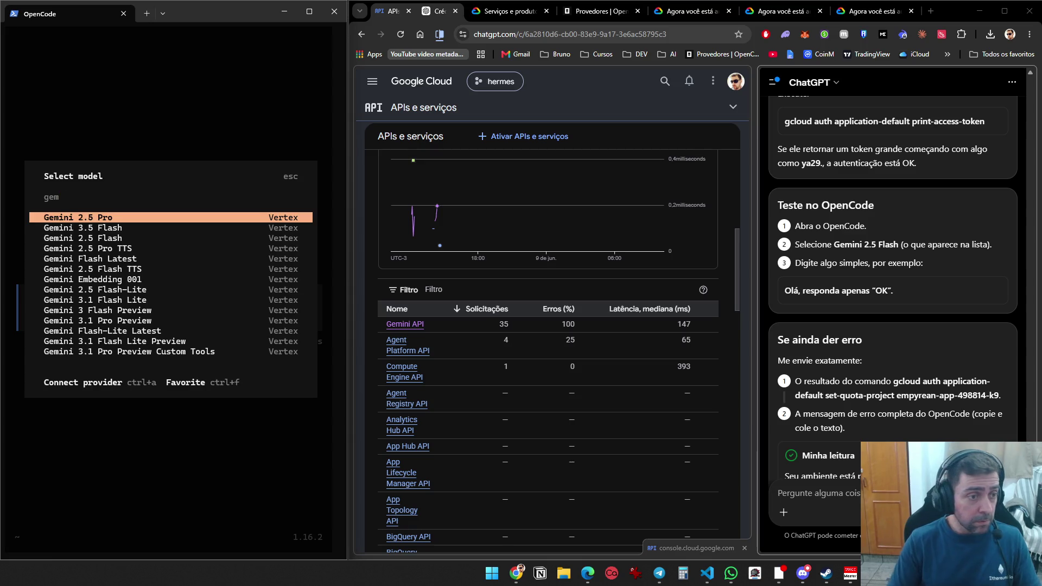
{"action": "key", "text": "Down"}
{"action": "key", "text": "Down"}
{"action": "key", "text": "Return"}
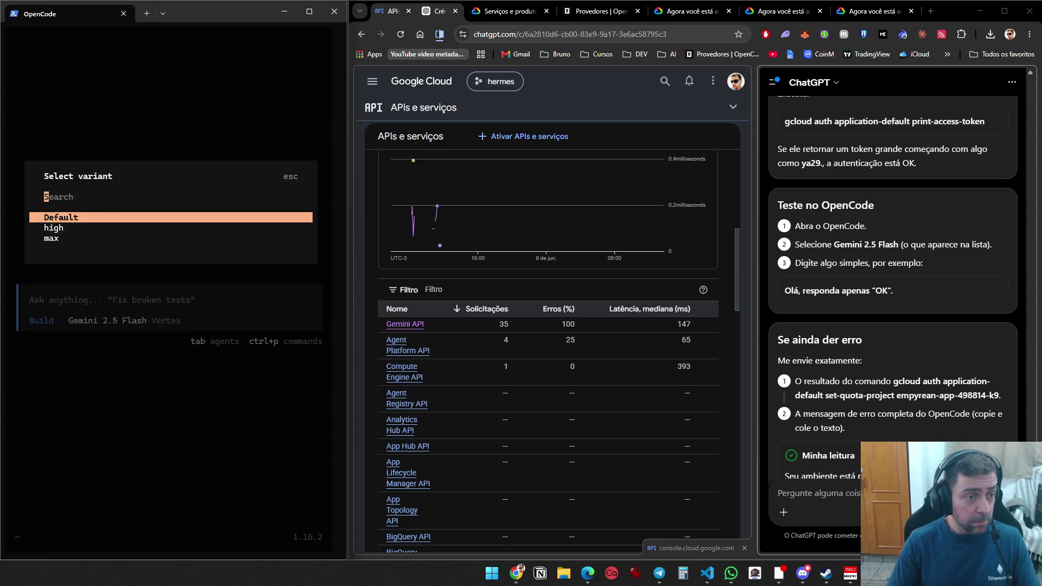
{"action": "key", "text": "Down"}
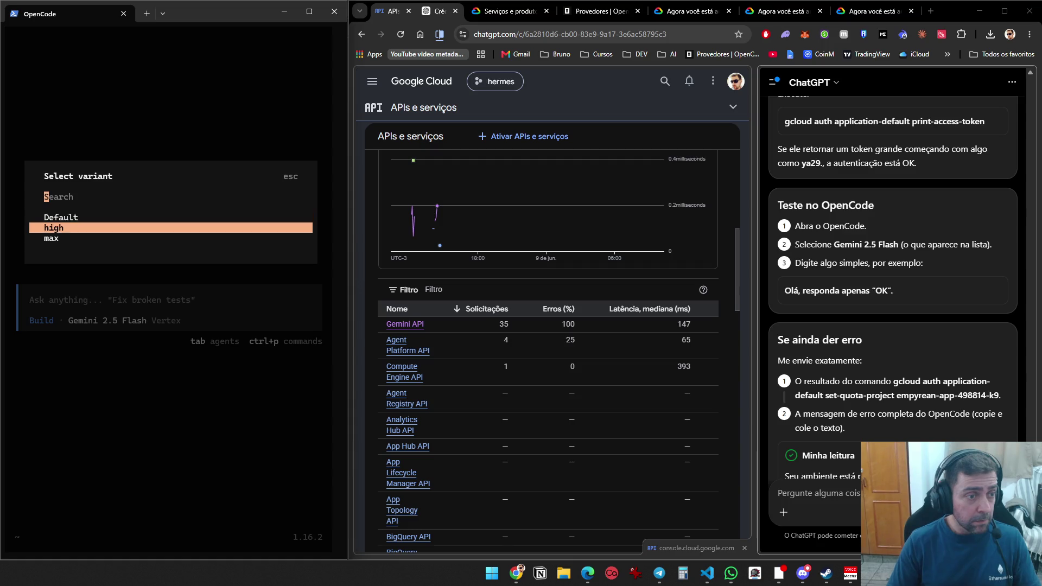
{"action": "key", "text": "Return"}
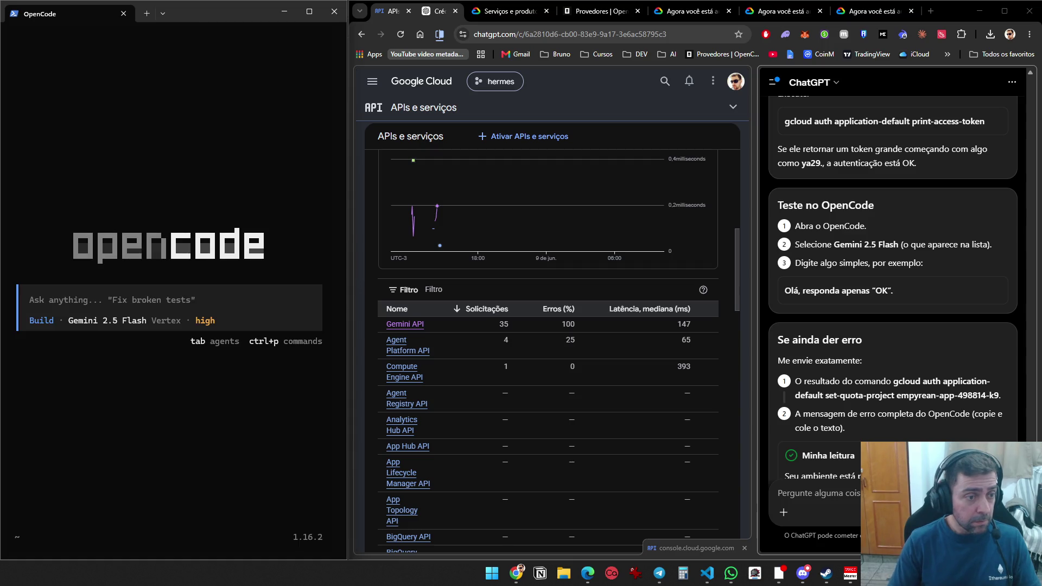
Send the test message 'Oi' and snip the blocked-API-request error
{"action": "type", "text": "Oi"}
{"action": "key", "text": "Return"}
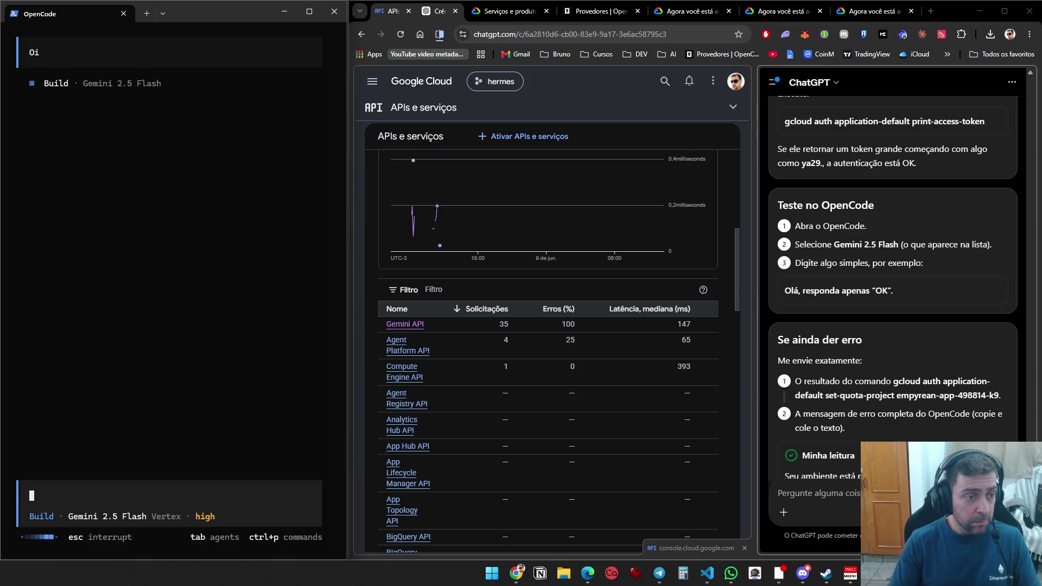
{"action": "scroll", "coordinate": [955, 424], "scroll_direction": "down", "scroll_amount": 10}
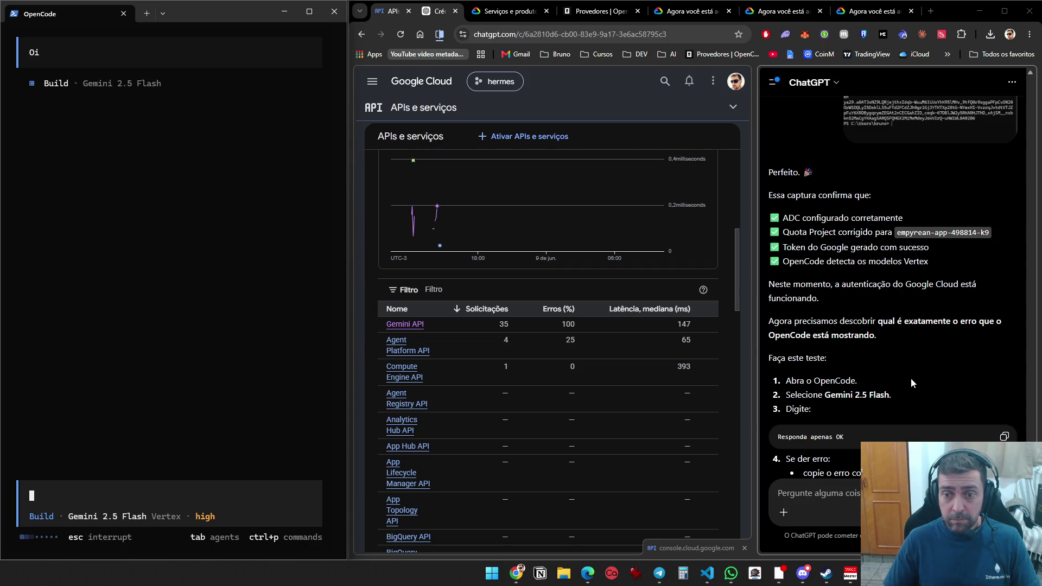
{"action": "scroll", "coordinate": [916, 380], "scroll_direction": "down", "scroll_amount": 3}
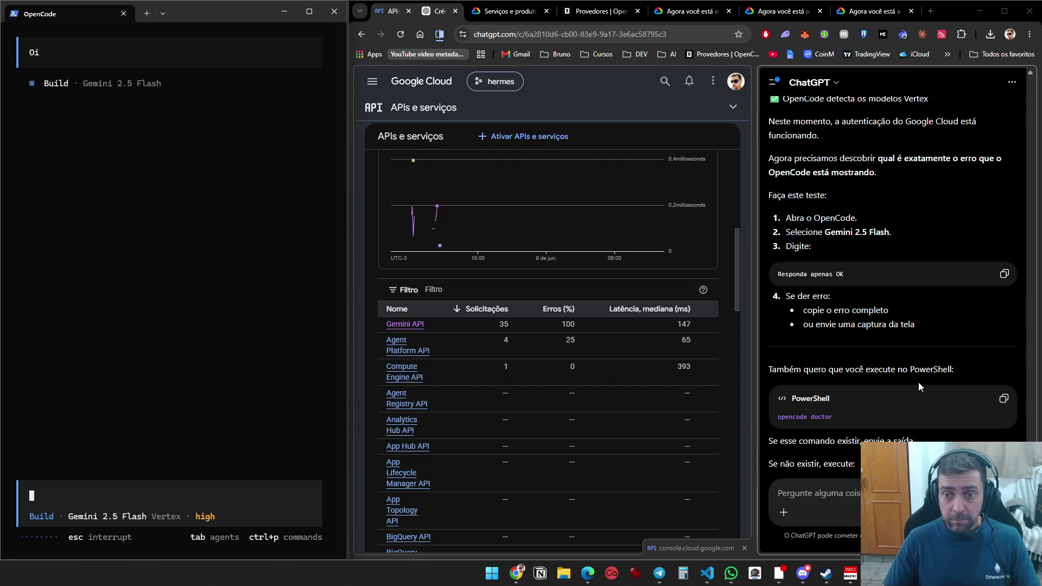
{"action": "scroll", "coordinate": [917, 374], "scroll_direction": "down", "scroll_amount": 3}
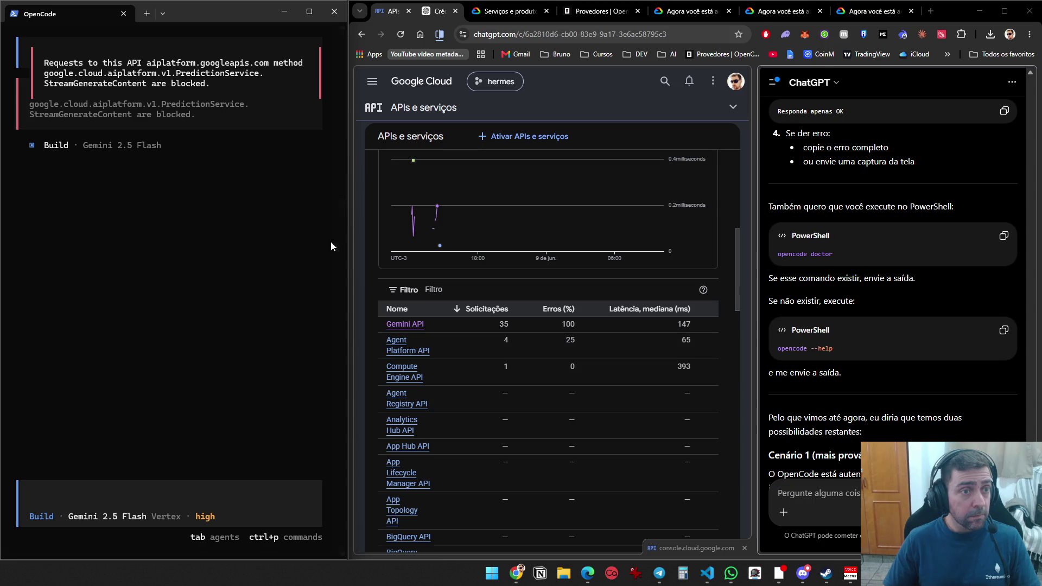
{"action": "key", "text": "super+shift+s"}
{"action": "mouse_move", "coordinate": [328, 233]}
{"action": "left_mouse_down"}
{"action": "mouse_move", "coordinate": [165, 145]}
{"action": "mouse_move", "coordinate": [13, 15]}
{"action": "left_mouse_up"}
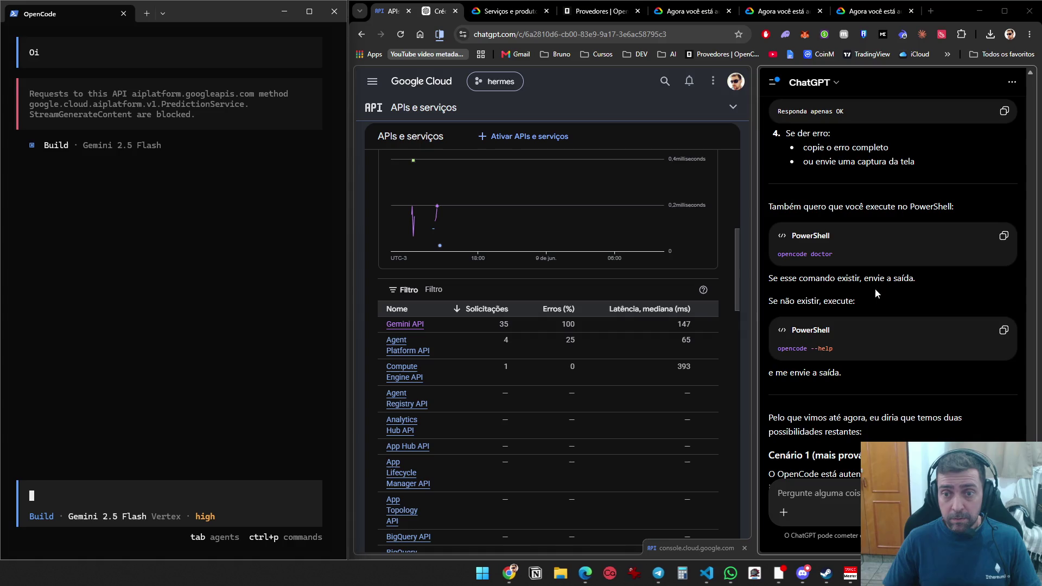
Paste the OpenCode error screenshot into the ChatGPT message box
{"action": "left_click", "coordinate": [853, 498]}
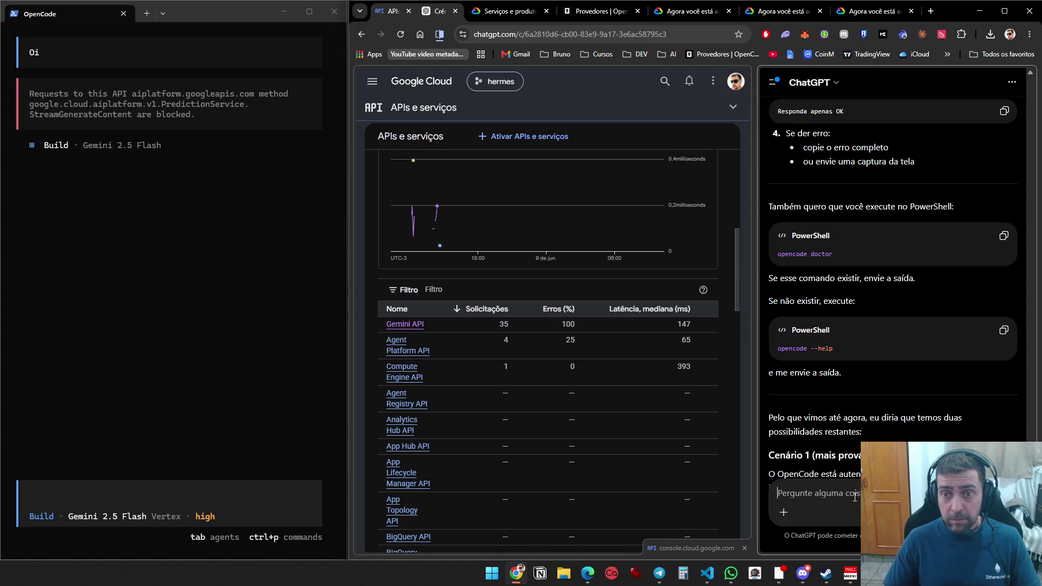
{"action": "key", "text": "ctrl+v"}
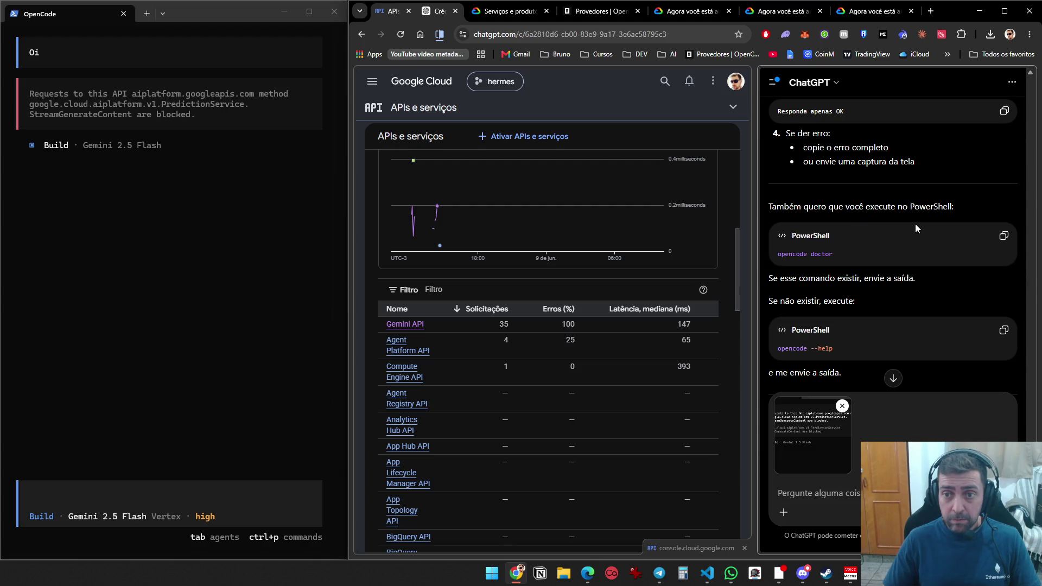
{"action": "scroll", "coordinate": [915, 230], "scroll_direction": "down", "scroll_amount": 2}
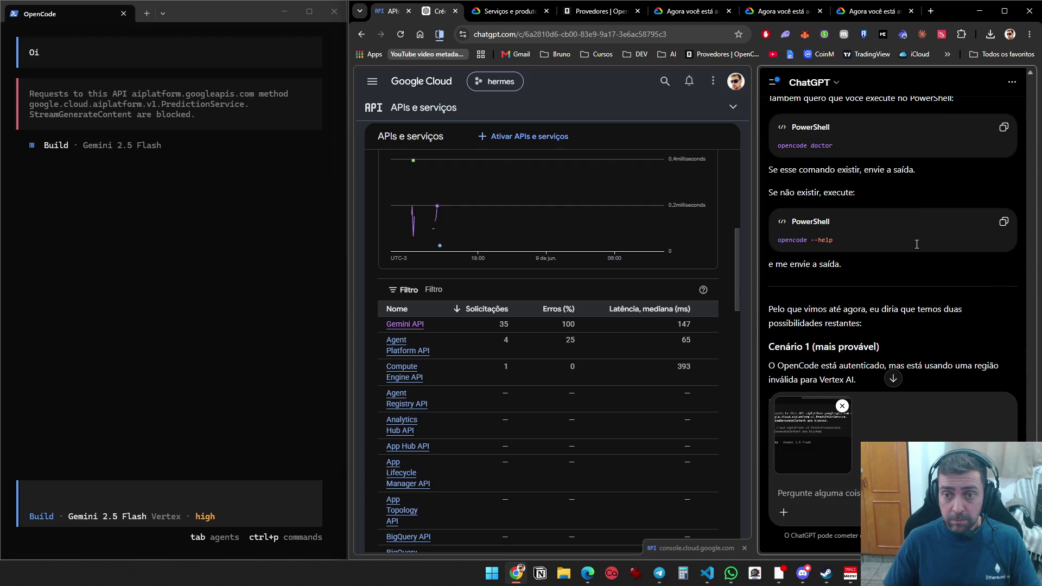
Quit OpenCode and run 'opencode doctor' and 'opencode --help' in PowerShell
{"action": "left_click", "coordinate": [241, 432]}
{"action": "key", "text": "ctrl+c"}
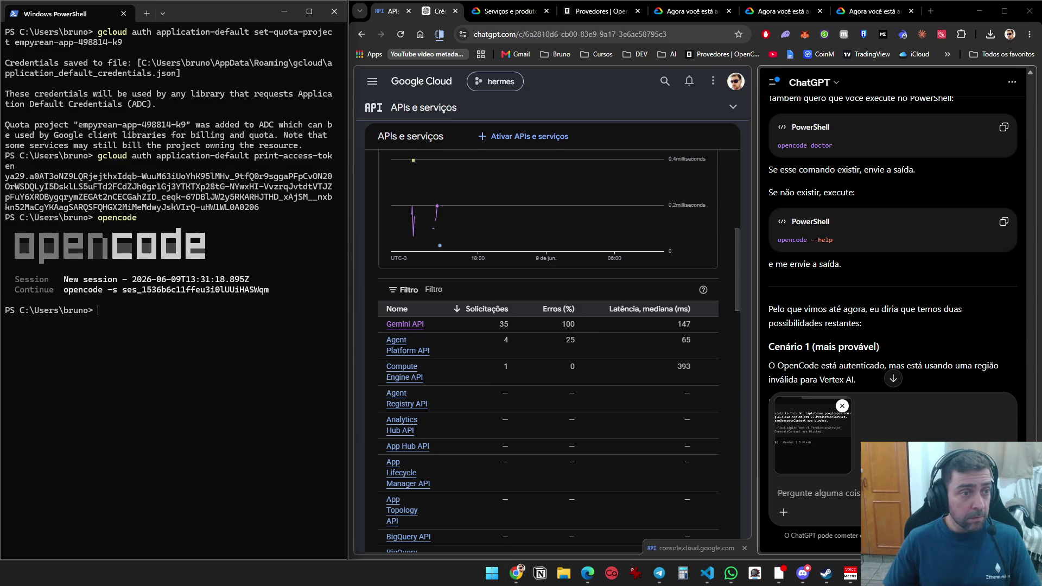
{"action": "left_click", "coordinate": [1003, 129]}
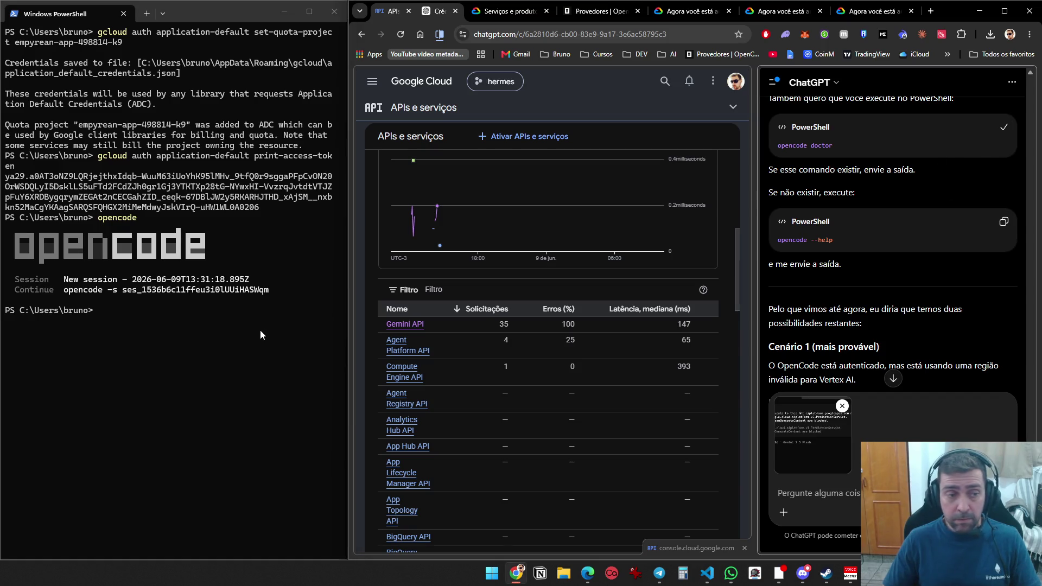
{"action": "left_click", "coordinate": [259, 330]}
{"action": "key", "text": "ctrl+v"}
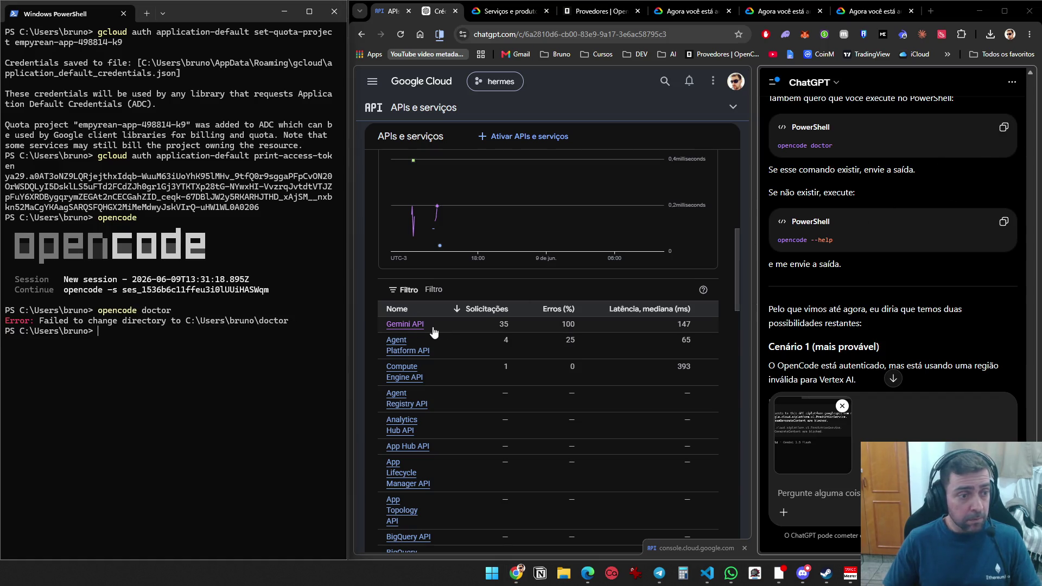
{"action": "left_click", "coordinate": [1004, 221]}
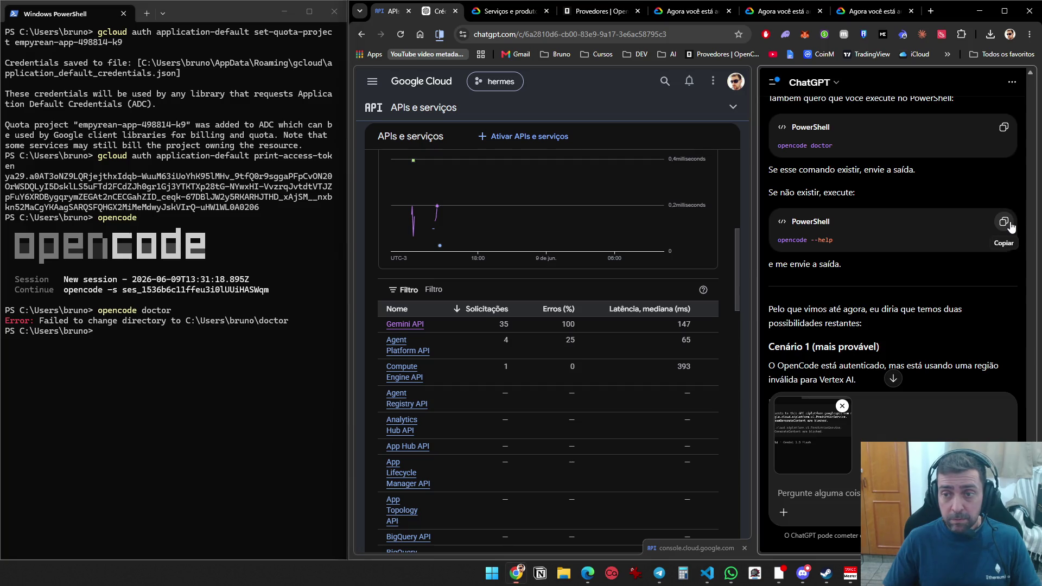
{"action": "left_click", "coordinate": [297, 360]}
{"action": "key", "text": "ctrl+v"}
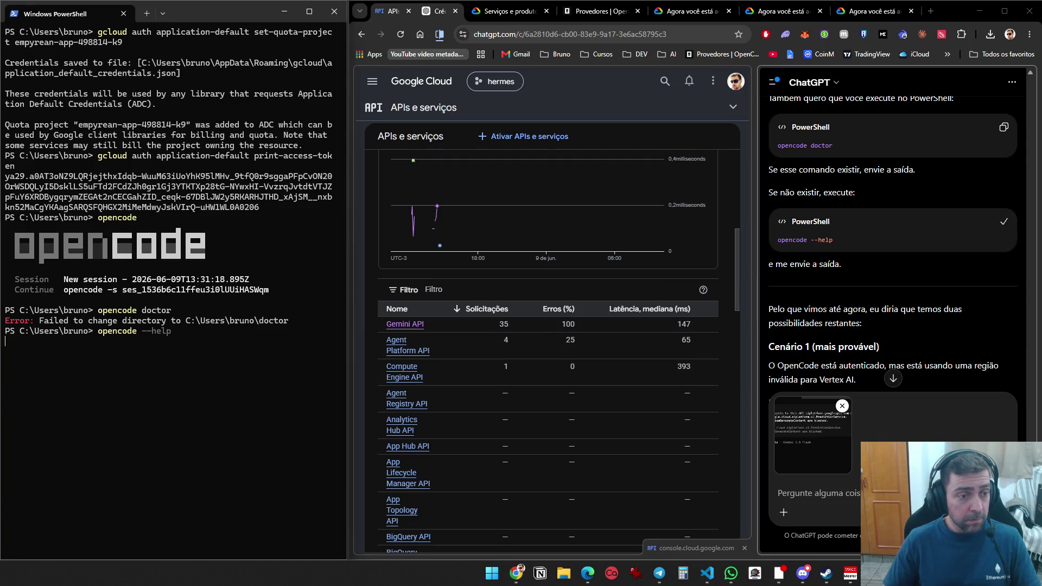
Copy the doctor and help output from PowerShell and send it to ChatGPT
{"action": "mouse_move", "coordinate": [297, 547]}
{"action": "left_mouse_down"}
{"action": "mouse_move", "coordinate": [227, 508]}
{"action": "mouse_move", "coordinate": [163, 361]}
{"action": "mouse_move", "coordinate": [125, 352]}
{"action": "mouse_move", "coordinate": [108, 363]}
{"action": "mouse_move", "coordinate": [82, 276]}
{"action": "mouse_move", "coordinate": [7, 150]}
{"action": "mouse_move", "coordinate": [8, 161]}
{"action": "left_mouse_up"}
{"action": "scroll", "coordinate": [162, 361], "scroll_direction": "up", "scroll_amount": 14}
{"action": "scroll", "coordinate": [109, 363], "scroll_direction": "up", "scroll_amount": 1}
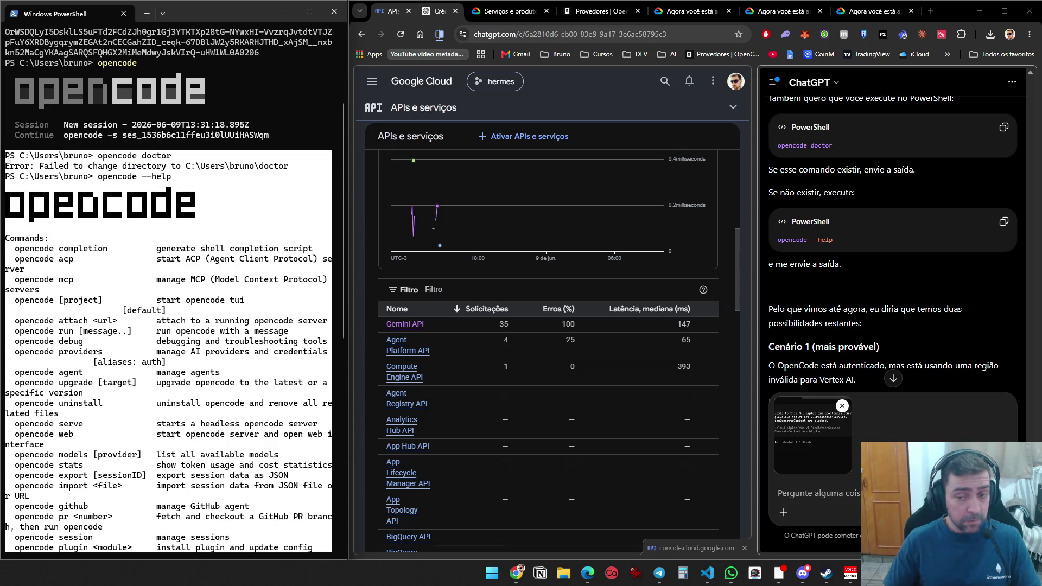
{"action": "key", "text": "ctrl+c"}
{"action": "key", "text": "alt+Tab"}
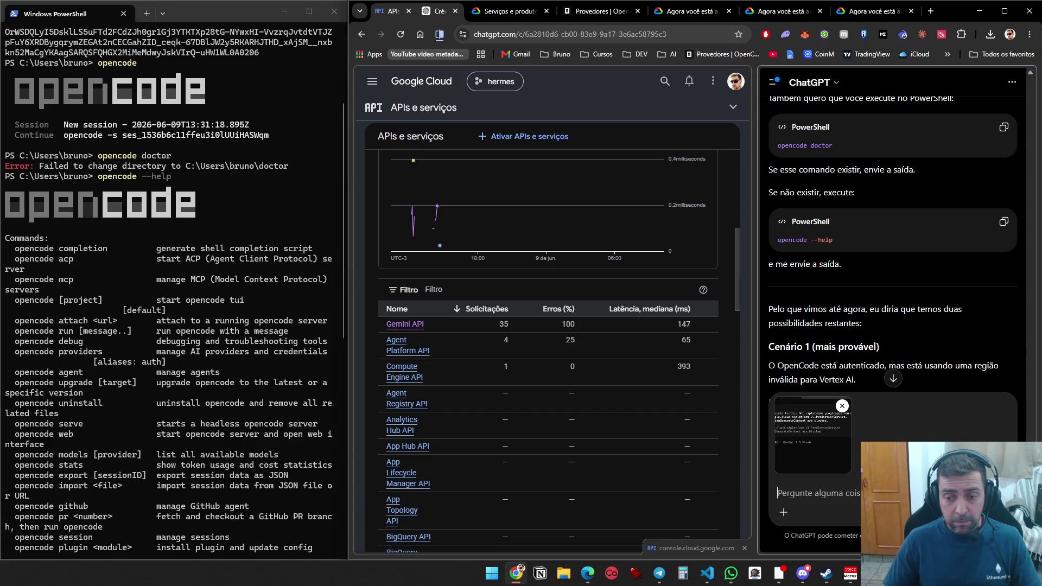
{"action": "key", "text": "ctrl+v"}
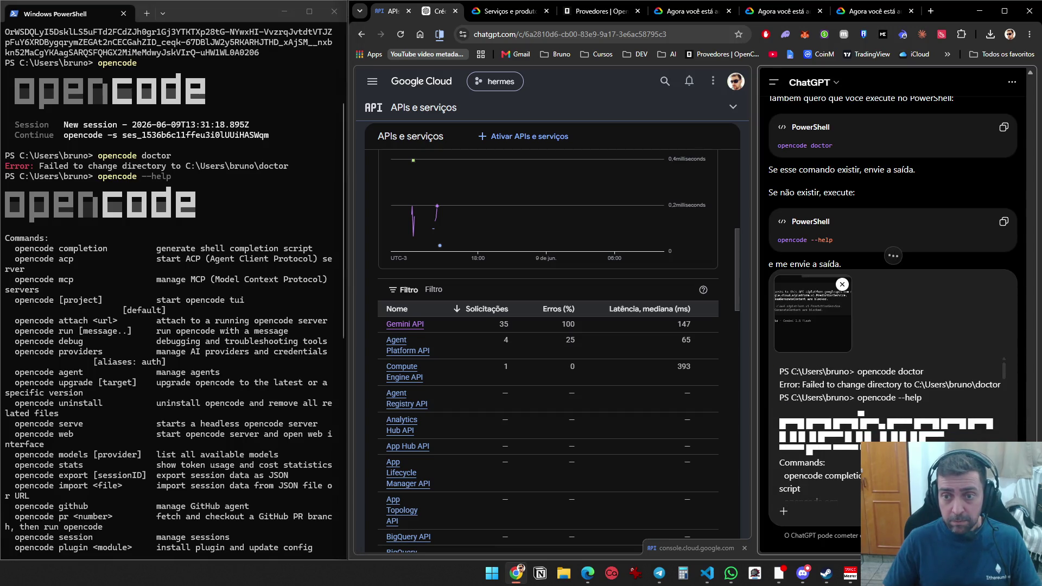
{"action": "key", "text": "Return"}
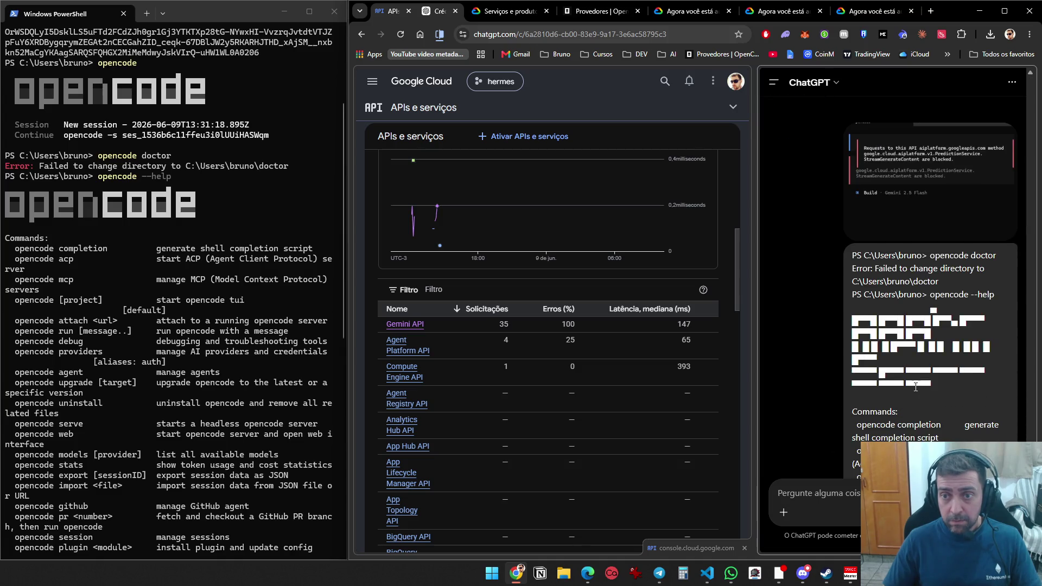
Read ChatGPT's reply on blocked generation requests and copy its aiplatform services check command
{"action": "scroll", "coordinate": [916, 386], "scroll_direction": "down", "scroll_amount": 15}
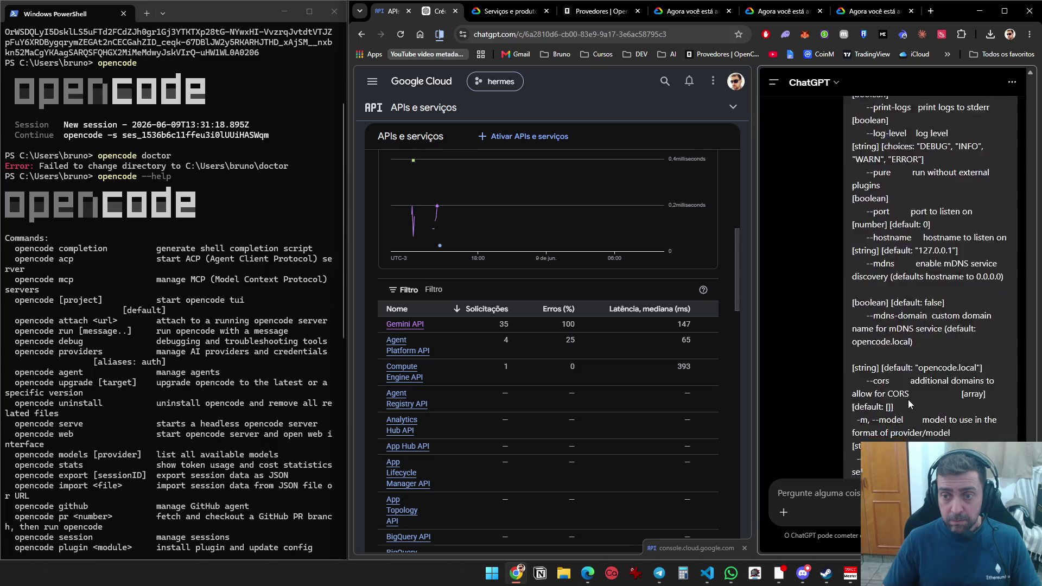
{"action": "scroll", "coordinate": [908, 400], "scroll_direction": "down", "scroll_amount": 5}
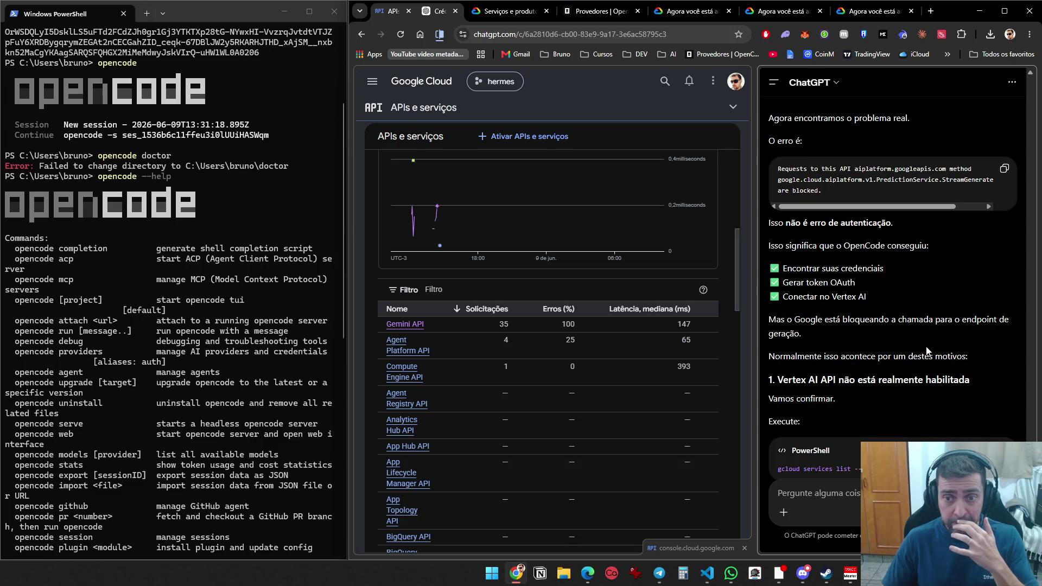
{"action": "scroll", "coordinate": [961, 343], "scroll_direction": "down", "scroll_amount": 2}
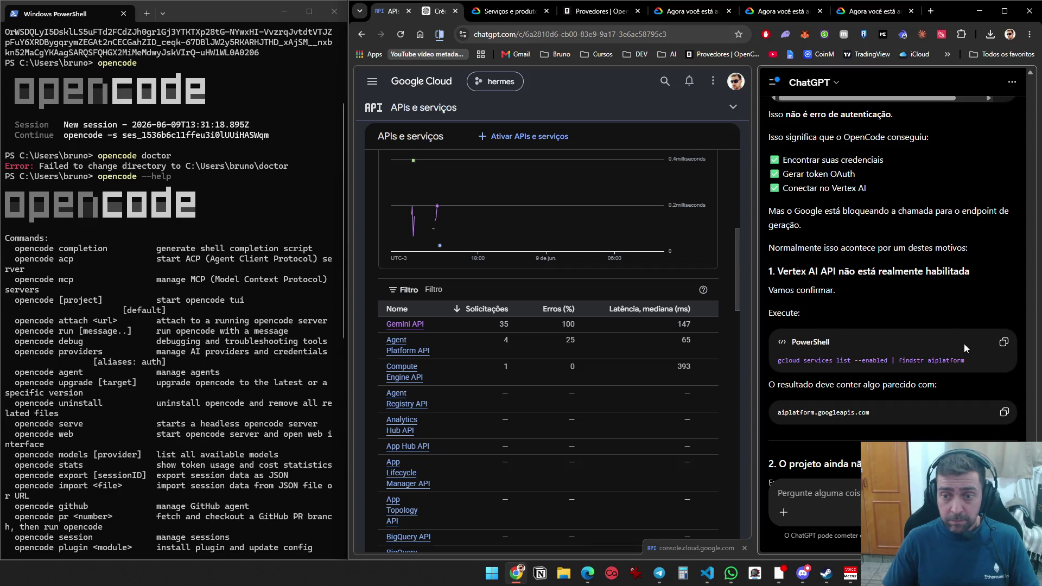
{"action": "scroll", "coordinate": [973, 346], "scroll_direction": "down", "scroll_amount": 3}
{"action": "left_click", "coordinate": [1003, 179]}
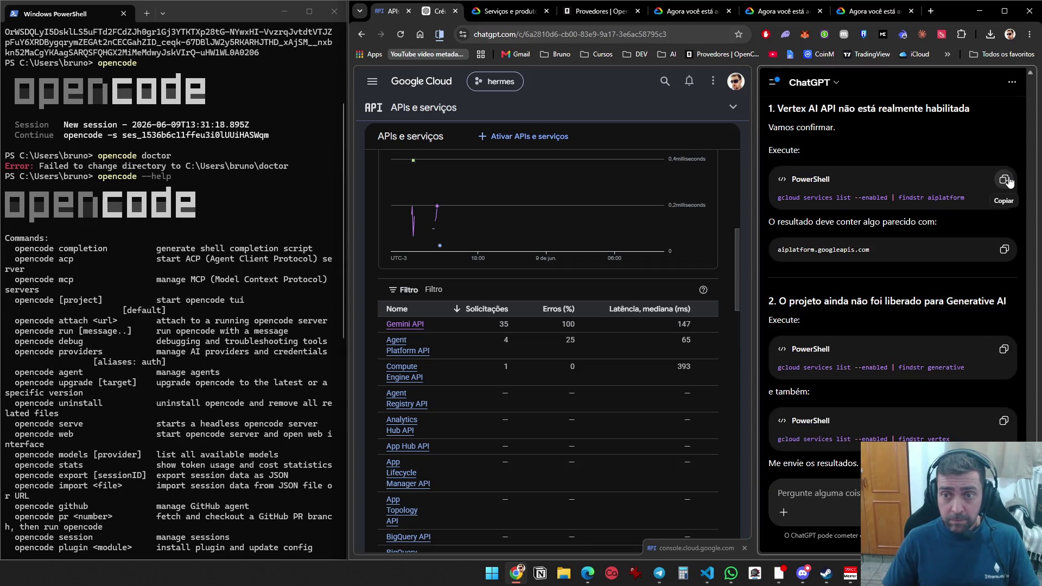
{"action": "left_click", "coordinate": [259, 518]}
Clear PowerShell with cls and run the aiplatform enabled-services check
{"action": "type", "text": "cls"}
{"action": "key", "text": "Return"}
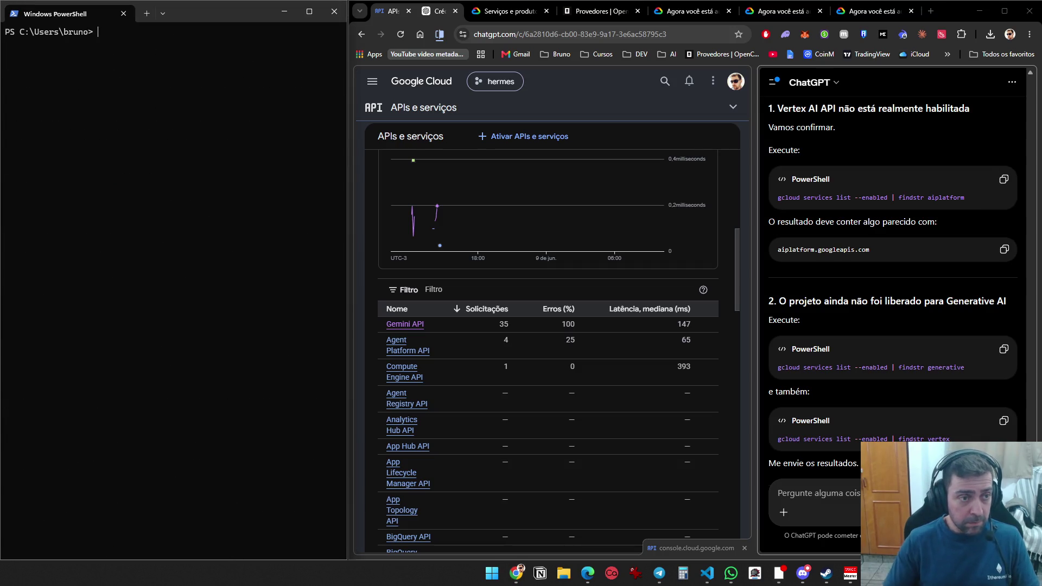
{"action": "key", "text": "ctrl+v"}
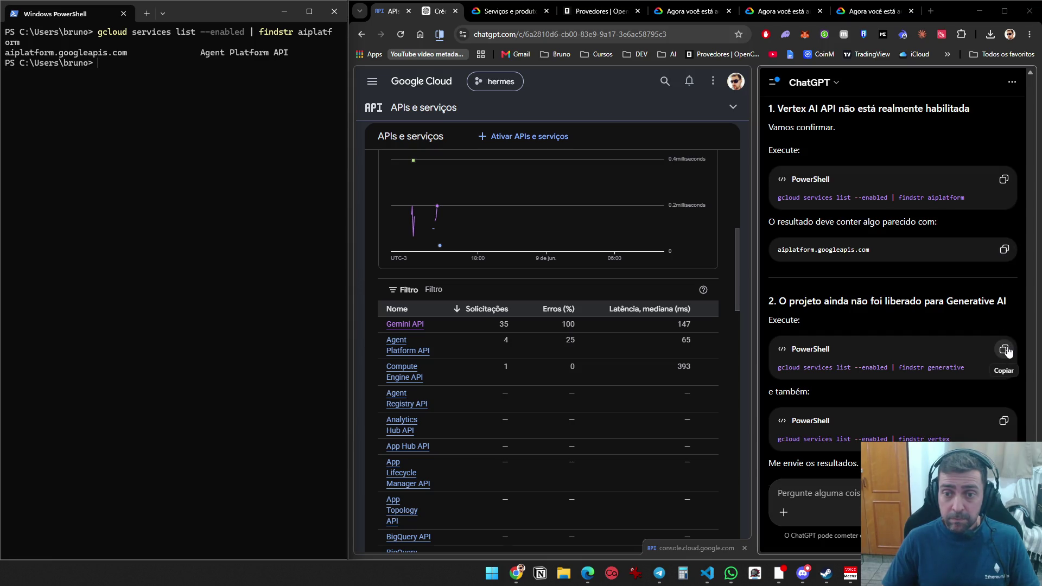
{"action": "key", "text": "ctrl+v"}
{"action": "key", "text": "Return"}
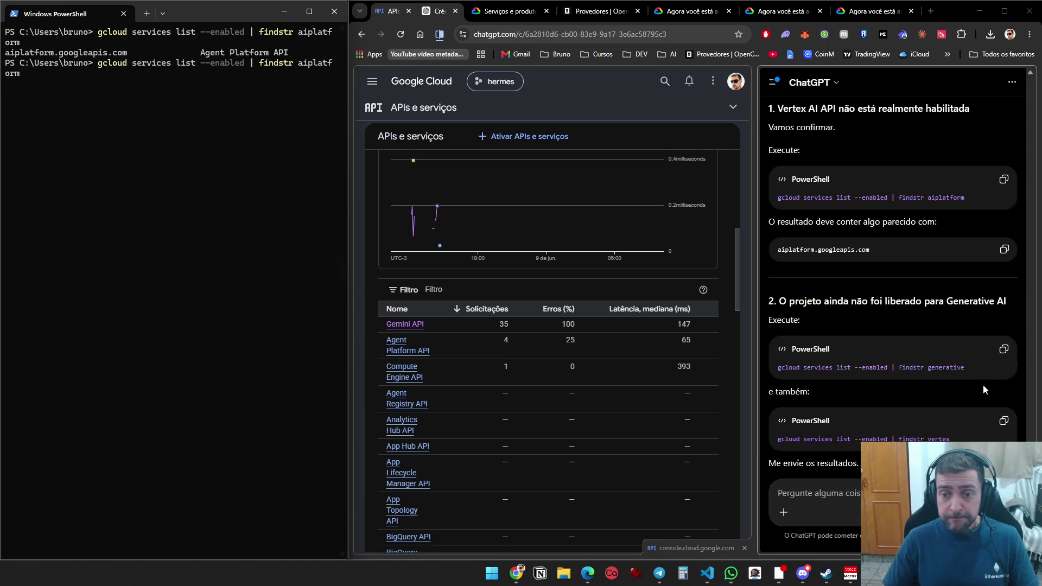
Run ChatGPT's vertex services filter command, which returns no matches
{"action": "left_click", "coordinate": [1004, 421]}
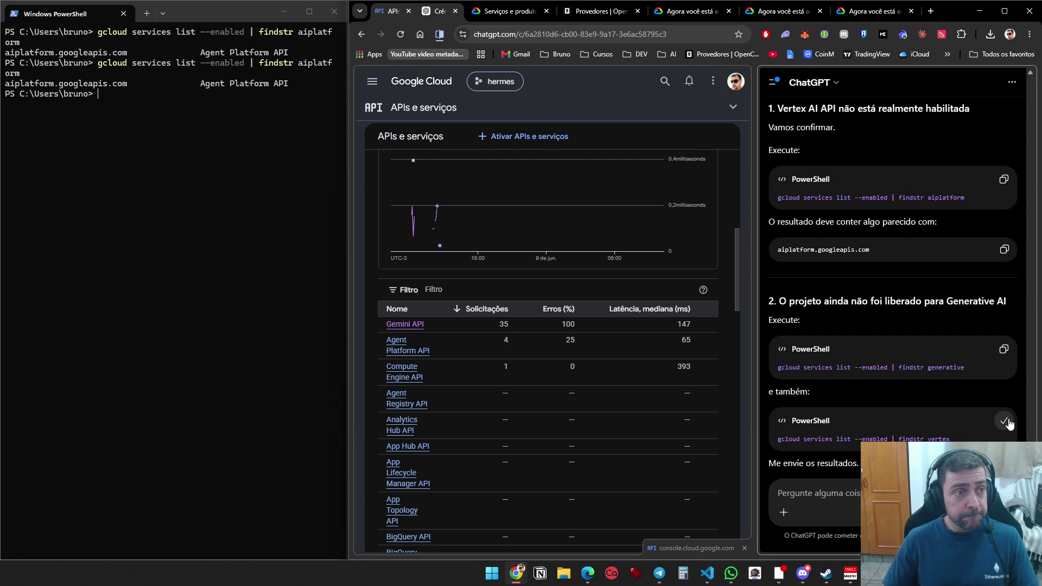
{"action": "left_click", "coordinate": [187, 219]}
{"action": "key", "text": "ctrl+v"}
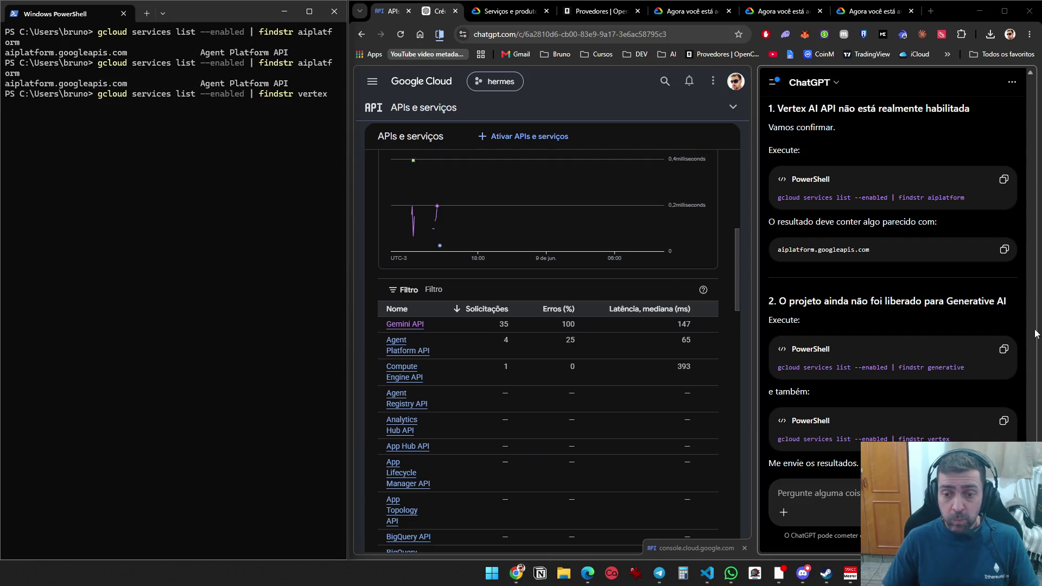
{"action": "scroll", "coordinate": [957, 342], "scroll_direction": "down", "scroll_amount": 3}
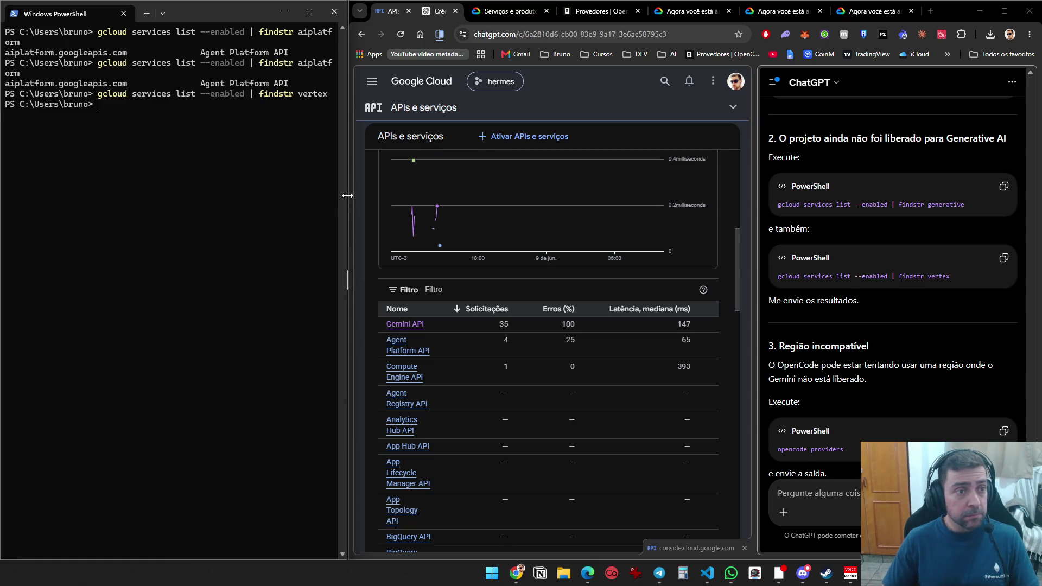
Capture the terminal output with Snipping Tool
{"action": "key", "text": "super+shift+s"}
{"action": "mouse_move", "coordinate": [347, 196]}
{"action": "left_mouse_down"}
{"action": "mouse_move", "coordinate": [221, 12]}
{"action": "mouse_move", "coordinate": [152, 82]}
{"action": "left_mouse_up"}
{"action": "key", "text": "super+shift+s"}
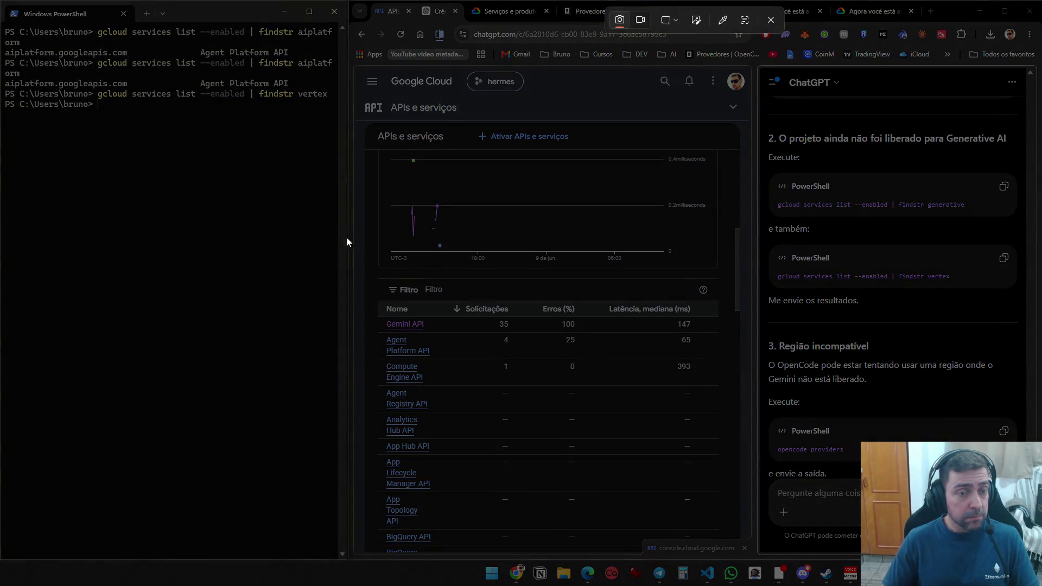
{"action": "left_click_drag", "start_coordinate": [346, 238], "coordinate": [2, 21]}
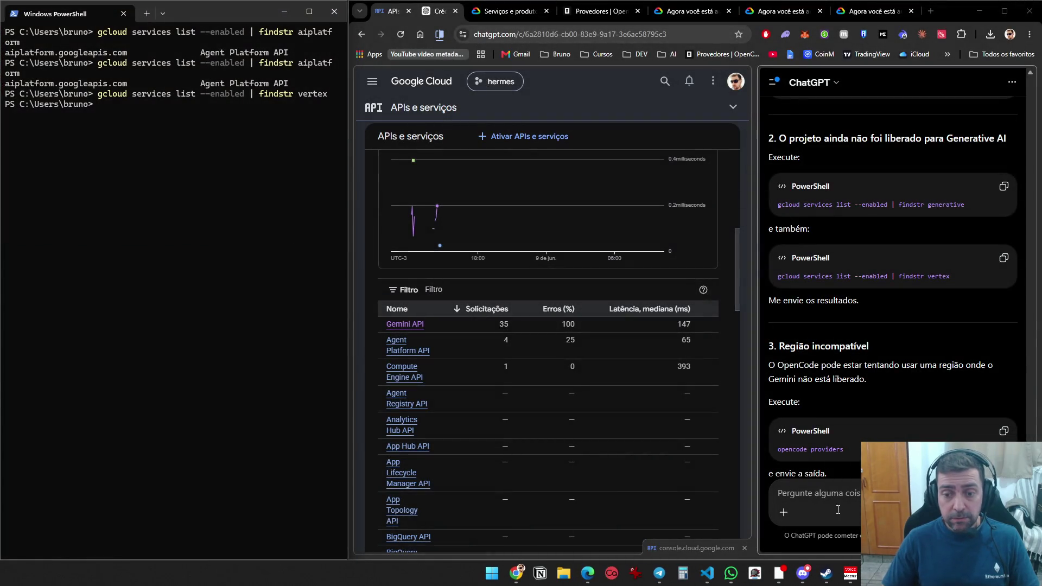
Paste the terminal screenshot into ChatGPT and read the reply suggesting opencode providers and gcloud config list
{"action": "left_click", "coordinate": [824, 493]}
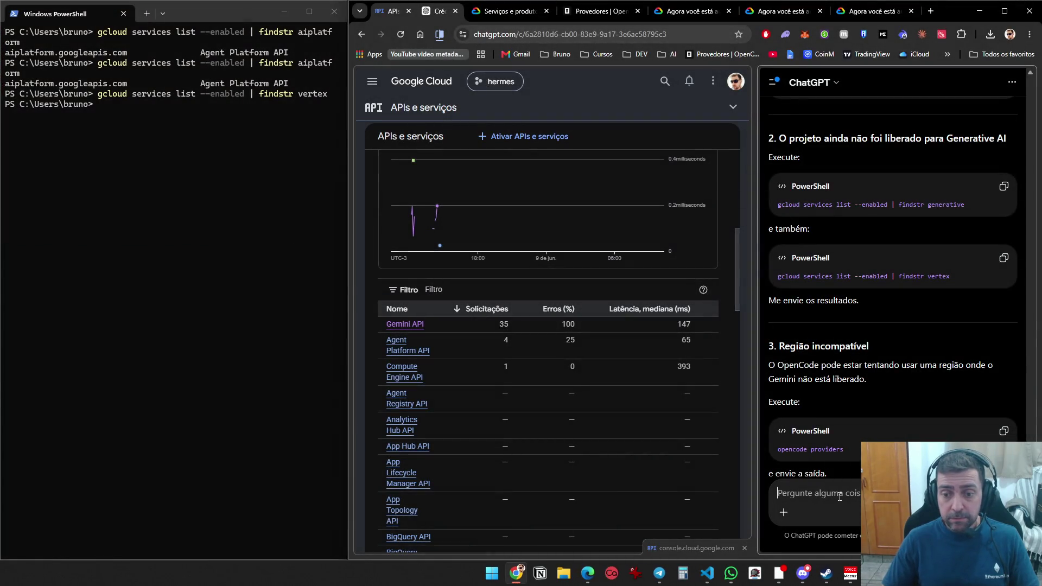
{"action": "key", "text": "ctrl+v"}
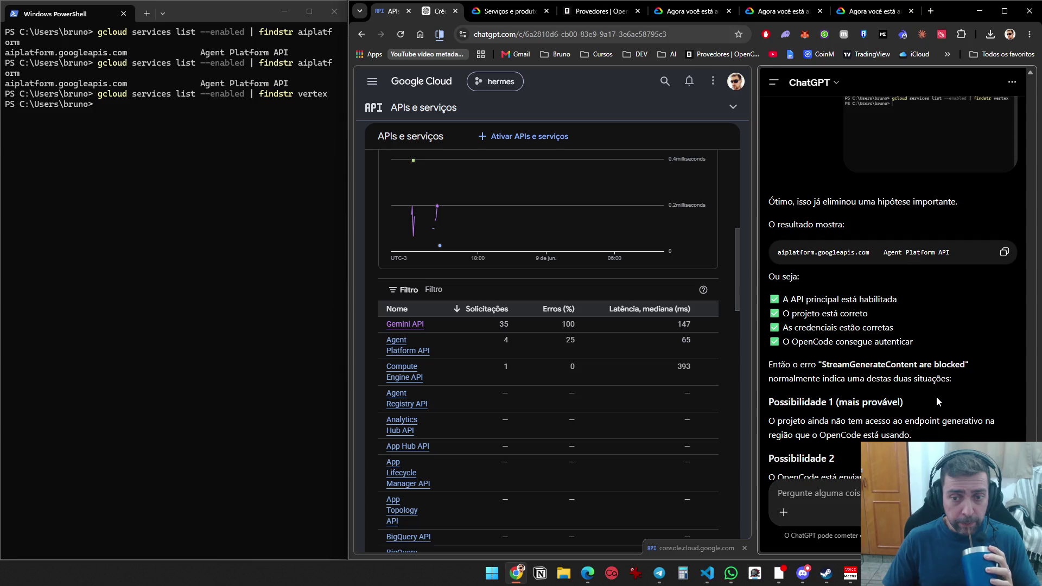
{"action": "scroll", "coordinate": [937, 398], "scroll_direction": "down", "scroll_amount": 4}
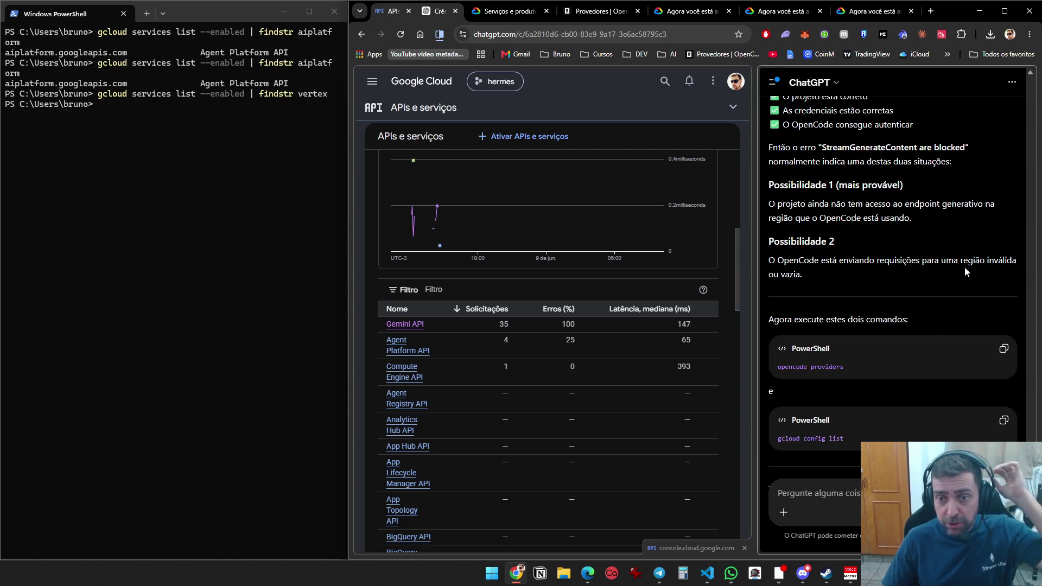
{"action": "scroll", "coordinate": [947, 291], "scroll_direction": "down", "scroll_amount": 2}
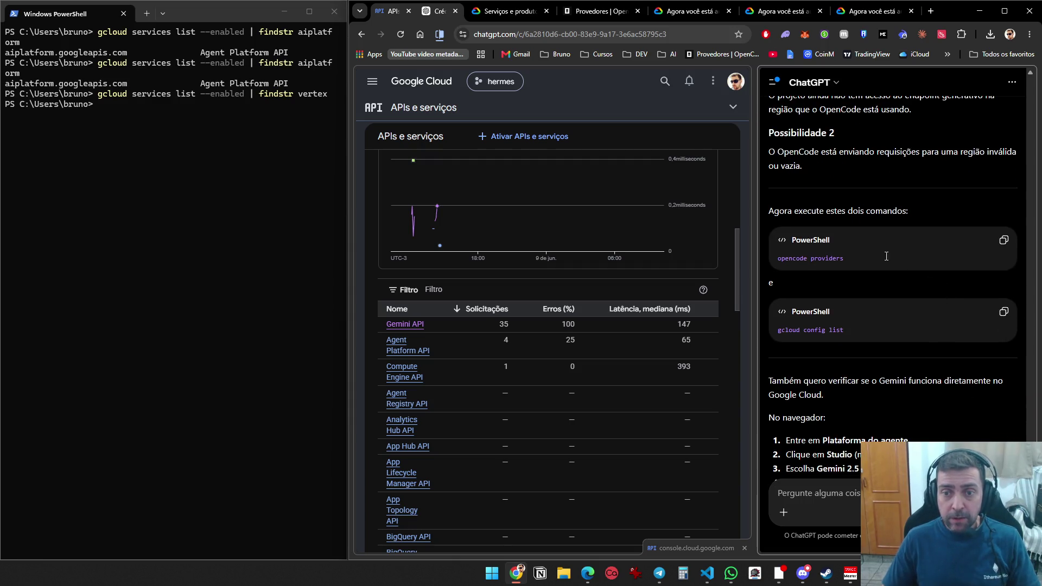
Run 'opencode providers' and 'gcloud config list' in PowerShell
{"action": "left_click", "coordinate": [1003, 240]}
{"action": "left_click", "coordinate": [116, 186]}
{"action": "key", "text": "ctrl+v"}
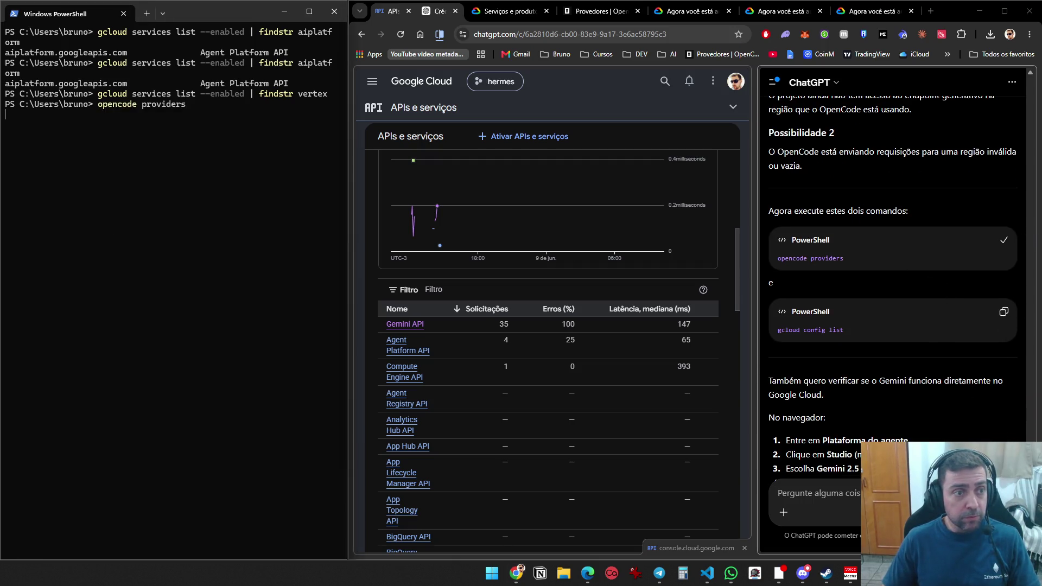
{"action": "key", "text": "Return"}
{"action": "left_click", "coordinate": [1003, 312]}
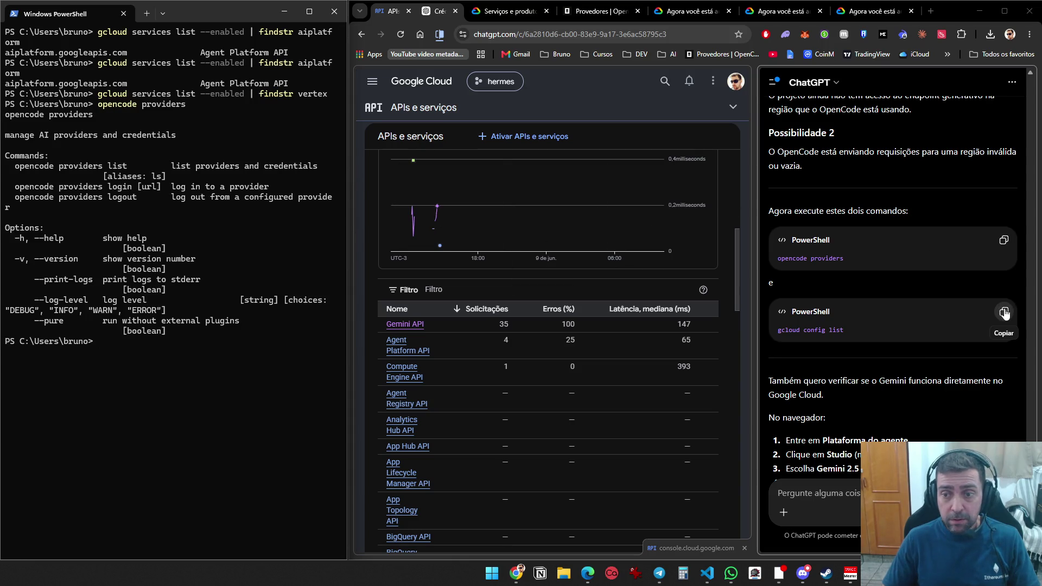
{"action": "left_click", "coordinate": [173, 380]}
{"action": "key", "text": "ctrl+v"}
{"action": "key", "text": "Return"}
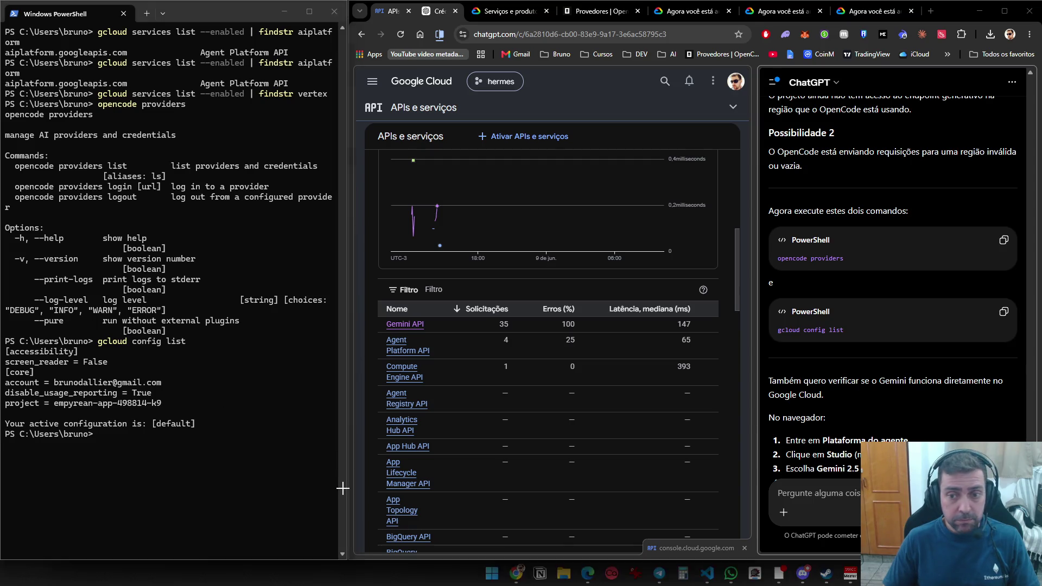
Screenshot the terminal output and send it to ChatGPT
{"action": "key", "text": "Print"}
{"action": "mouse_move", "coordinate": [343, 489]}
{"action": "left_mouse_down"}
{"action": "mouse_move", "coordinate": [0, 163]}
{"action": "mouse_move", "coordinate": [2, 97]}
{"action": "left_mouse_up"}
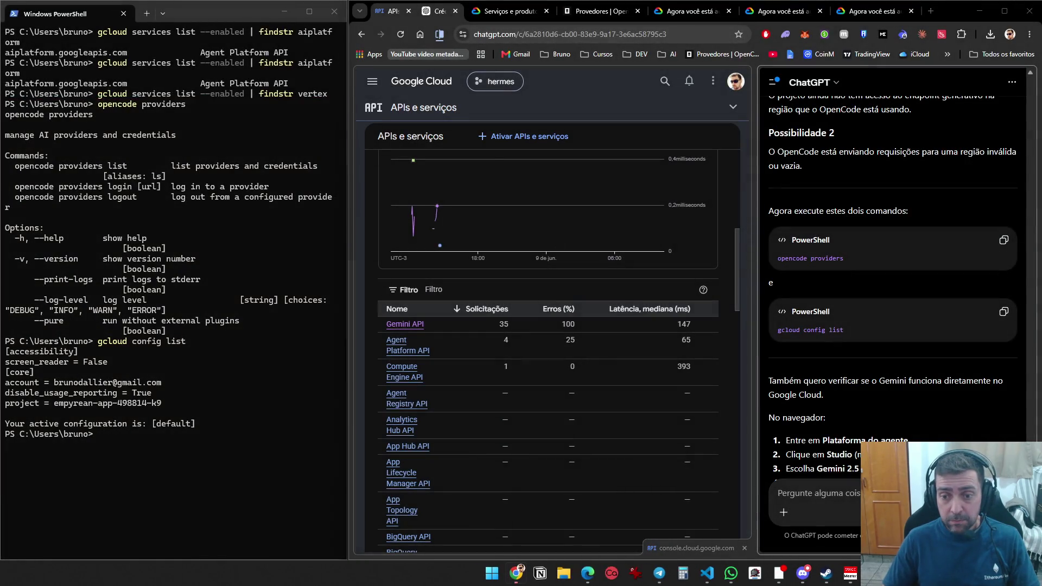
{"action": "key", "text": "ctrl+v"}
{"action": "scroll", "coordinate": [865, 282], "scroll_direction": "down", "scroll_amount": 4}
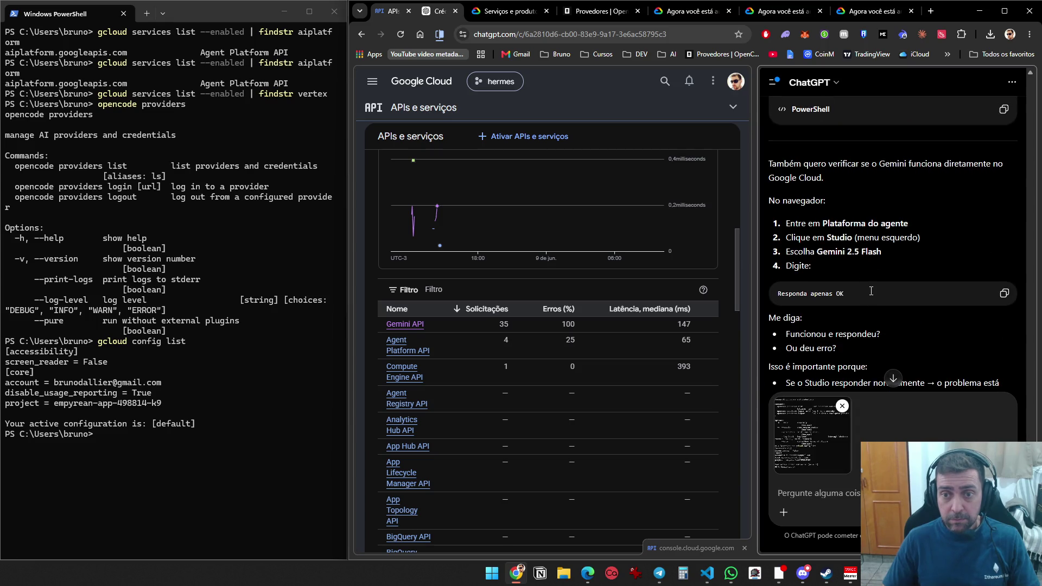
{"action": "key", "text": "Return"}
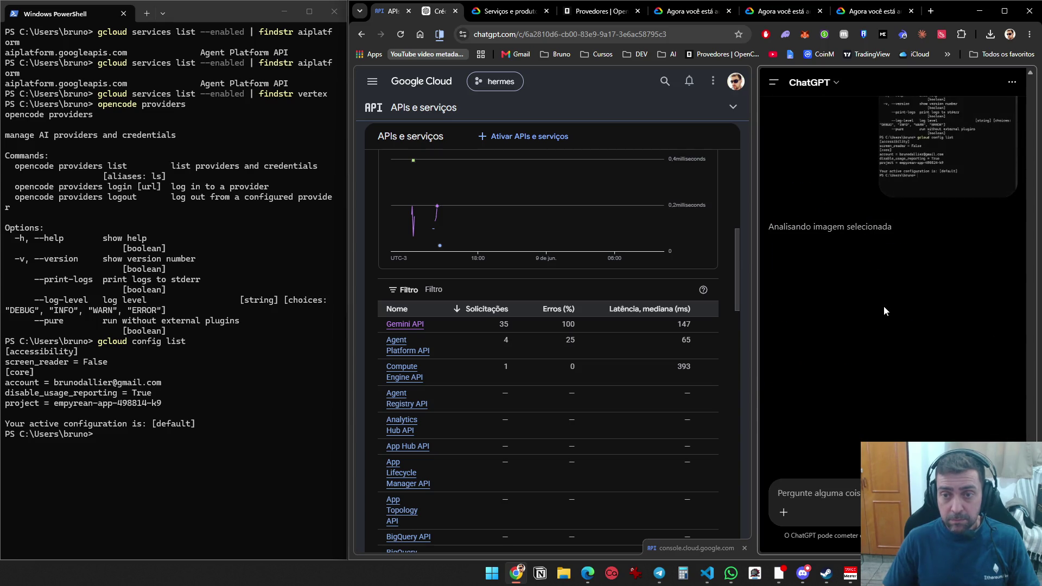
{"action": "scroll", "coordinate": [913, 340], "scroll_direction": "up", "scroll_amount": 7}
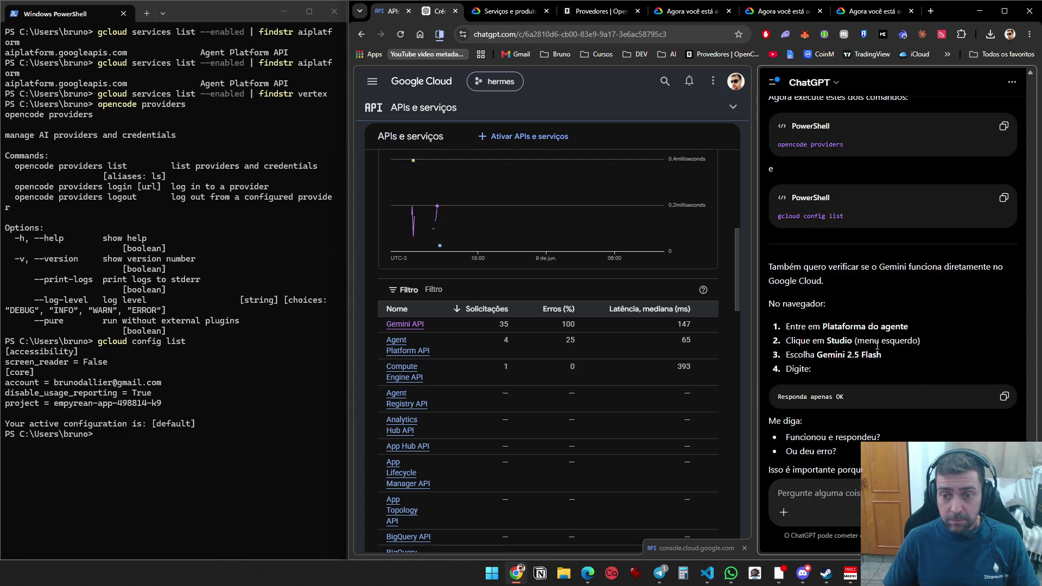
Widen the Google Cloud browser window beside the terminal
{"action": "mouse_move", "coordinate": [348, 128]}
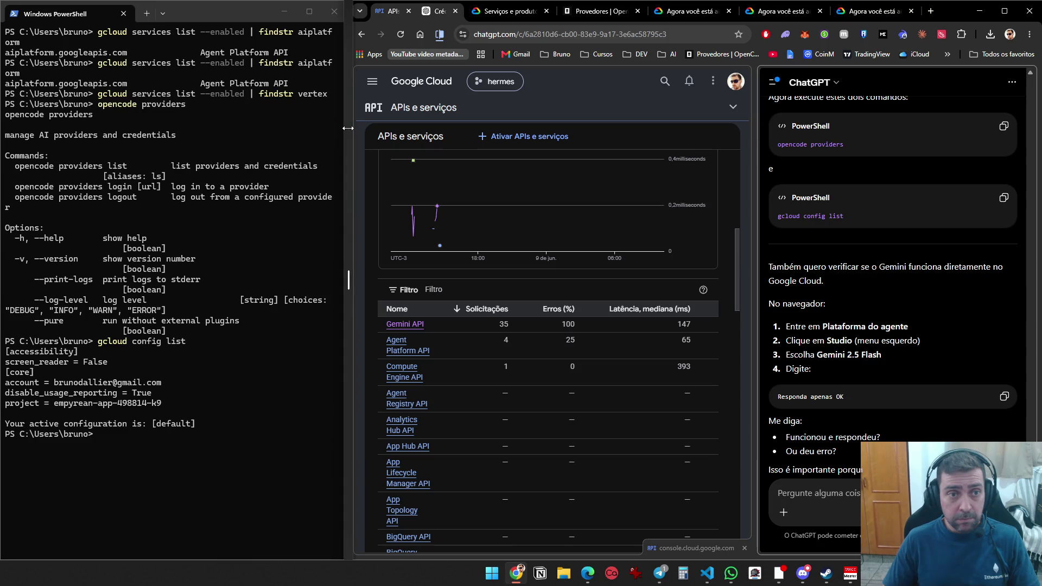
{"action": "left_click_drag", "start_coordinate": [348, 128], "coordinate": [270, 128]}
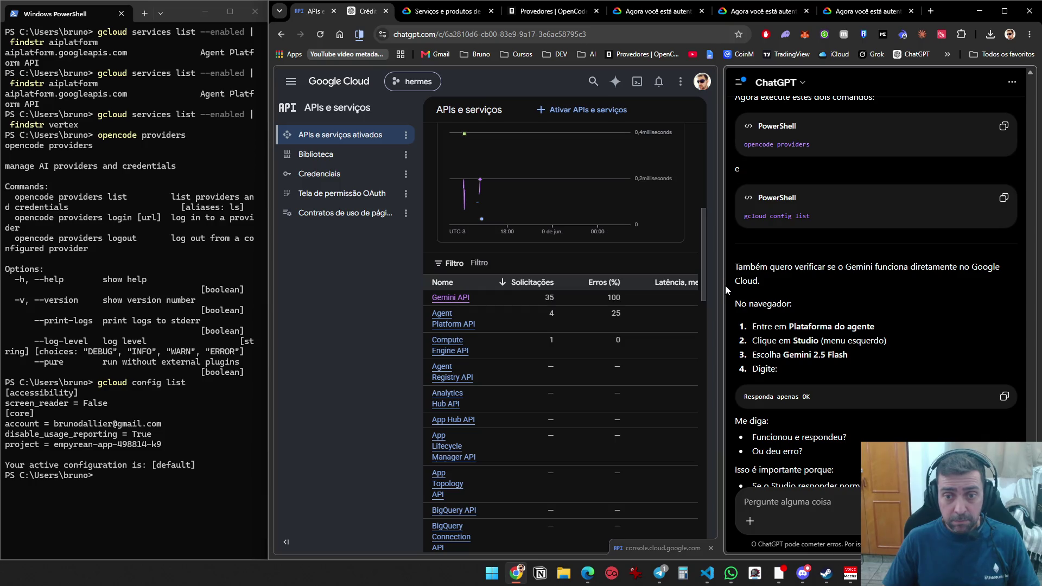
{"action": "left_click_drag", "start_coordinate": [725, 285], "coordinate": [754, 286]}
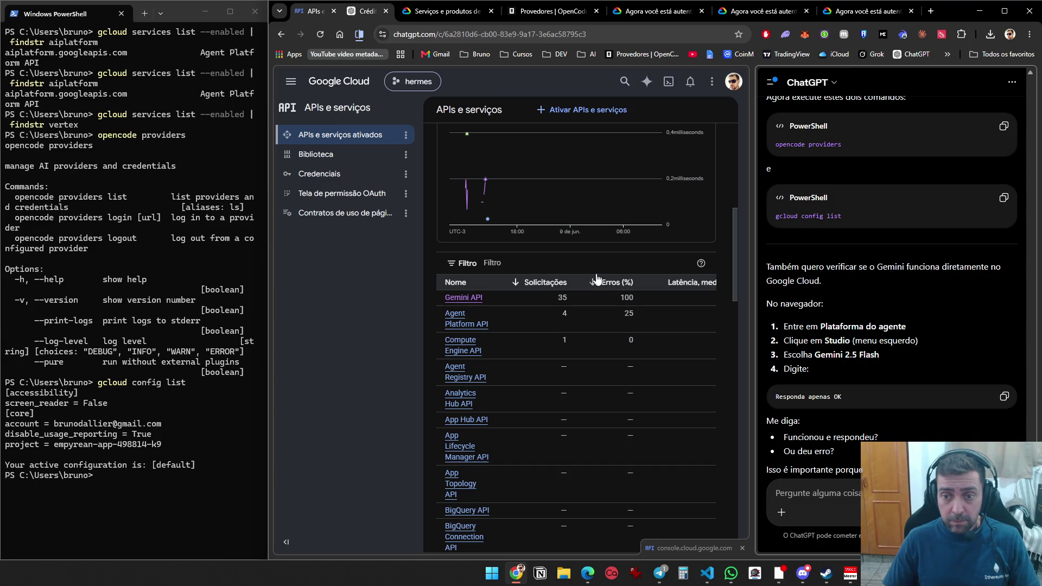
Navigate through Plataforma do agente to the Agent Studio page
{"action": "left_click", "coordinate": [290, 84]}
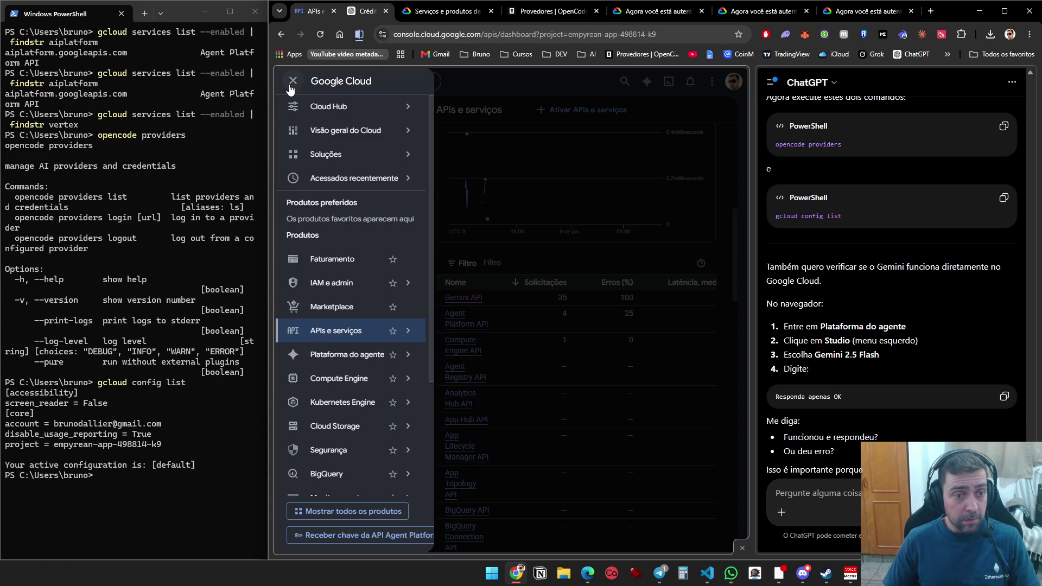
{"action": "mouse_move", "coordinate": [353, 369]}
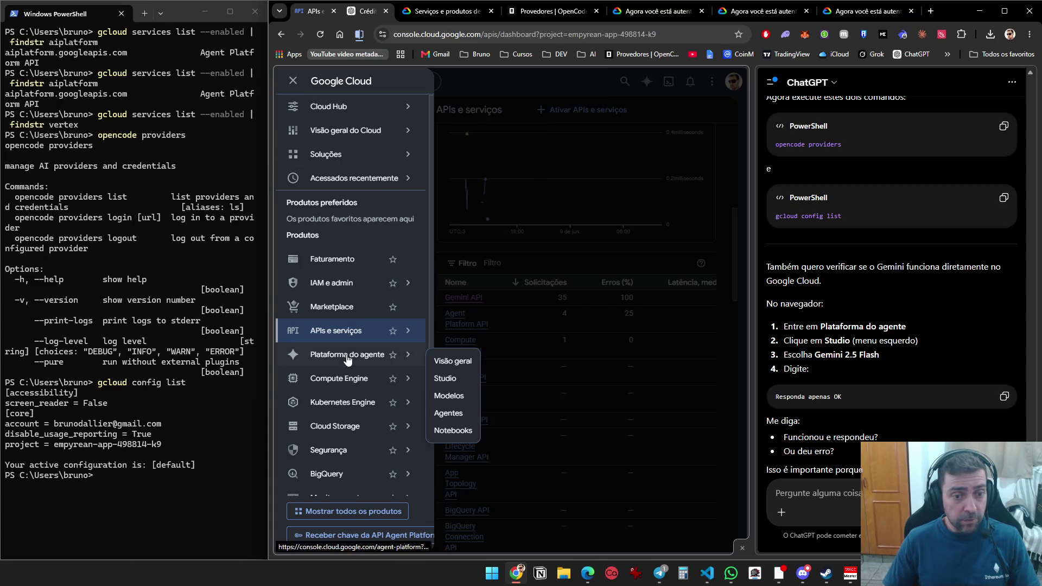
{"action": "left_click", "coordinate": [347, 356]}
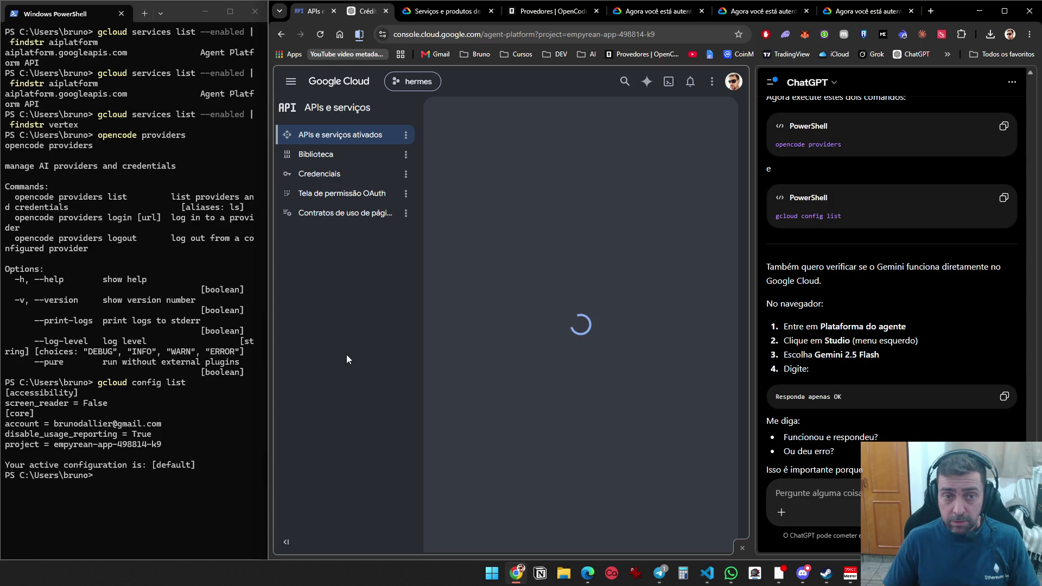
{"action": "left_click", "coordinate": [292, 80]}
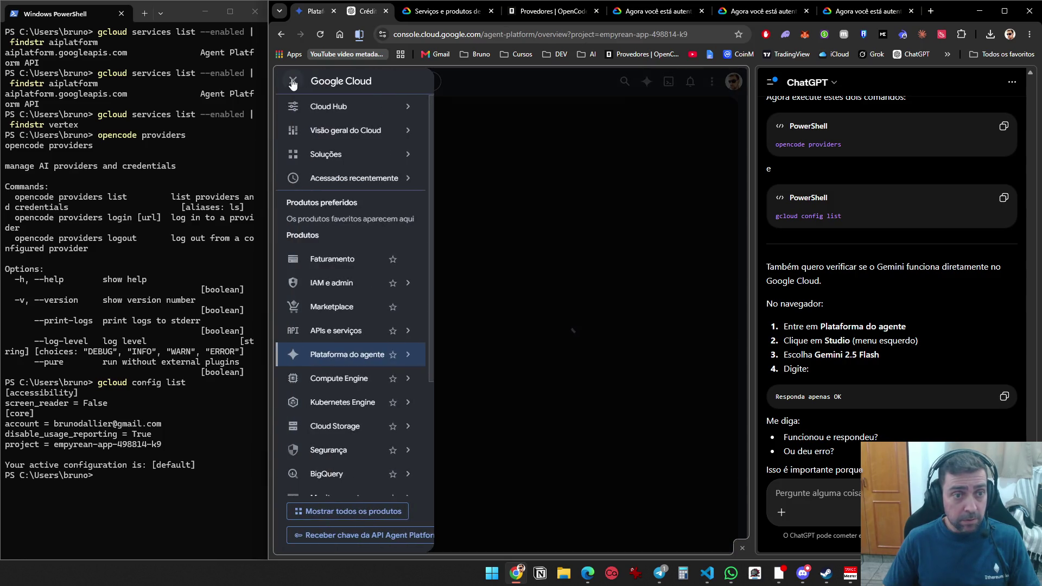
{"action": "mouse_move", "coordinate": [408, 356]}
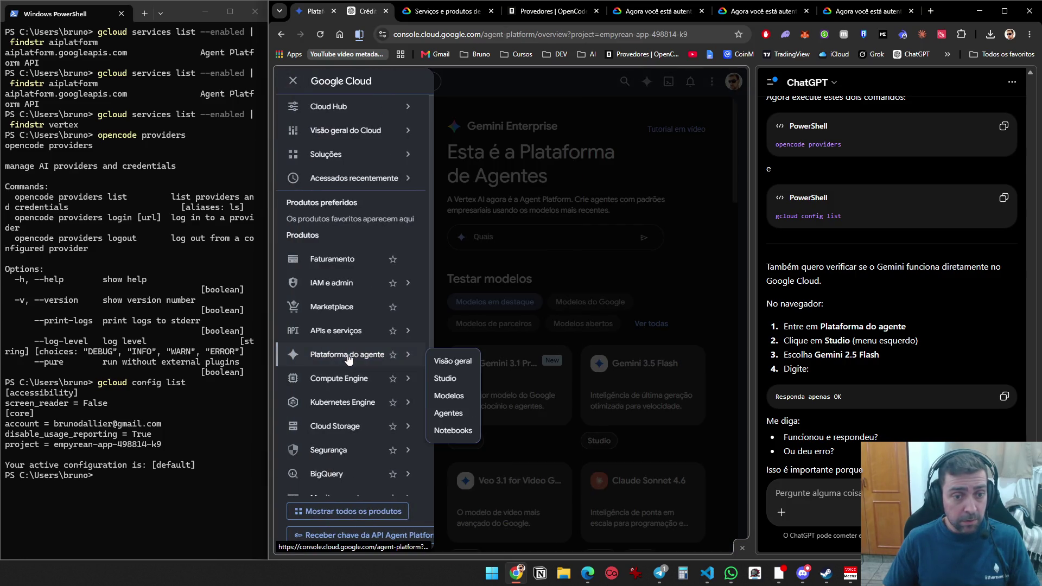
{"action": "left_click", "coordinate": [446, 378]}
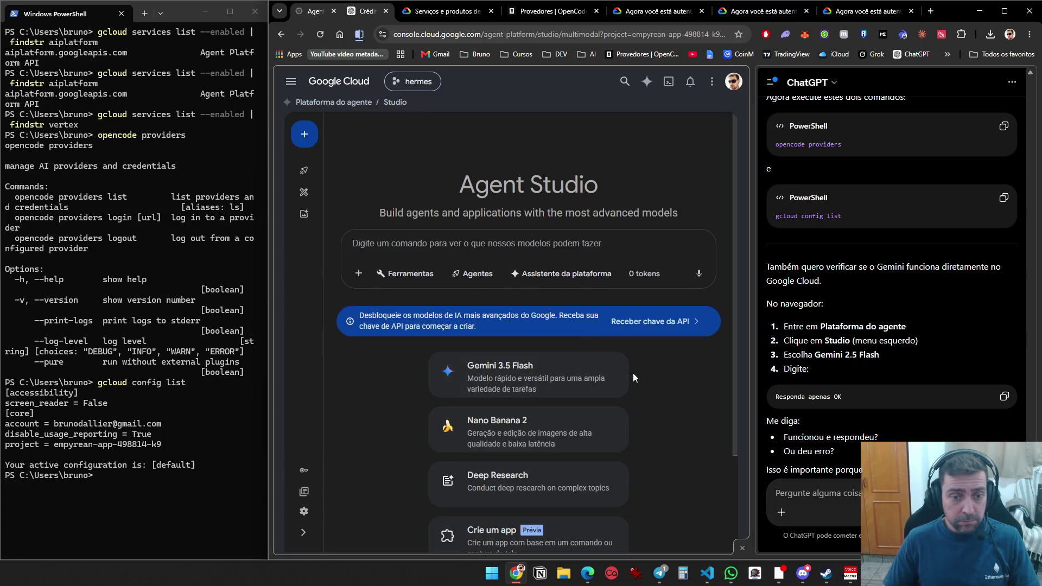
Run 'opencode providers list', showing one Vertex api credential, and snip the output
{"action": "scroll", "coordinate": [664, 432], "scroll_direction": "down", "scroll_amount": 2}
{"action": "scroll", "coordinate": [665, 432], "scroll_direction": "up", "scroll_amount": 2}
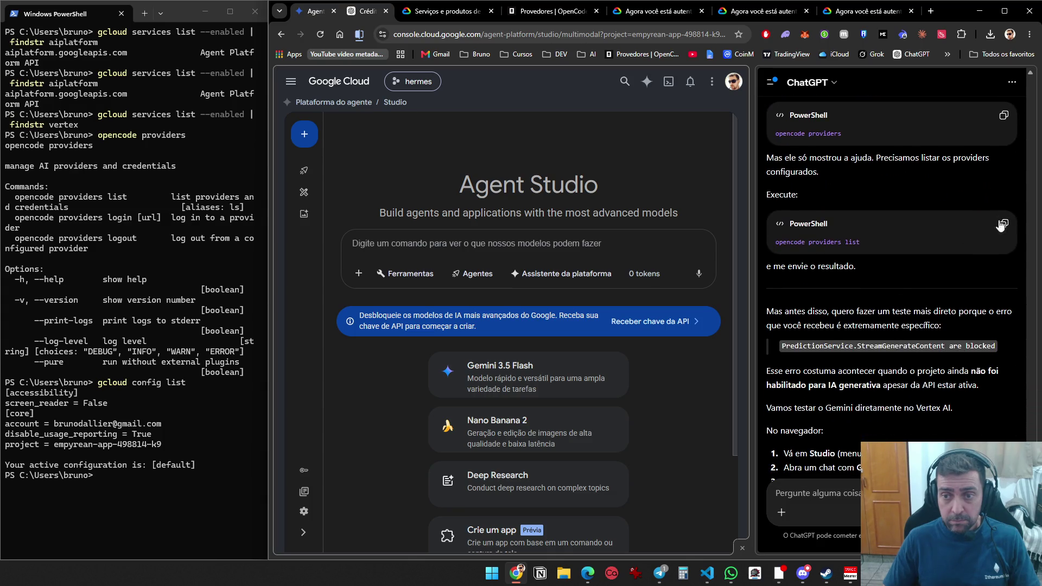
{"action": "left_click", "coordinate": [1001, 226]}
{"action": "key", "text": "alt+Tab"}
{"action": "key", "text": "ctrl+v"}
{"action": "key", "text": "Return"}
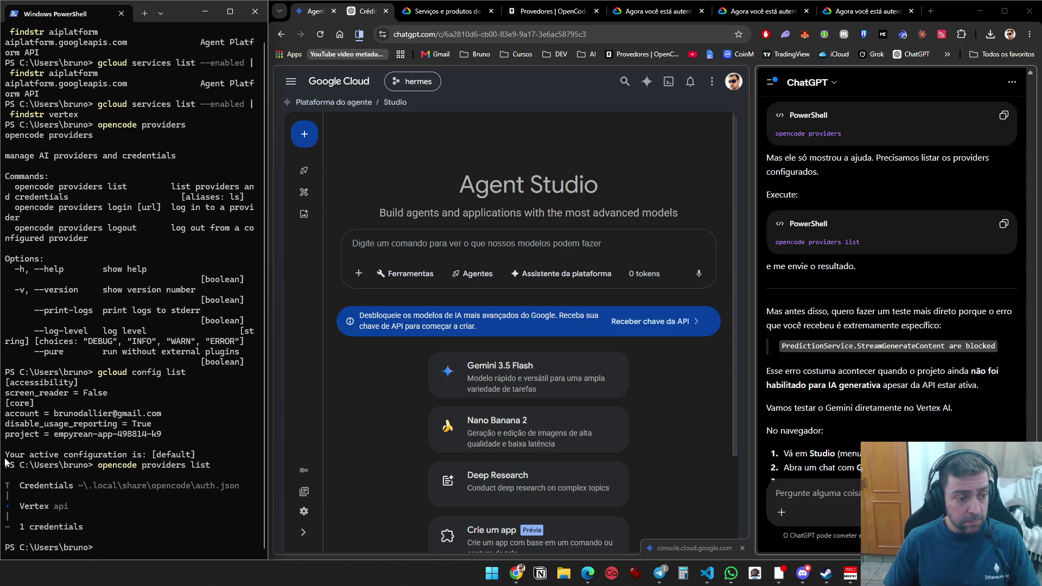
{"action": "key", "text": "super+shift+s"}
{"action": "left_click_drag", "start_coordinate": [3, 457], "coordinate": [257, 563]}
Attach the providers-list snip and an Agent Studio page snip to the ChatGPT message
{"action": "left_click", "coordinate": [838, 491]}
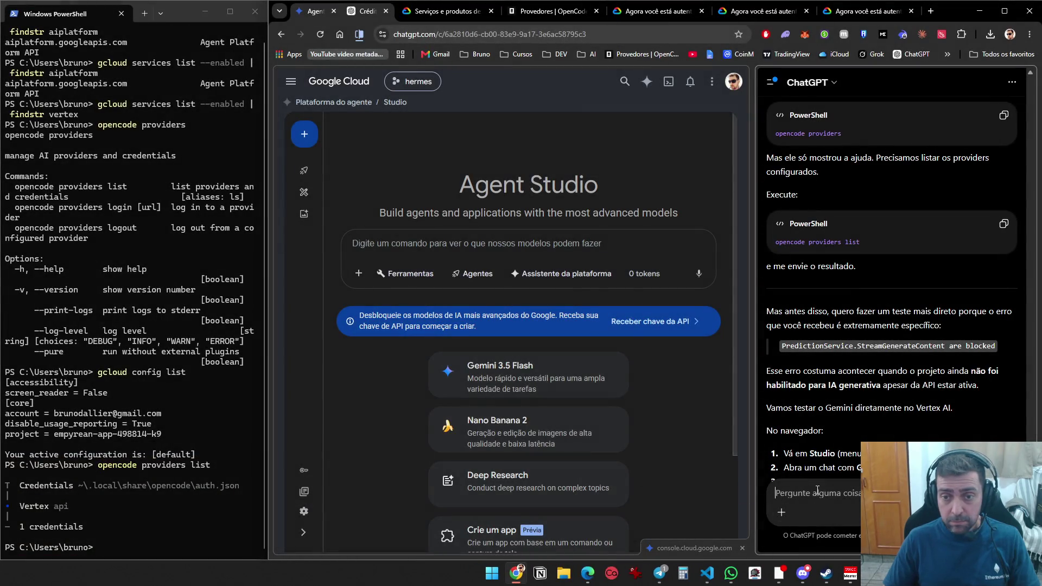
{"action": "key", "text": "ctrl+v"}
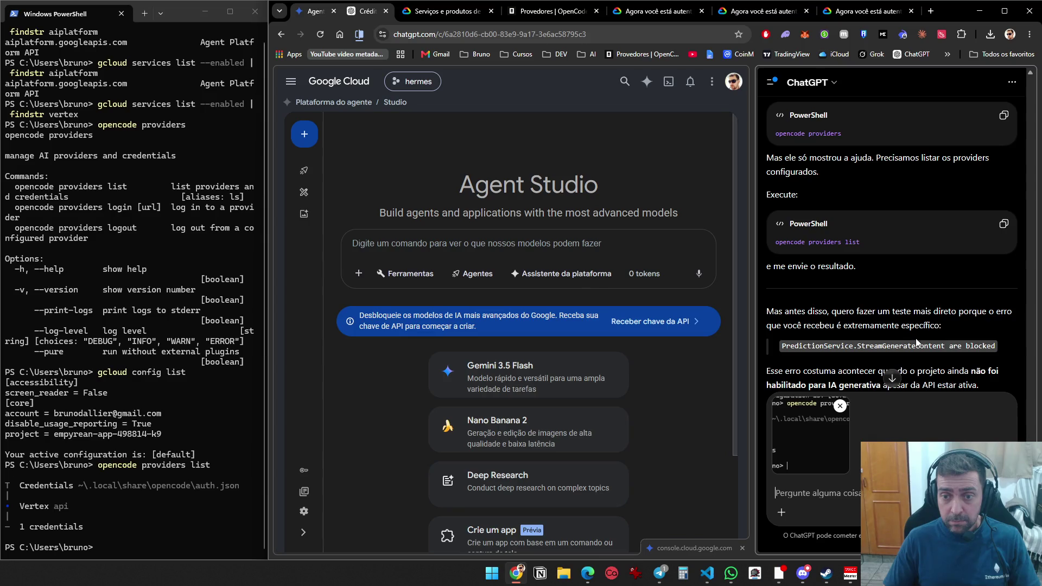
{"action": "scroll", "coordinate": [916, 343], "scroll_direction": "down", "scroll_amount": 3}
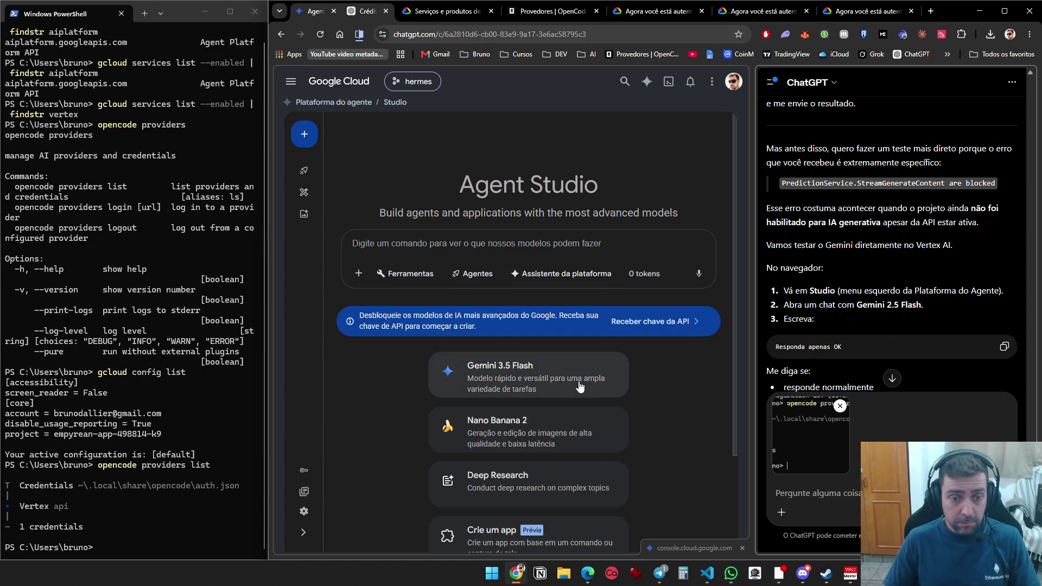
{"action": "scroll", "coordinate": [530, 379], "scroll_direction": "down", "scroll_amount": 2}
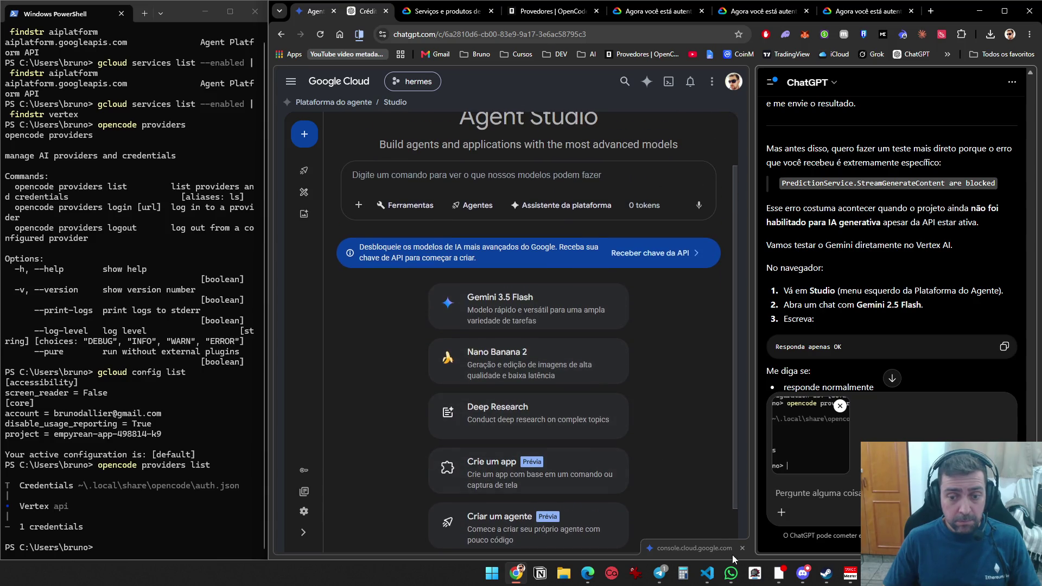
{"action": "key", "text": "super+shift+s"}
{"action": "mouse_move", "coordinate": [737, 553]}
{"action": "left_mouse_down"}
{"action": "mouse_move", "coordinate": [330, 93]}
{"action": "mouse_move", "coordinate": [266, 69]}
{"action": "left_mouse_up"}
{"action": "key", "text": "ctrl+v"}
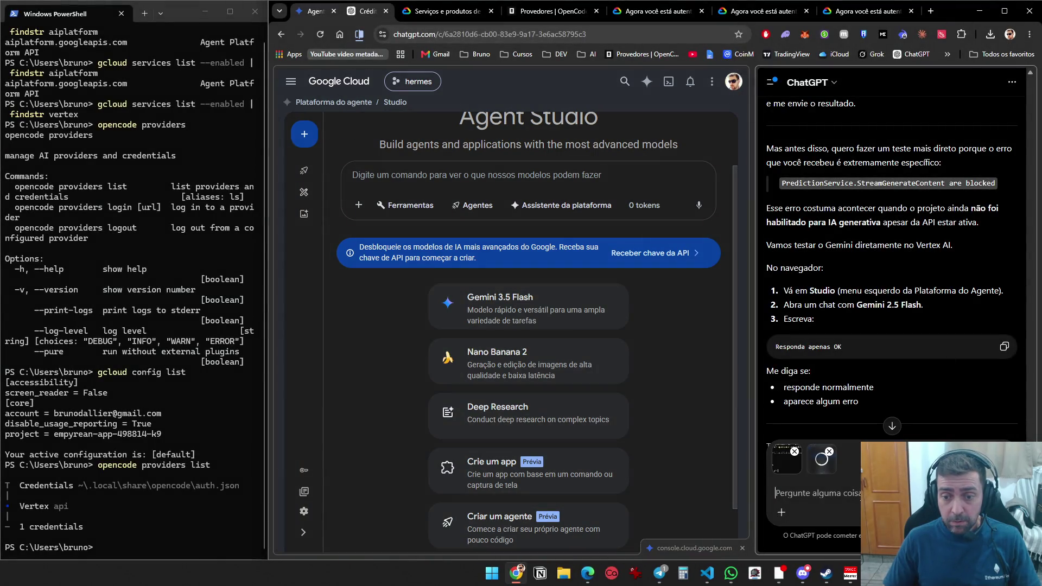
Send 'oi' in Agent Studio and dismiss the Agent conversion tip
{"action": "left_click", "coordinate": [463, 176]}
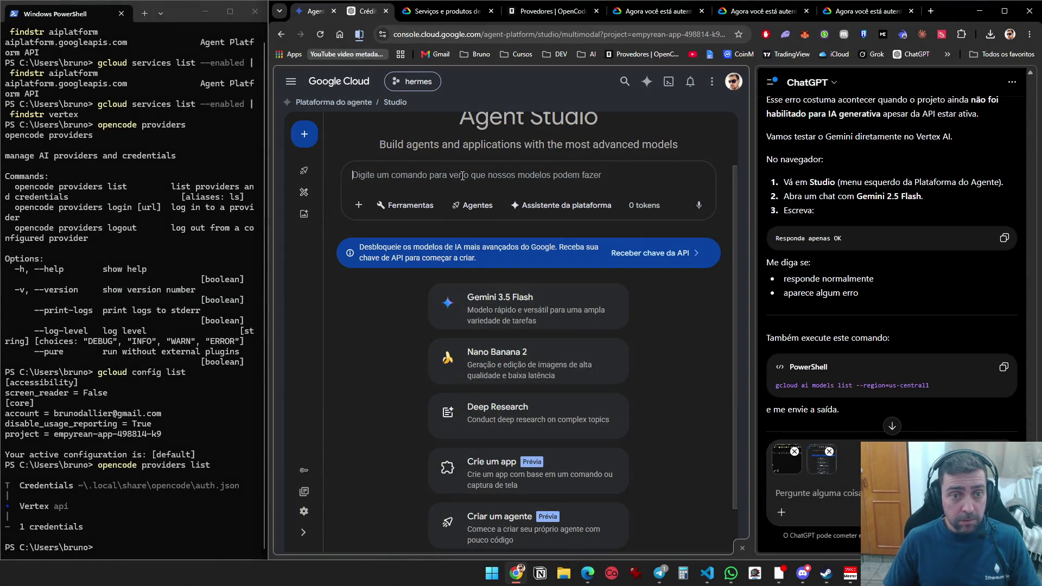
{"action": "type", "text": "oi"}
{"action": "key", "text": "Return"}
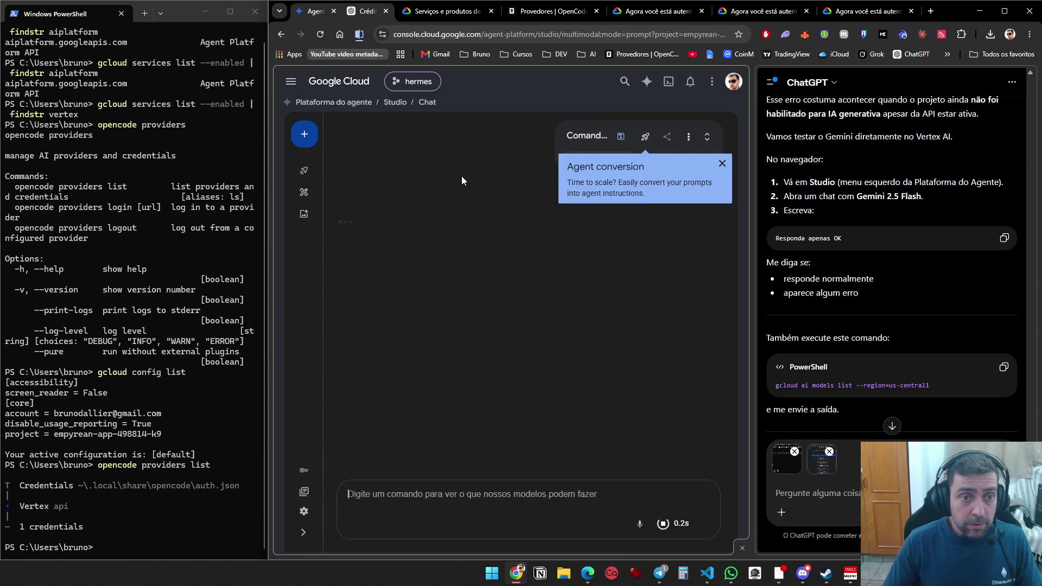
{"action": "left_click", "coordinate": [722, 164]}
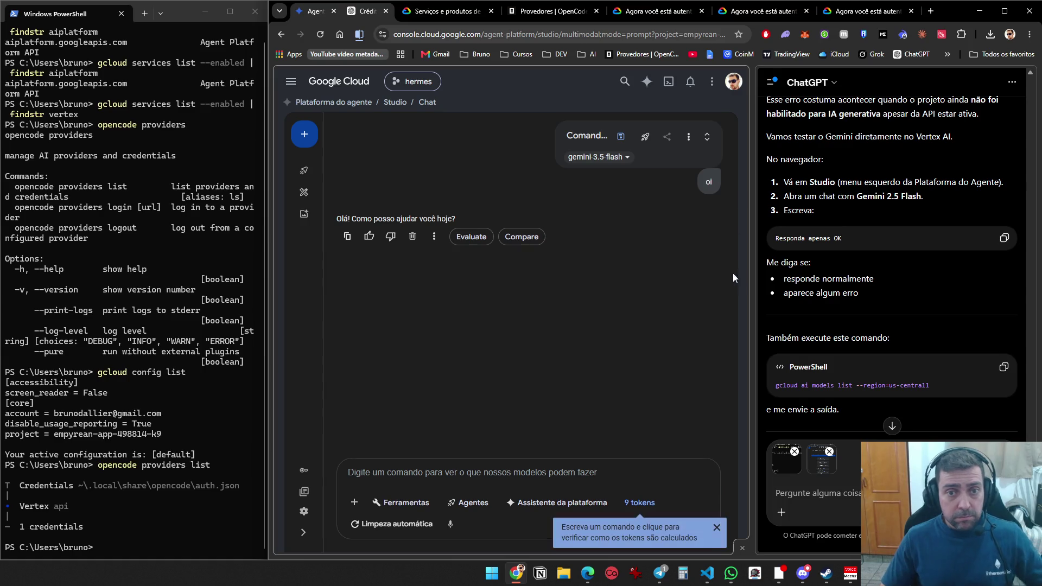
Switch the Studio chat model to gemini-2.5-flash
{"action": "left_click", "coordinate": [619, 163]}
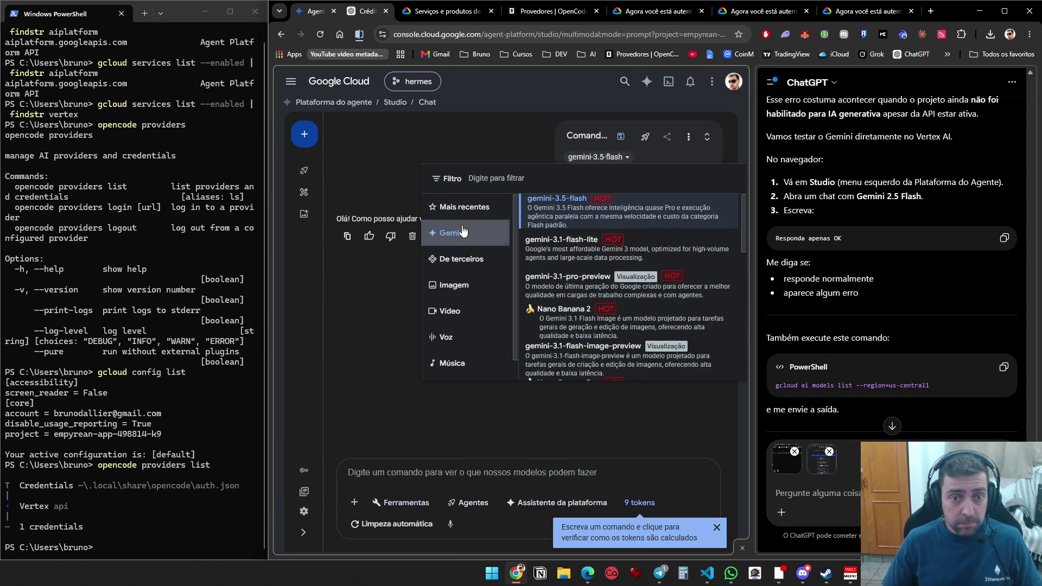
{"action": "scroll", "coordinate": [632, 246], "scroll_direction": "down", "scroll_amount": 1}
{"action": "scroll", "coordinate": [723, 362], "scroll_direction": "down", "scroll_amount": 3}
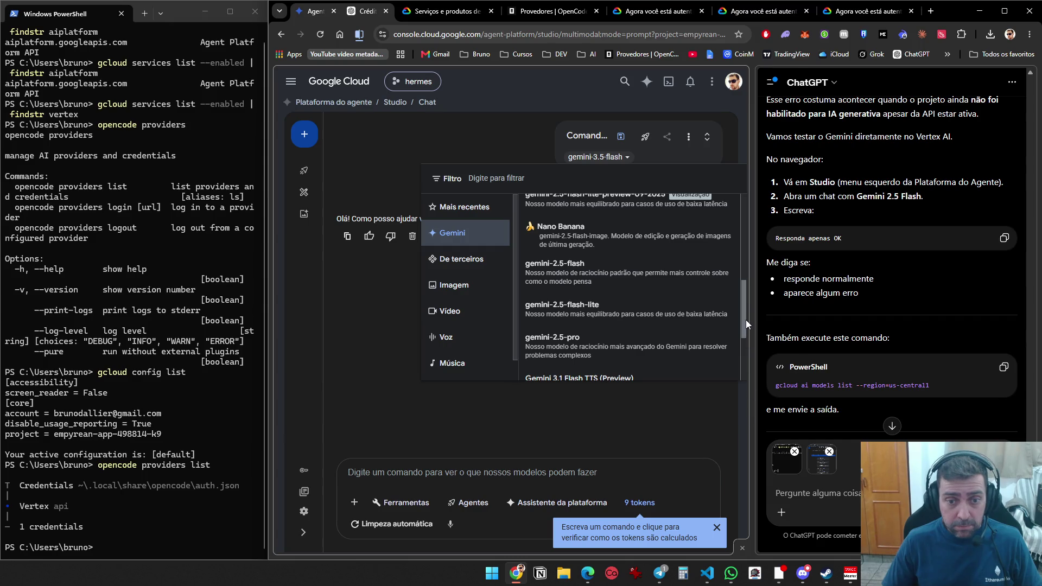
{"action": "mouse_move", "coordinate": [746, 320]}
{"action": "left_mouse_down"}
{"action": "mouse_move", "coordinate": [751, 364]}
{"action": "mouse_move", "coordinate": [745, 331]}
{"action": "left_mouse_up"}
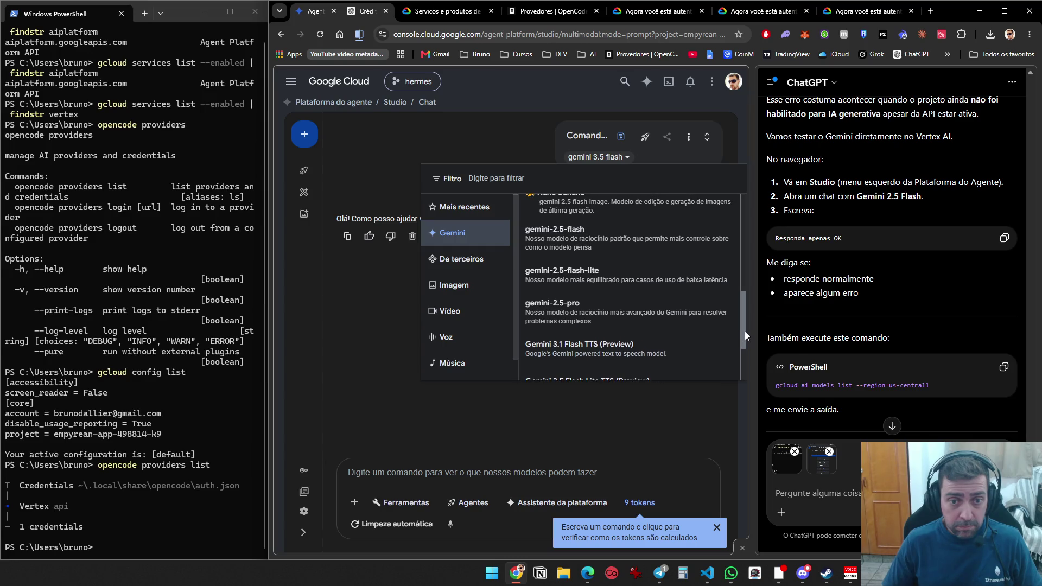
{"action": "left_click", "coordinate": [629, 233]}
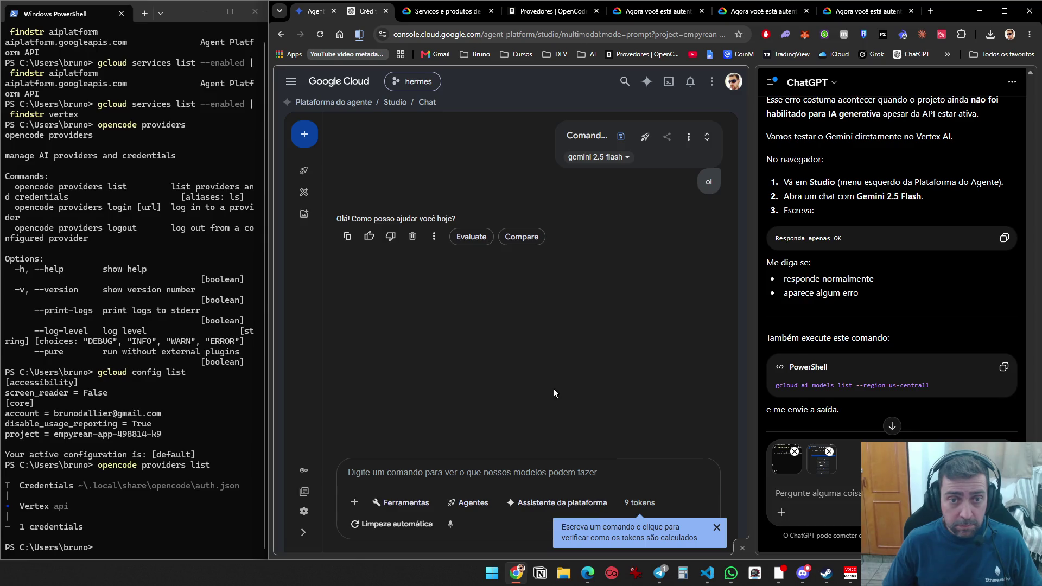
Send 'ola' to gemini-2.5-flash and begin a snip of the chat
{"action": "left_click", "coordinate": [491, 477]}
{"action": "type", "text": "ola"}
{"action": "key", "text": "Return"}
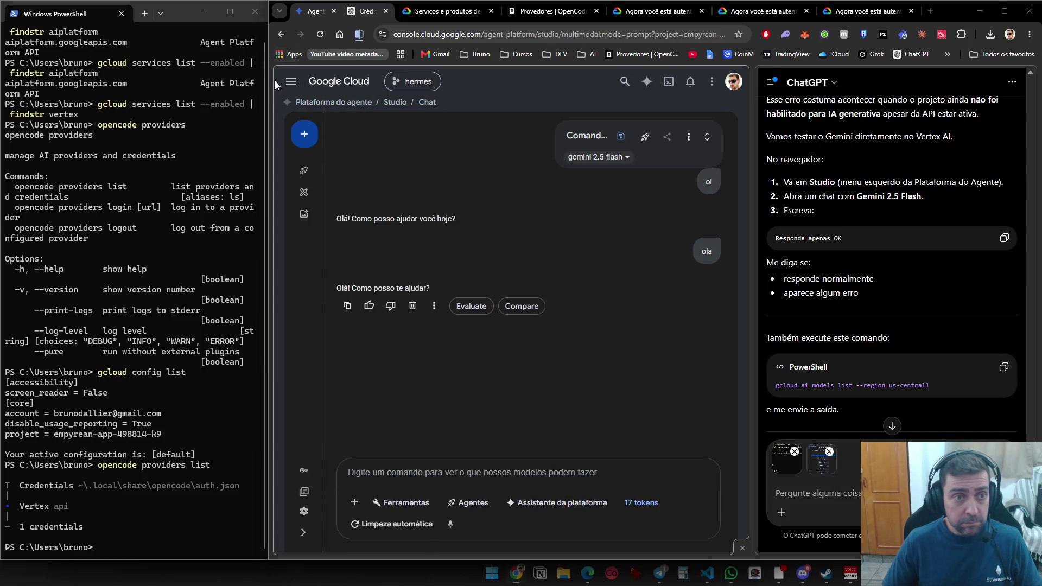
{"action": "key", "text": "super+shift+s"}
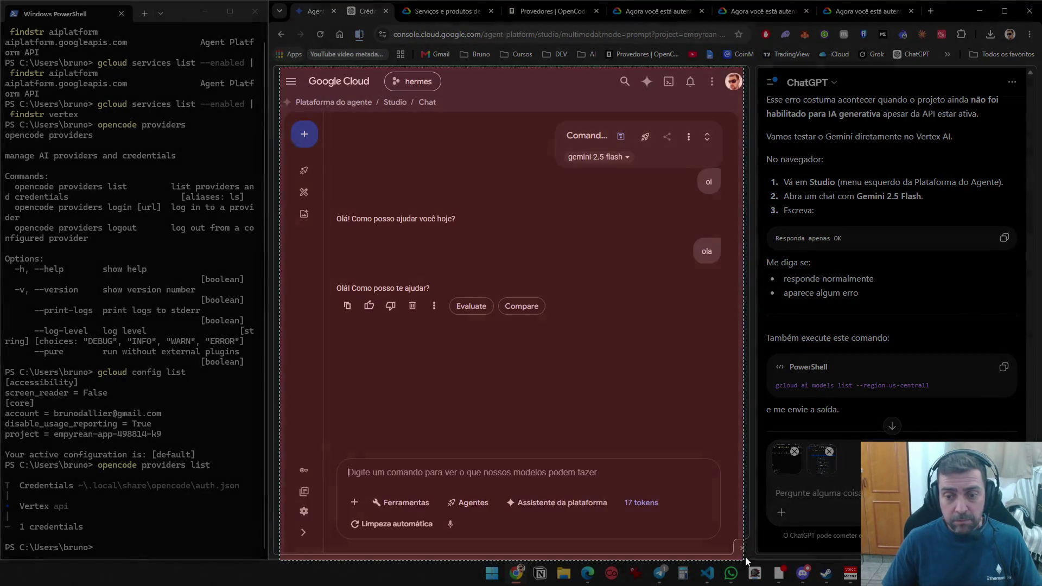
Capture the Studio chat and send all three screenshots to ChatGPT
{"action": "left_click", "coordinate": [746, 561]}
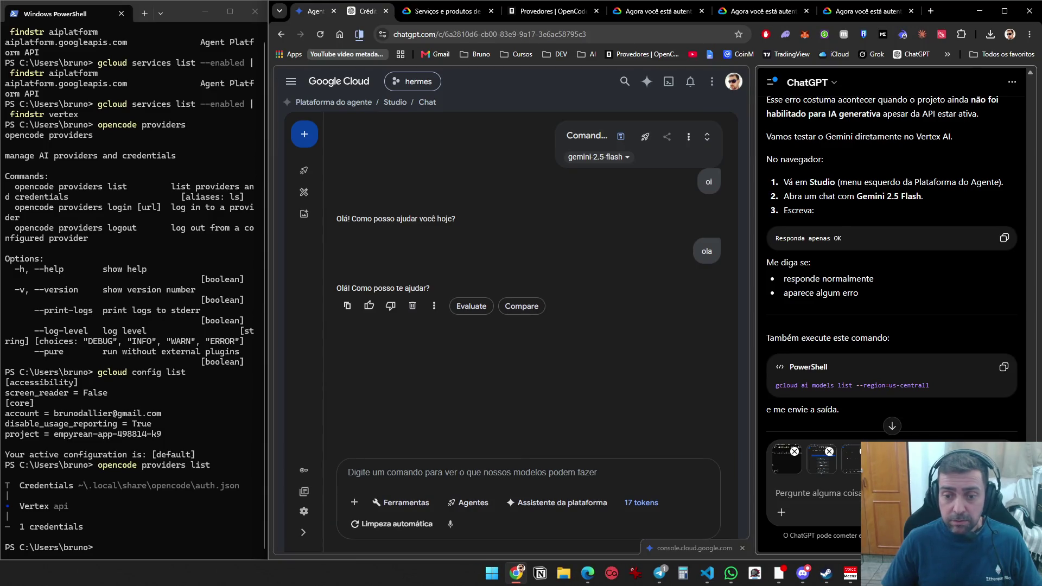
{"action": "key", "text": "Return"}
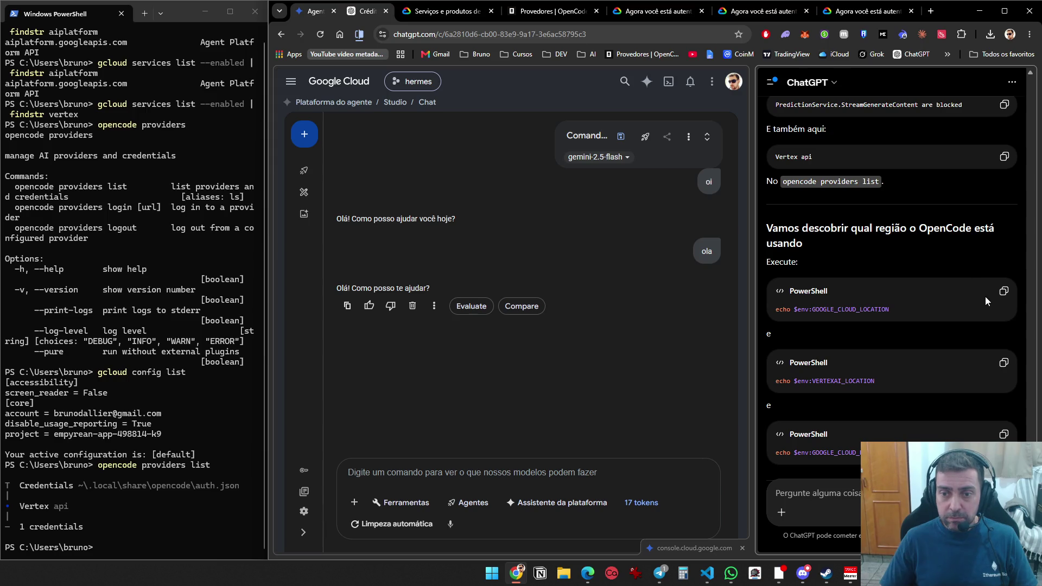
Run the GOOGLE_CLOUD_LOCATION echo in PowerShell, which returns empty output
{"action": "left_click", "coordinate": [1003, 290]}
{"action": "left_click", "coordinate": [122, 536]}
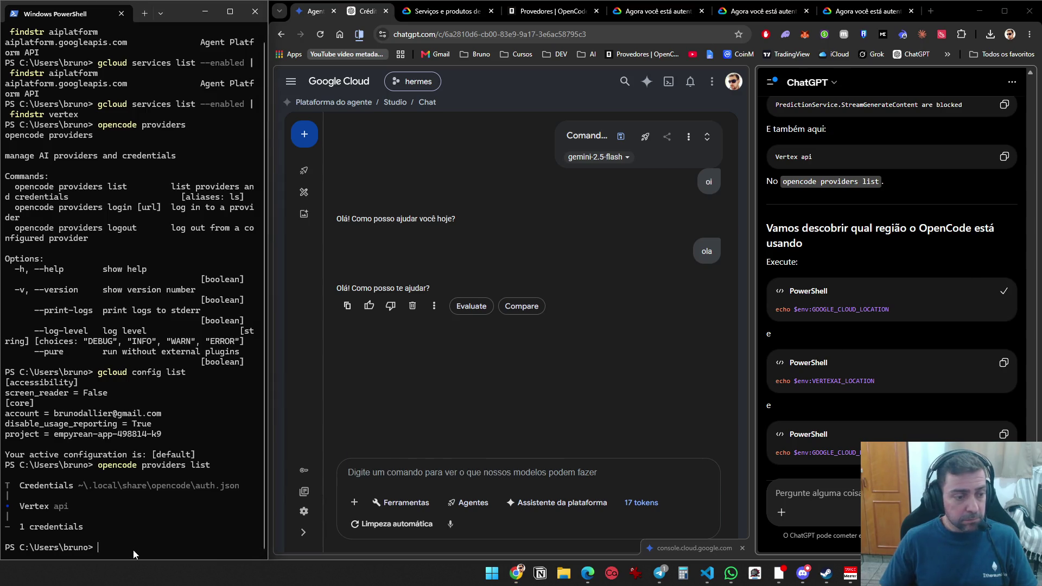
{"action": "key", "text": "ctrl+v"}
{"action": "key", "text": "Return"}
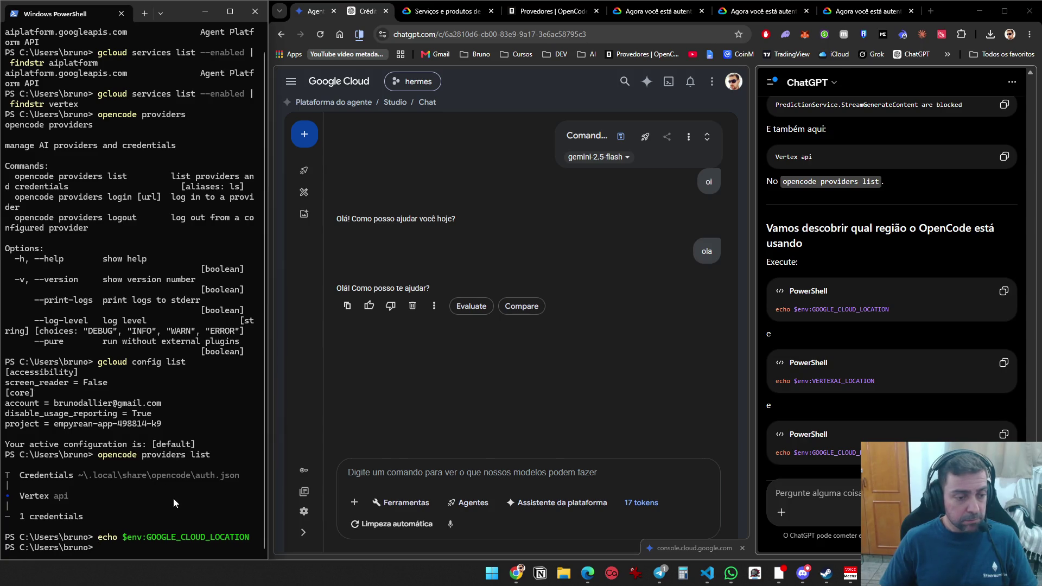
{"action": "key", "text": "ctrl+l"}
{"action": "key", "text": "Up"}
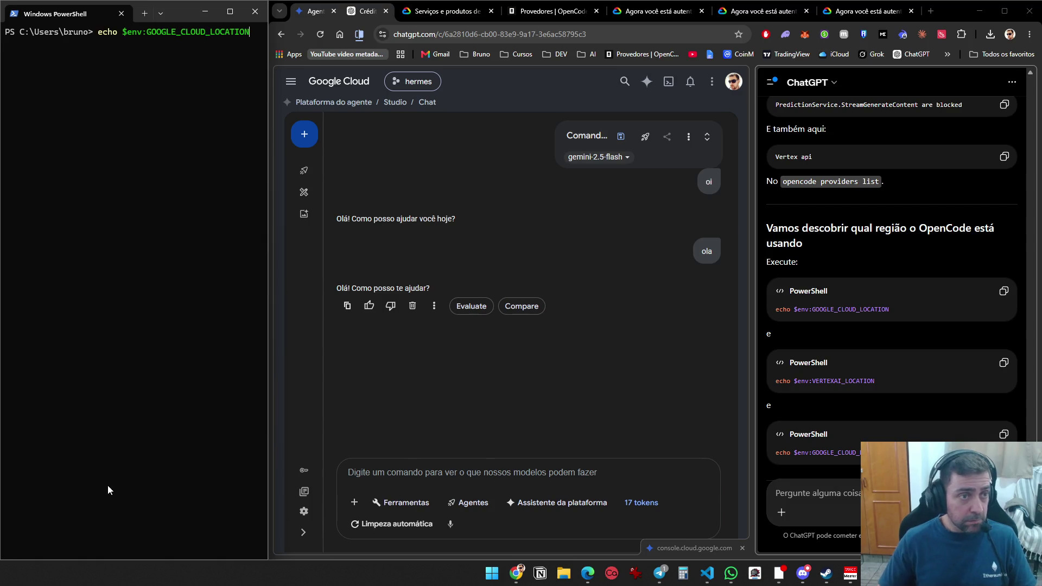
{"action": "key", "text": "Return"}
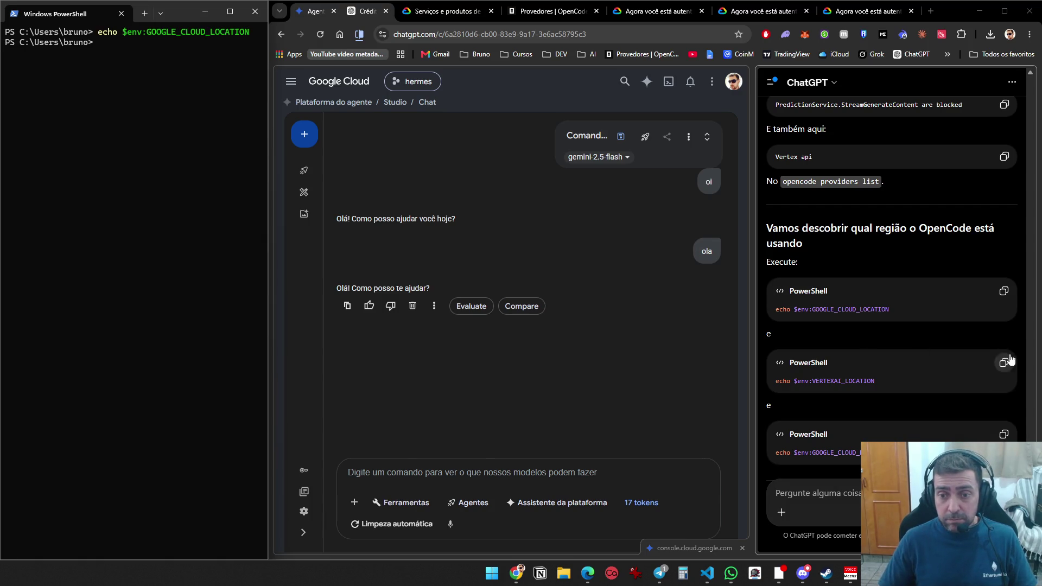
Run the VERTEXAI_LOCATION echo (also empty) and paste the GOOGLE_CLOUD_PROJECT echo
{"action": "left_click", "coordinate": [1004, 366]}
{"action": "key", "text": "Return"}
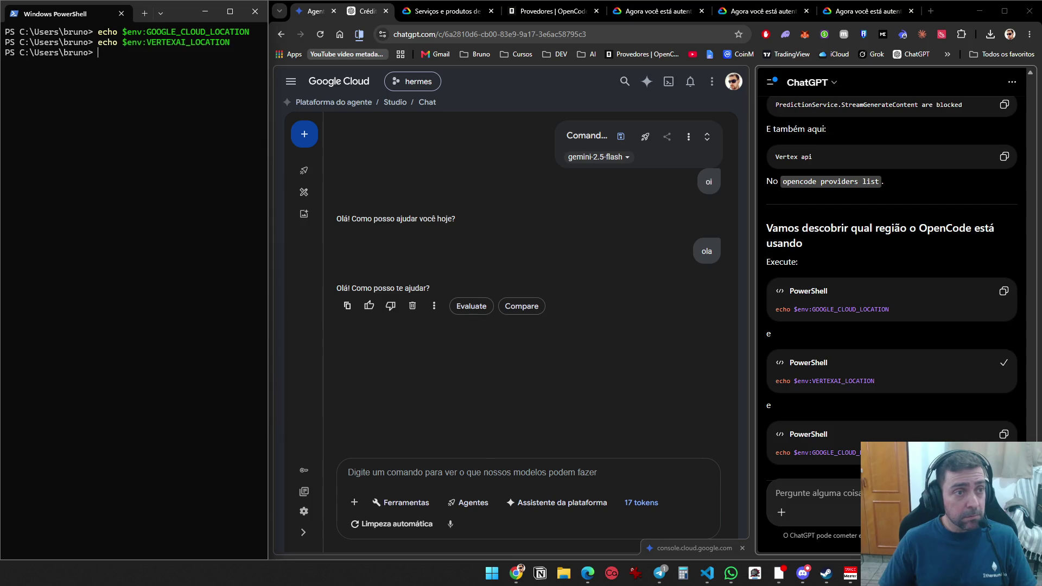
{"action": "left_click", "coordinate": [1011, 438]}
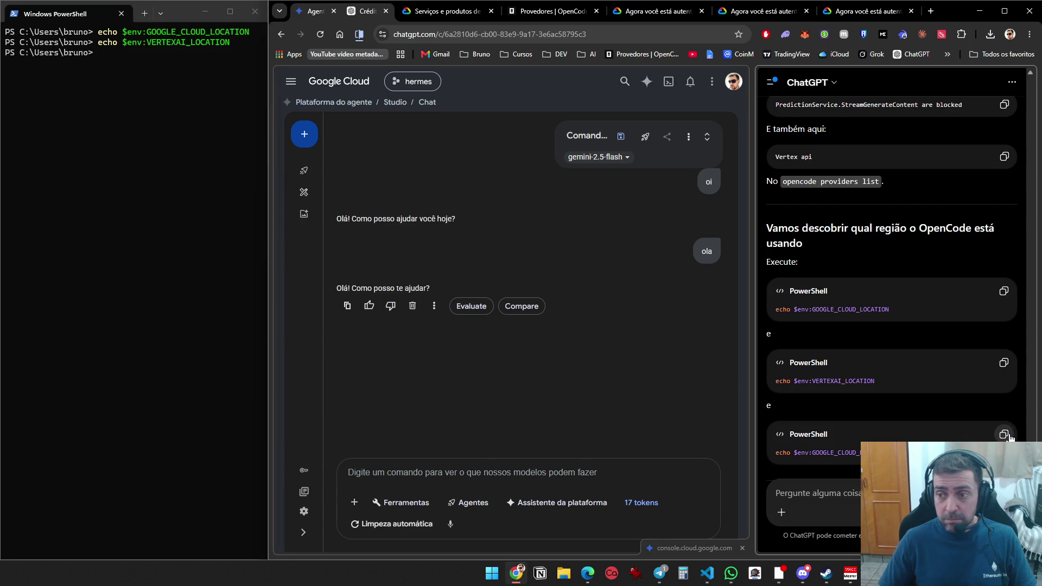
{"action": "left_click", "coordinate": [279, 249]}
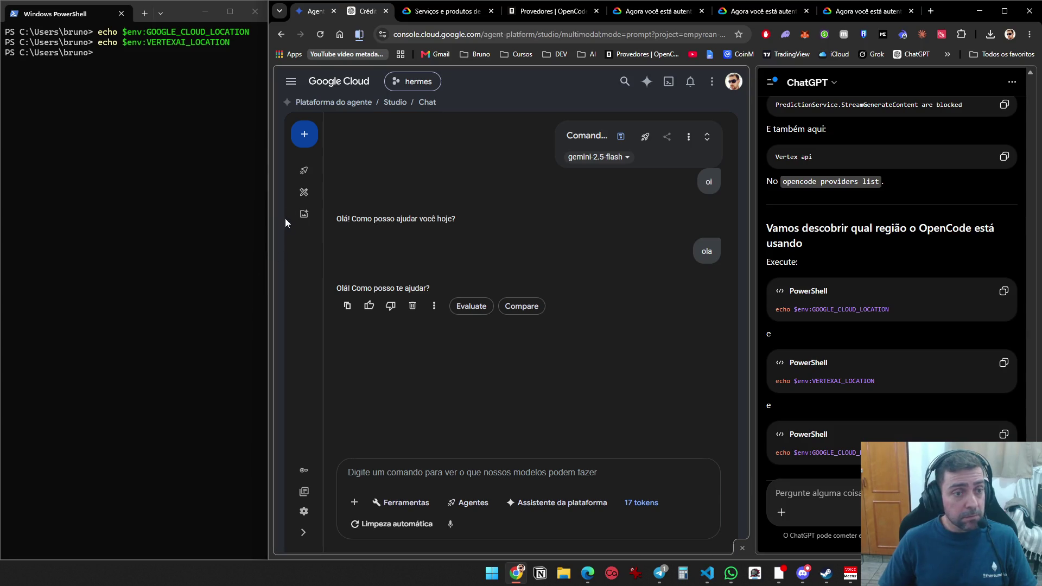
{"action": "right_click", "coordinate": [197, 216]}
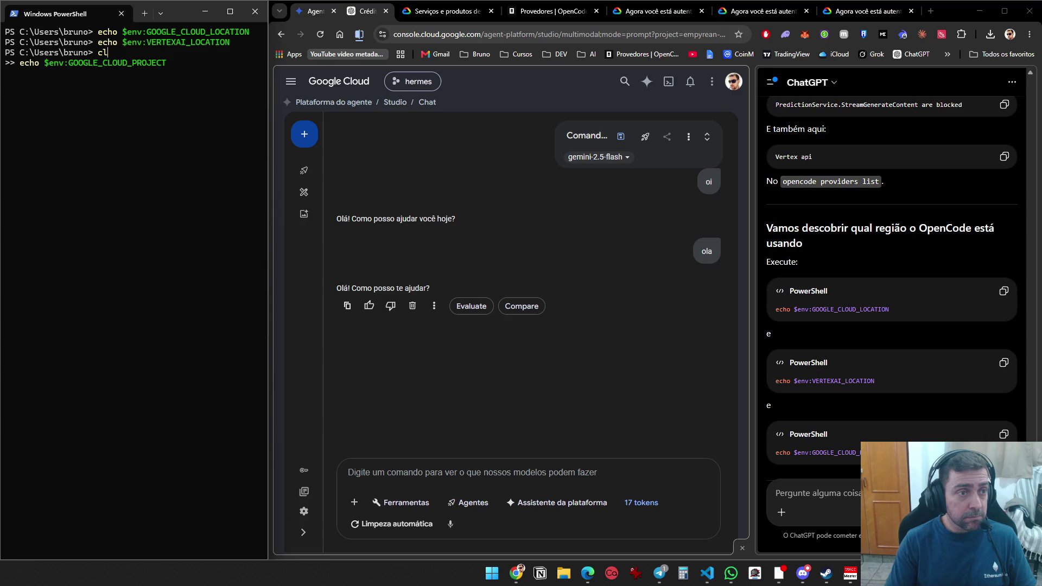
{"action": "scroll", "coordinate": [888, 324], "scroll_direction": "down", "scroll_amount": 3}
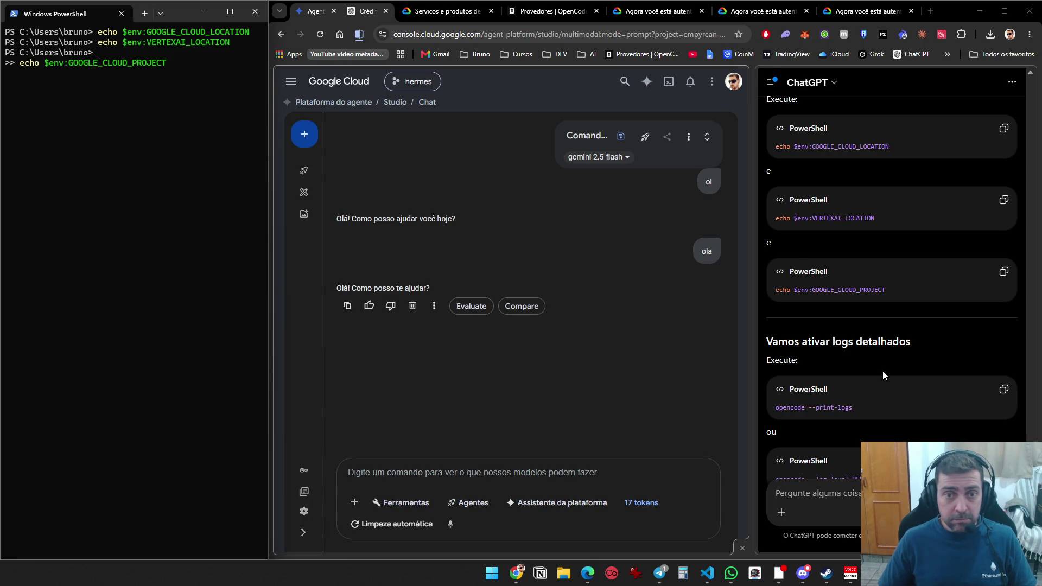
Draft a ChatGPT message saying it's all wrong: delete the projects, generate new APIs, start over
{"action": "left_click", "coordinate": [854, 471]}
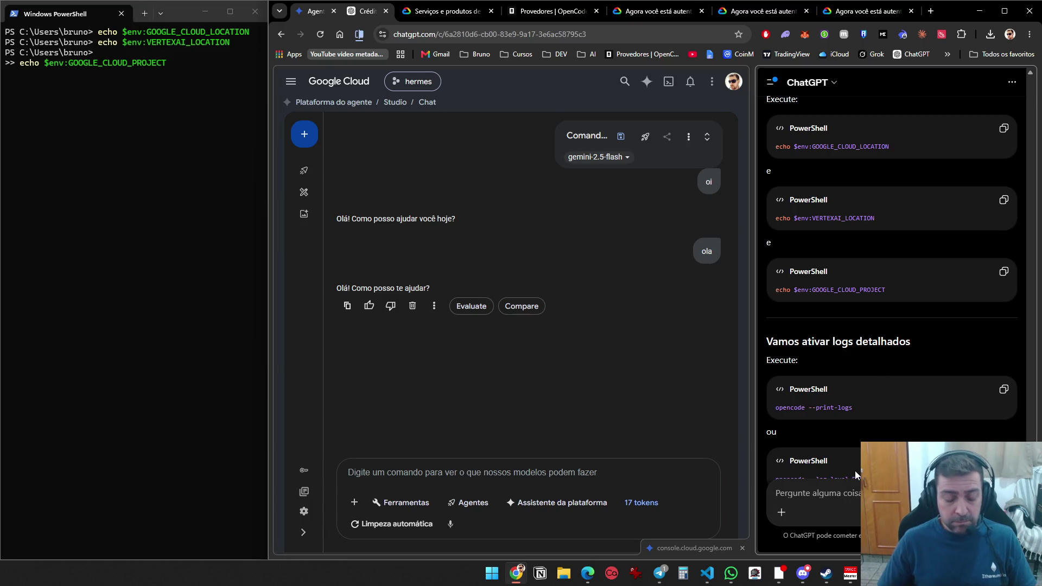
{"action": "type", "text": "olha, ta tudo "}
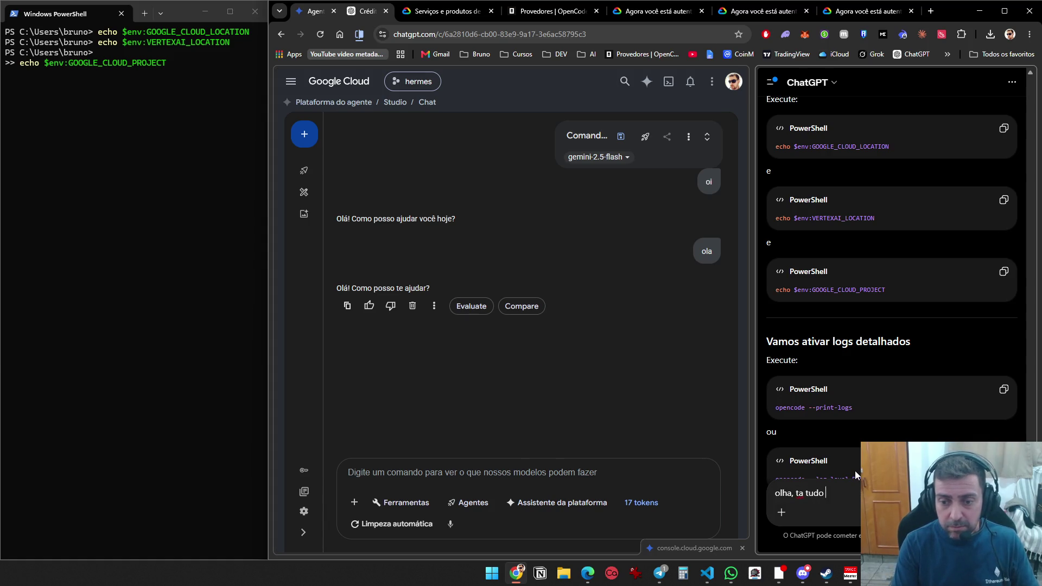
{"action": "type", "text": "errado. va"}
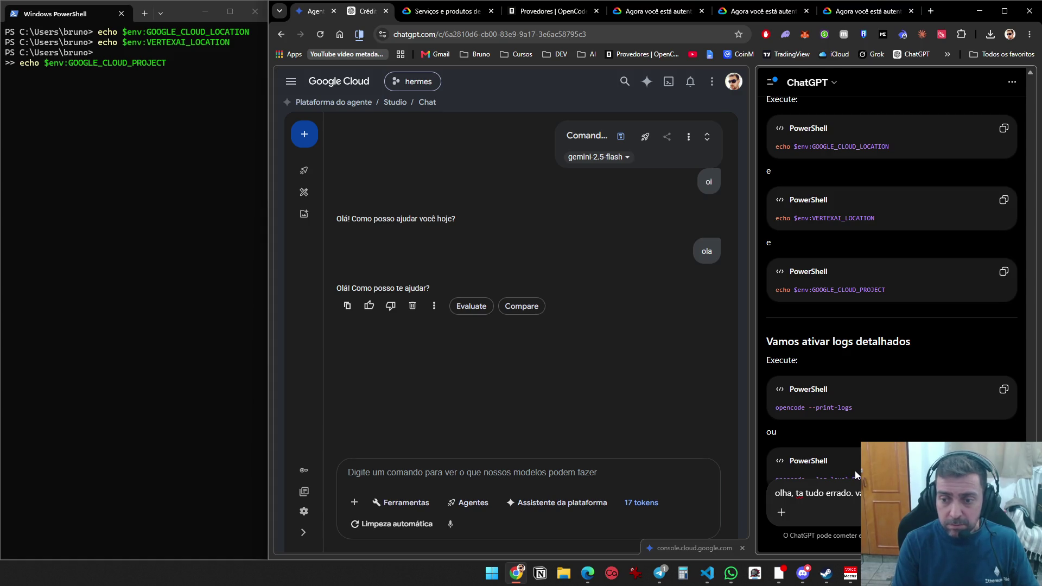
{"action": "type", "text": "mos começar do zero, deletar os projeto"}
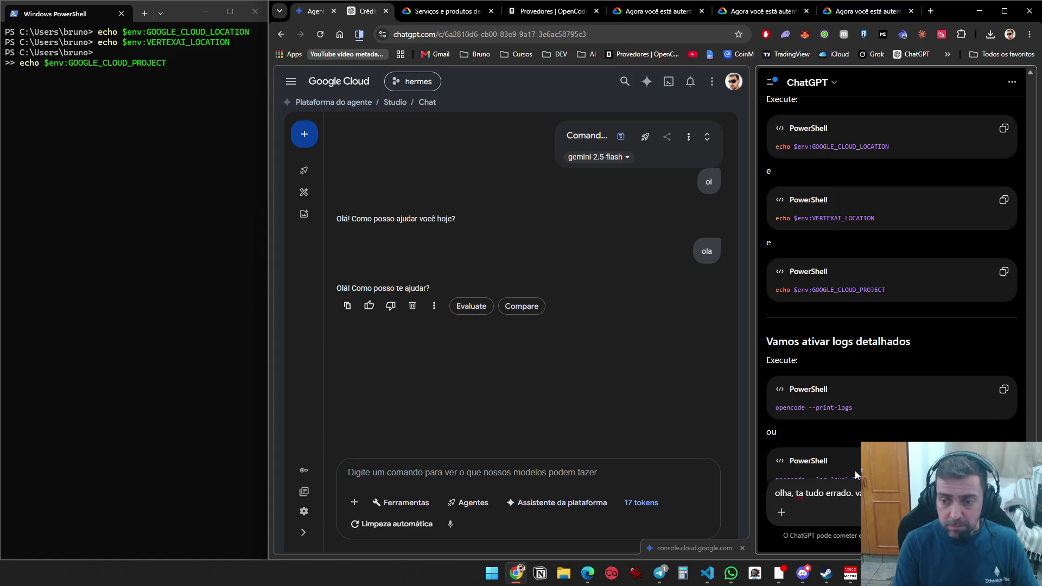
{"action": "type", "text": "s gera"}
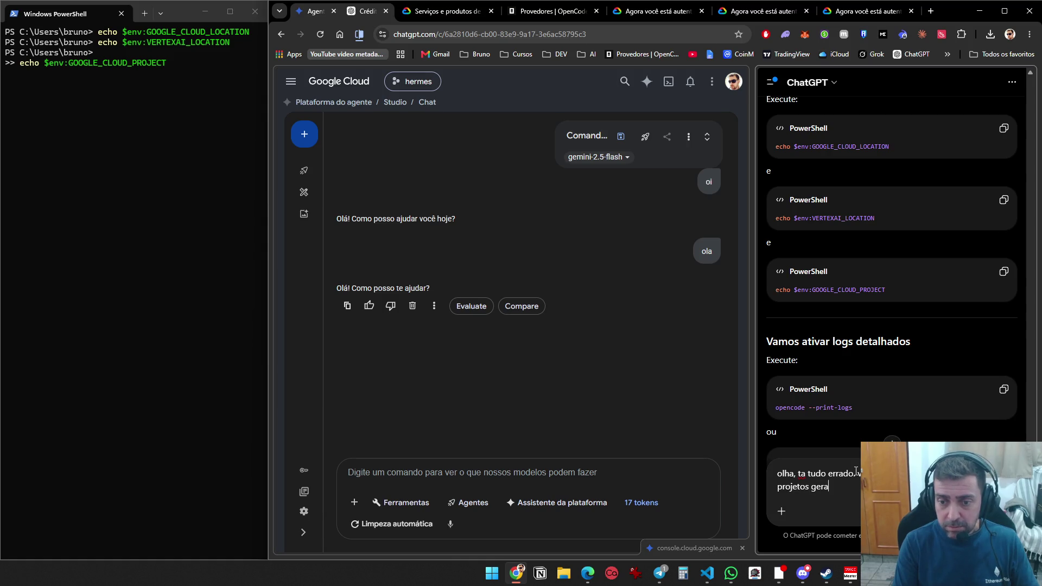
{"action": "type", "text": "r novas a"}
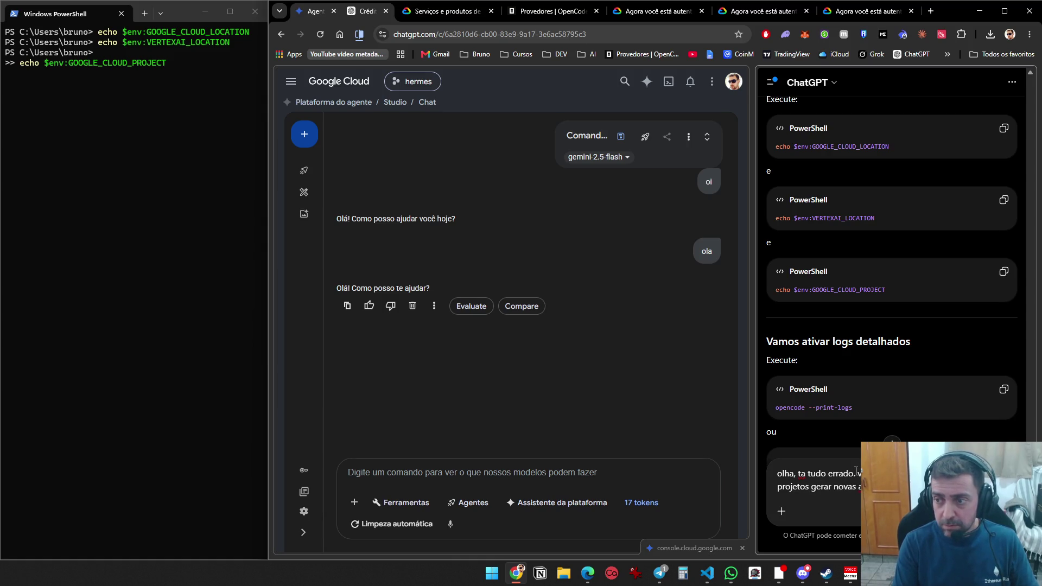
{"action": "type", "text": "pis e por ai vai"}
Send the start-from-zero message and get ChatGPT's advice to keep the billing account
{"action": "key", "text": "Return"}
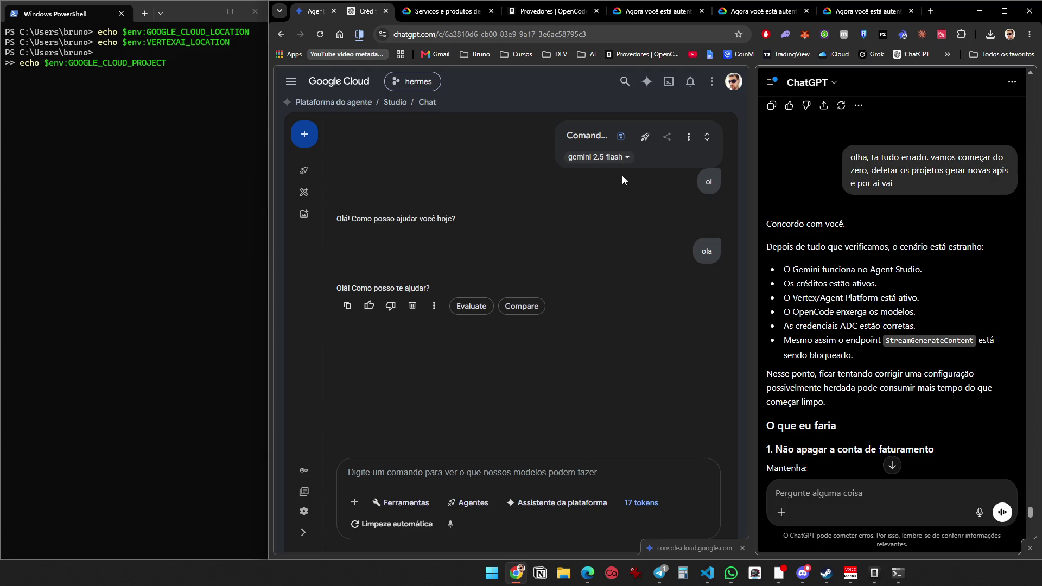
Minimize PowerShell, stretch Chrome full-width and widen the Google Cloud pane beside ChatGPT
{"action": "scroll", "coordinate": [889, 331], "scroll_direction": "down", "scroll_amount": 5}
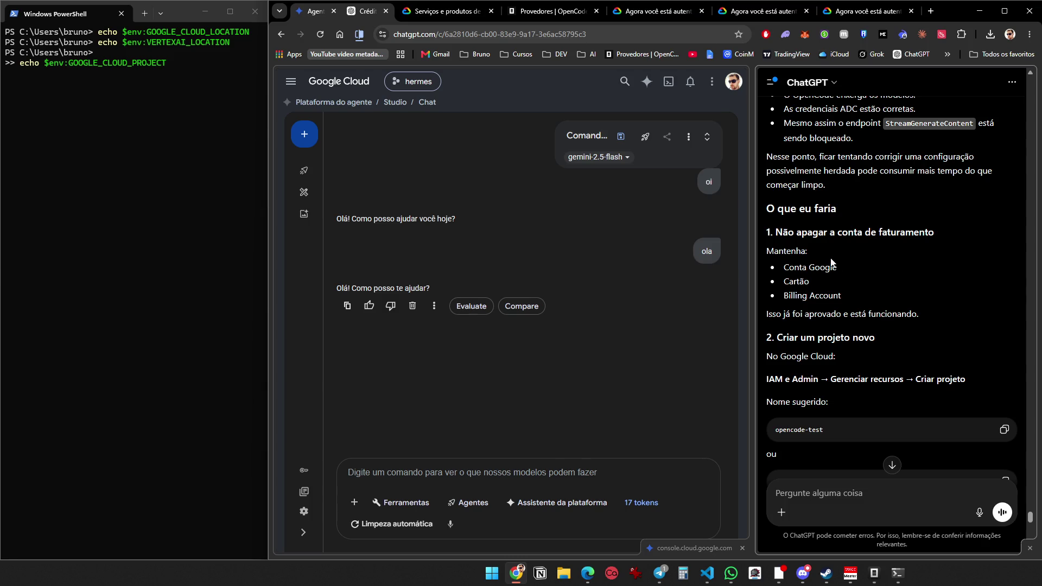
{"action": "left_click", "coordinate": [205, 13]}
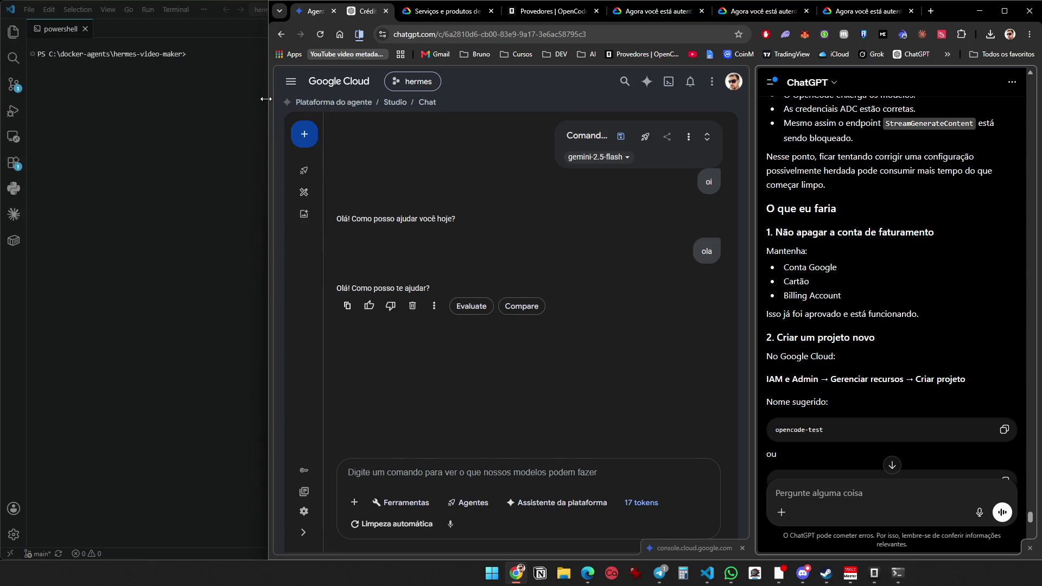
{"action": "mouse_move", "coordinate": [265, 99]}
{"action": "left_mouse_down"}
{"action": "mouse_move", "coordinate": [98, 111]}
{"action": "mouse_move", "coordinate": [4, 139]}
{"action": "left_mouse_up"}
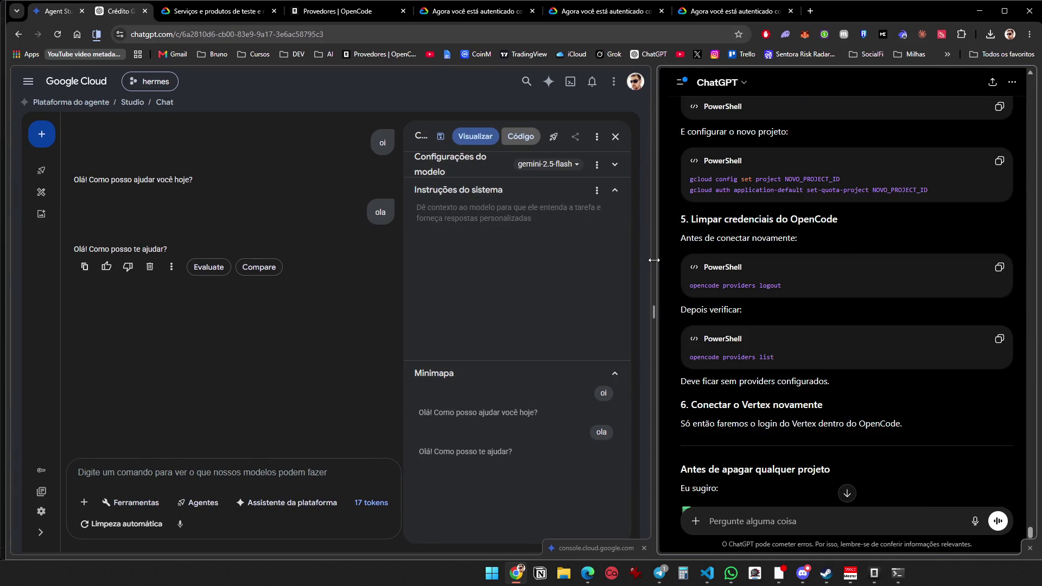
{"action": "mouse_move", "coordinate": [654, 260]}
{"action": "left_mouse_down"}
{"action": "mouse_move", "coordinate": [780, 271]}
{"action": "mouse_move", "coordinate": [766, 272]}
{"action": "left_mouse_up"}
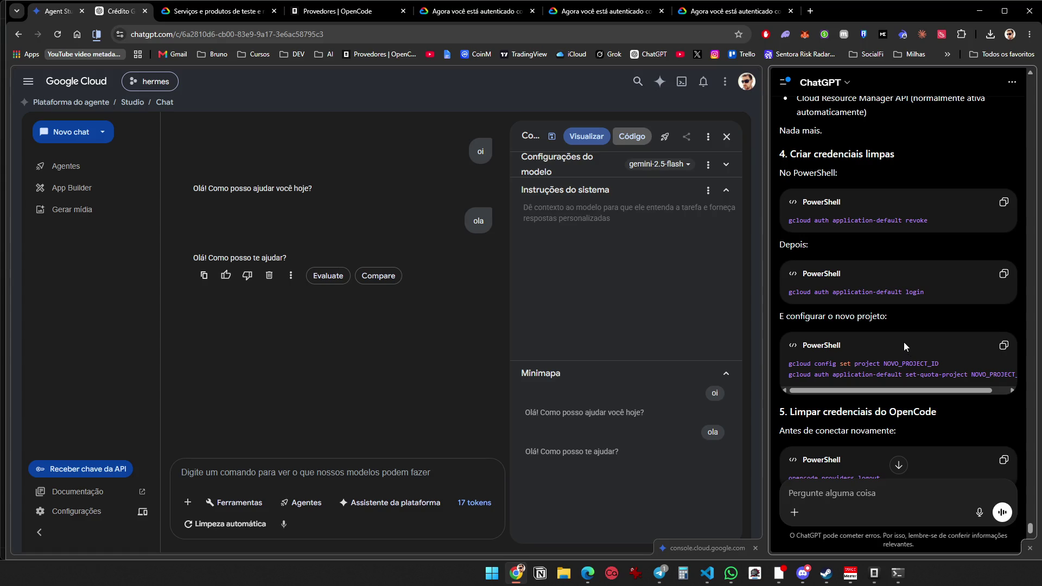
Ask ChatGPT 'quero fazer no site, mais facil' and open Google Cloud's project picker
{"action": "scroll", "coordinate": [904, 342], "scroll_direction": "down", "scroll_amount": 3}
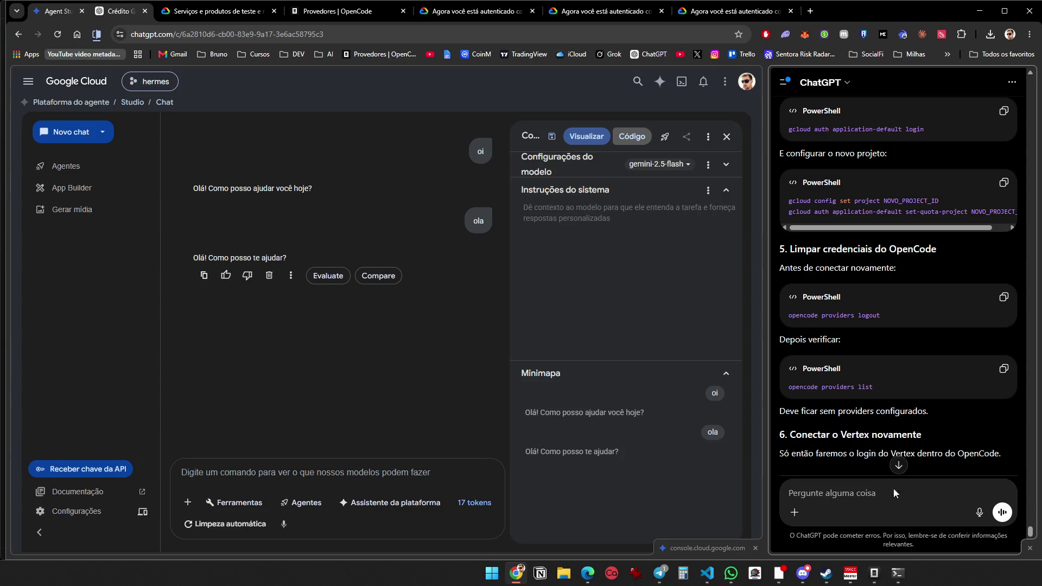
{"action": "type", "text": "quero fazer n"}
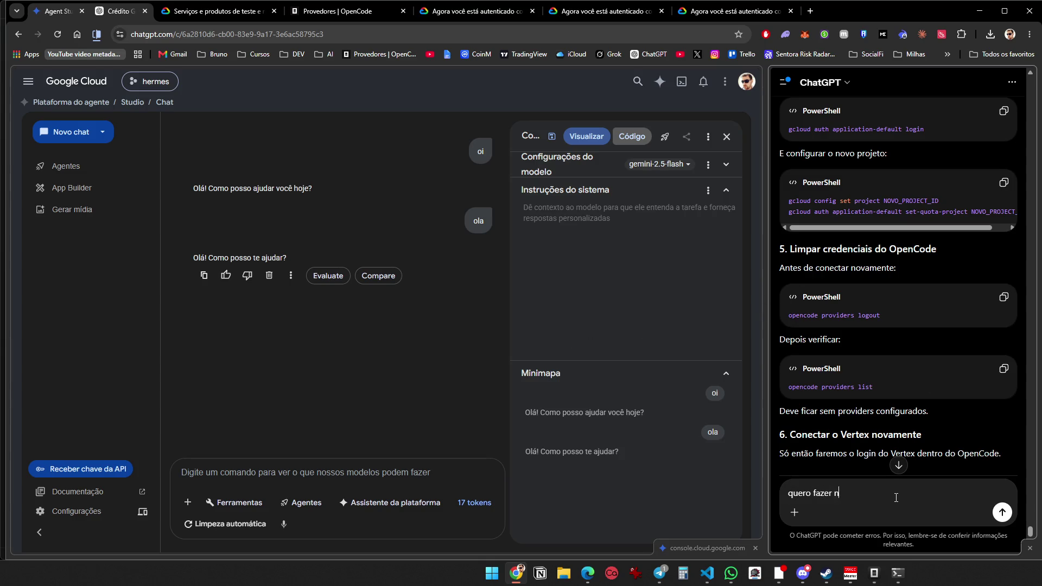
{"action": "type", "text": "o site, mais facil"}
{"action": "key", "text": "Return"}
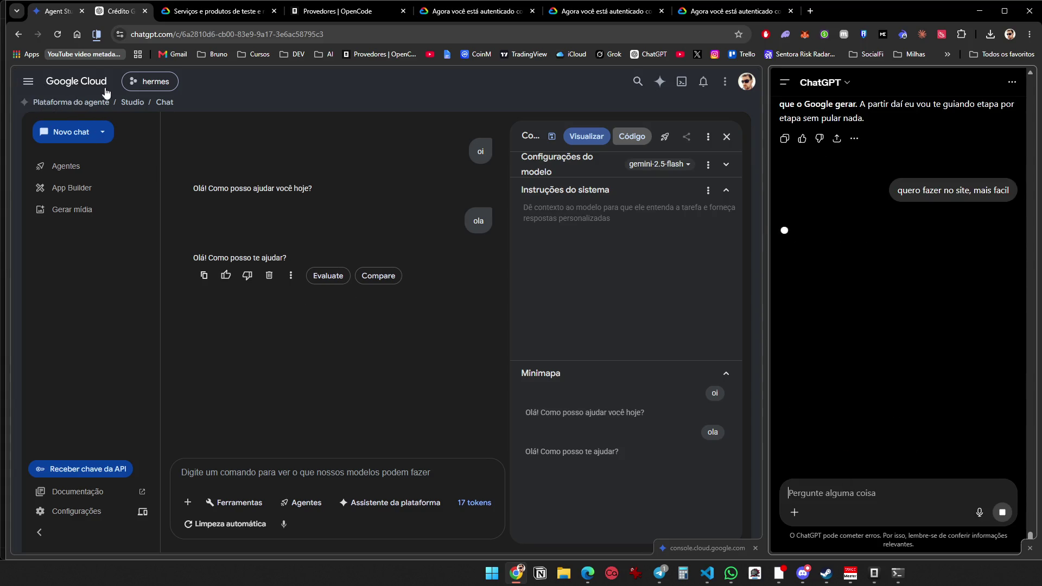
{"action": "left_click", "coordinate": [150, 81]}
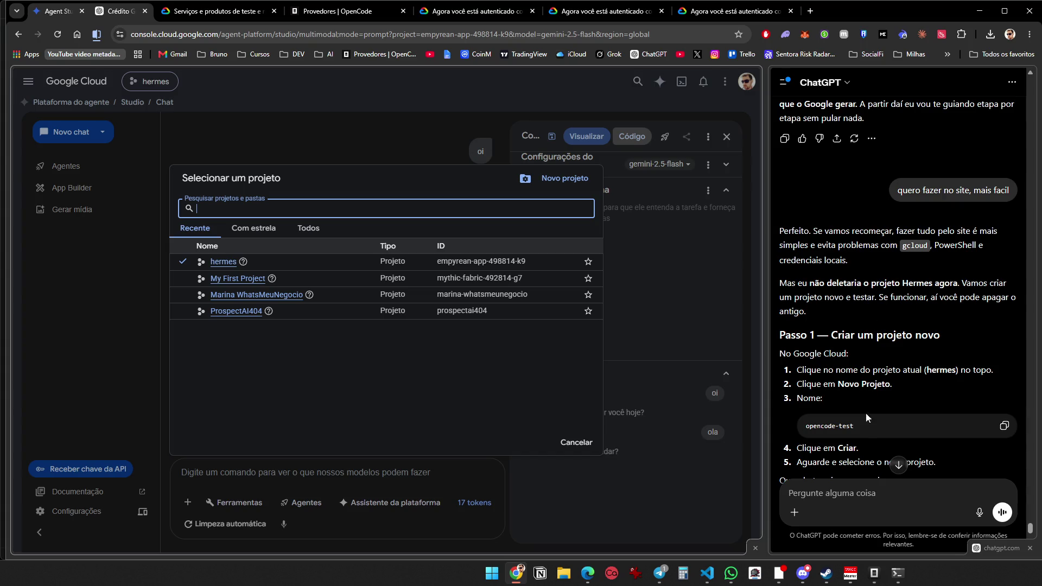
Launch Antigravity from Windows search by typing 'antigravity'
{"action": "left_click", "coordinate": [872, 433]}
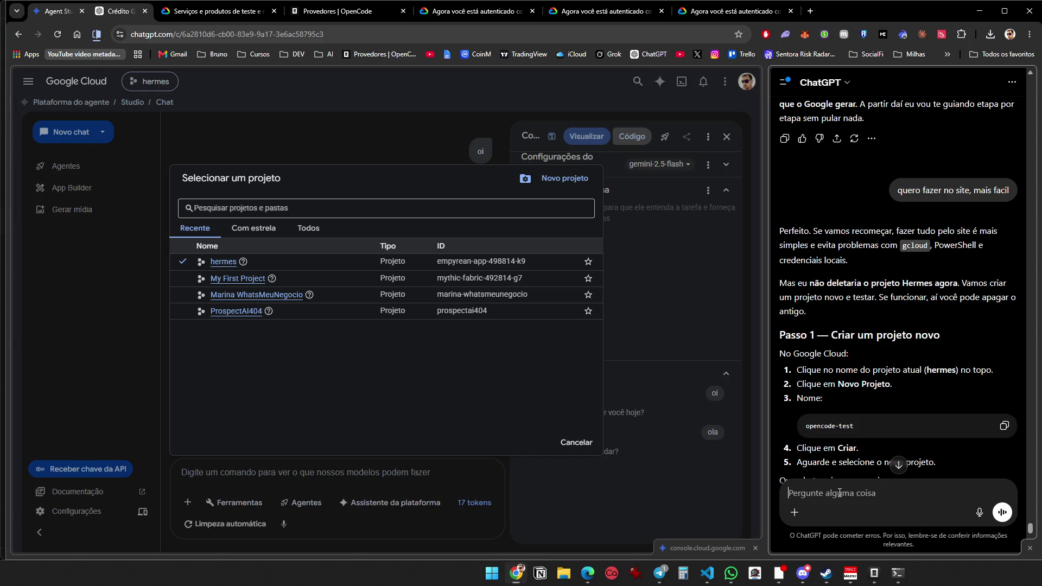
{"action": "key", "text": "super"}
{"action": "type", "text": "antigravity"}
{"action": "key", "text": "Return"}
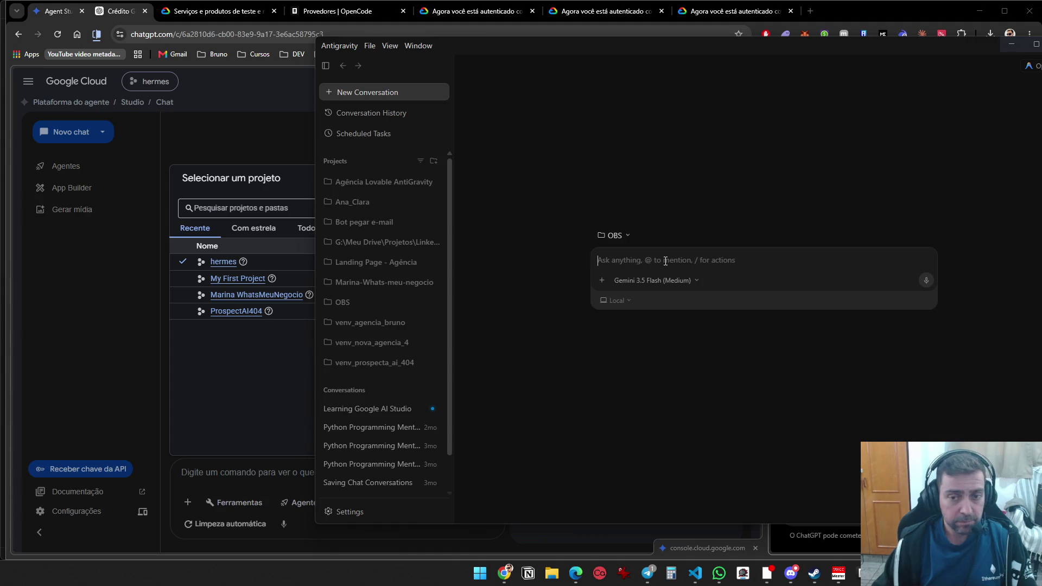
Ask Antigravity why the default HUD stopped showing the webcam border, then open a blank conversation
{"action": "type", "text": "Oi, o me uhud"}
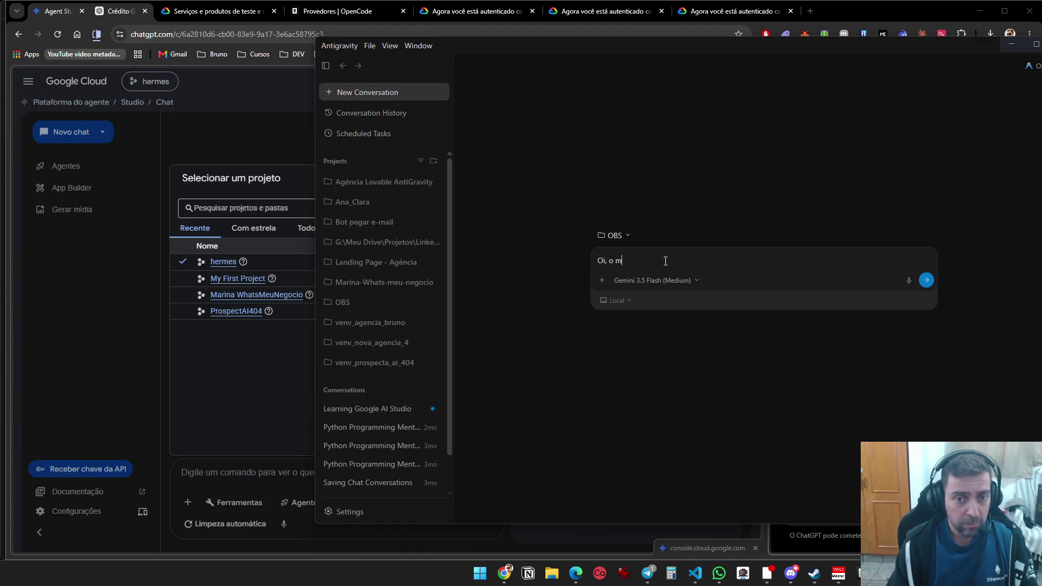
{"action": "key", "text": "BackSpace"}
{"action": "key", "text": "BackSpace"}
{"action": "key", "text": "BackSpace"}
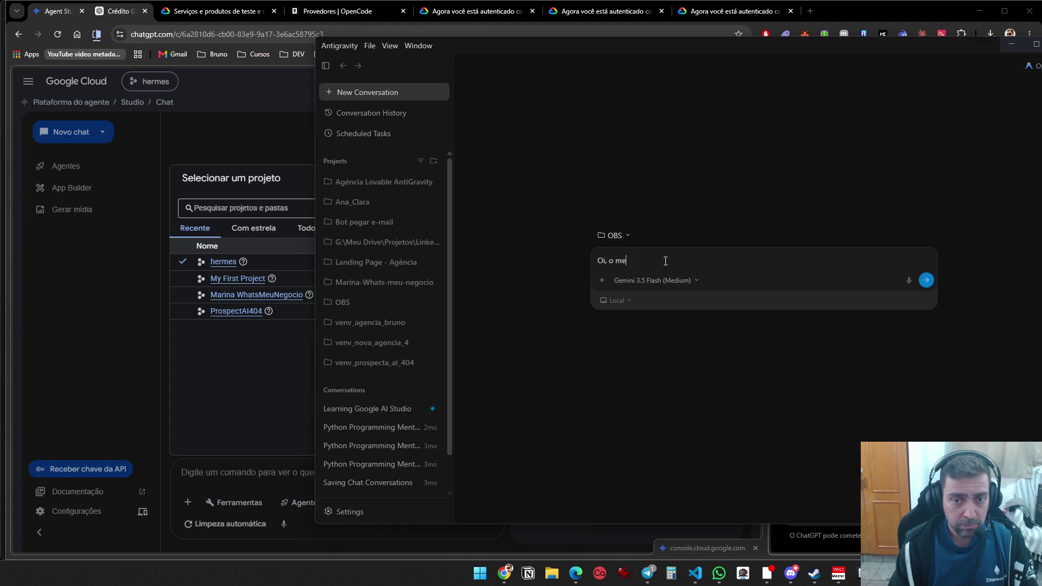
{"action": "type", "text": "u hud padrão nao ta most"}
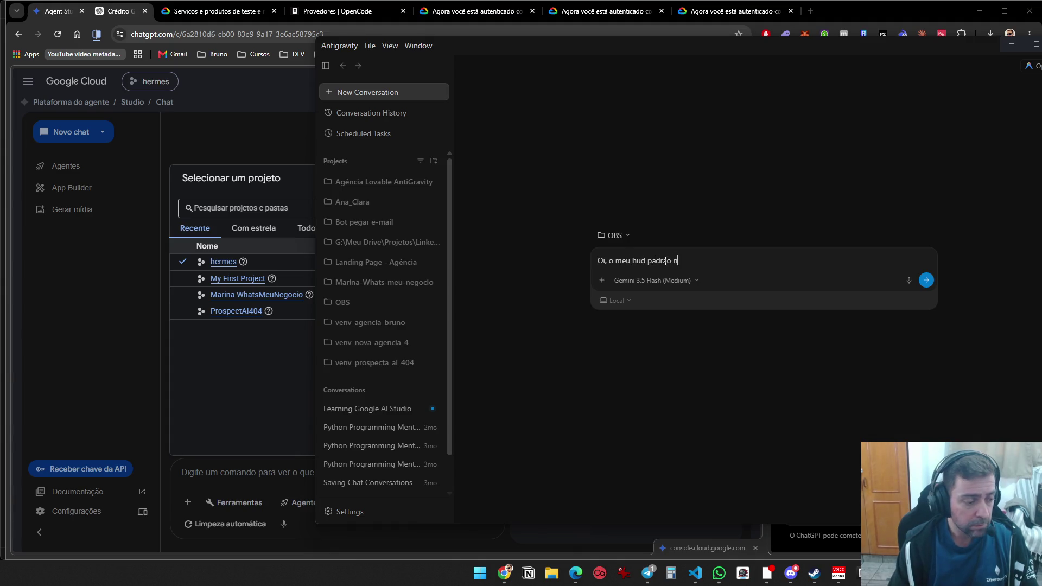
{"action": "type", "text": "rando mais a"}
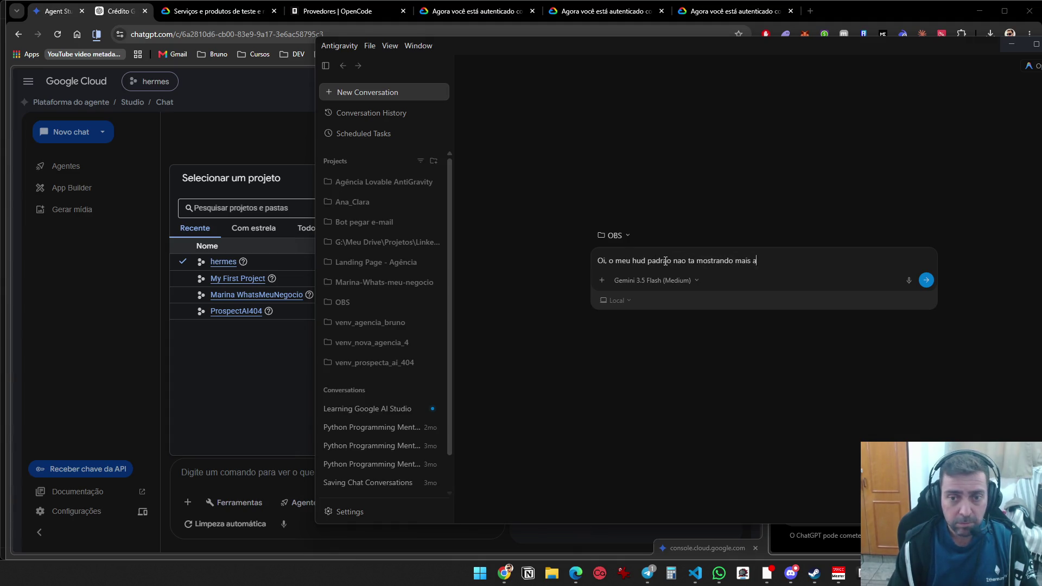
{"action": "type", "text": " borda da webcam, "}
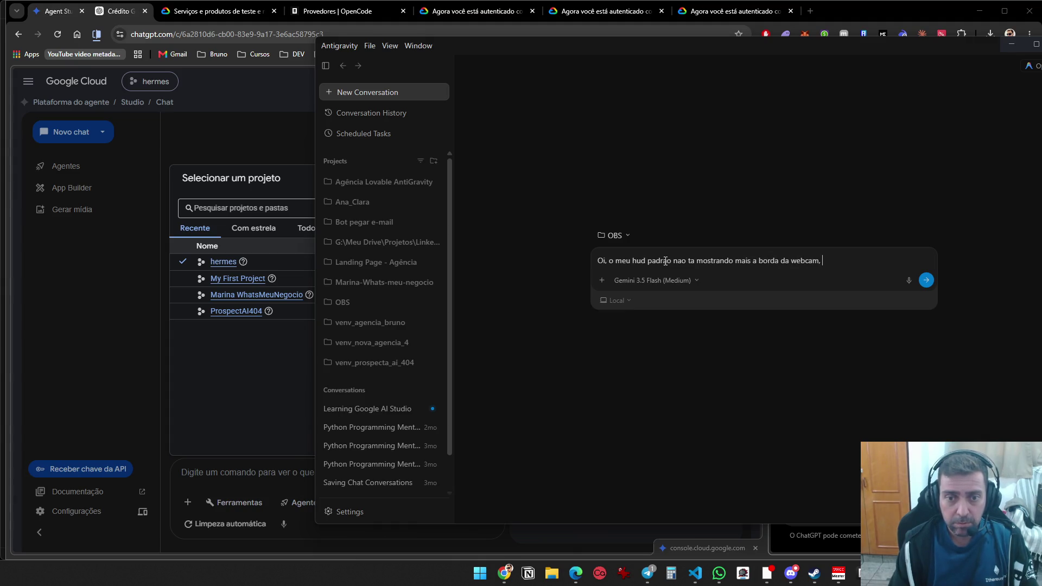
{"action": "type", "text": "veja o q foi"}
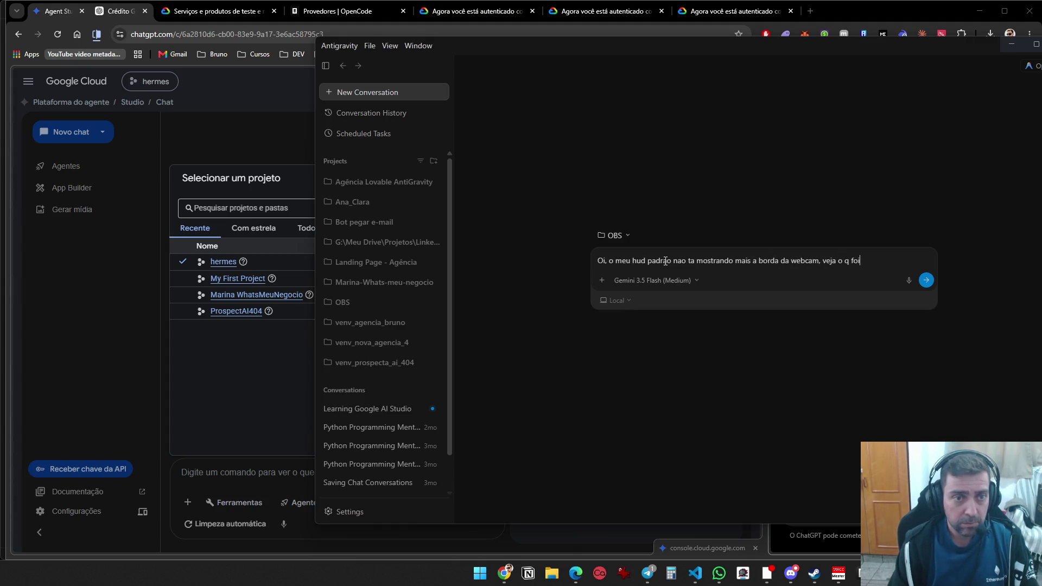
{"action": "key", "text": "Return"}
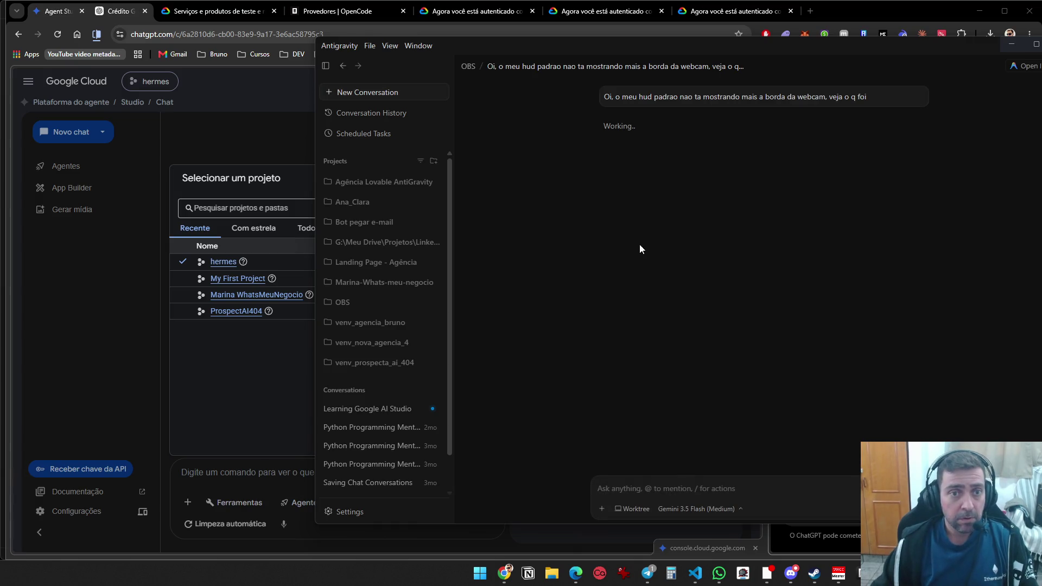
{"action": "left_click", "coordinate": [407, 97]}
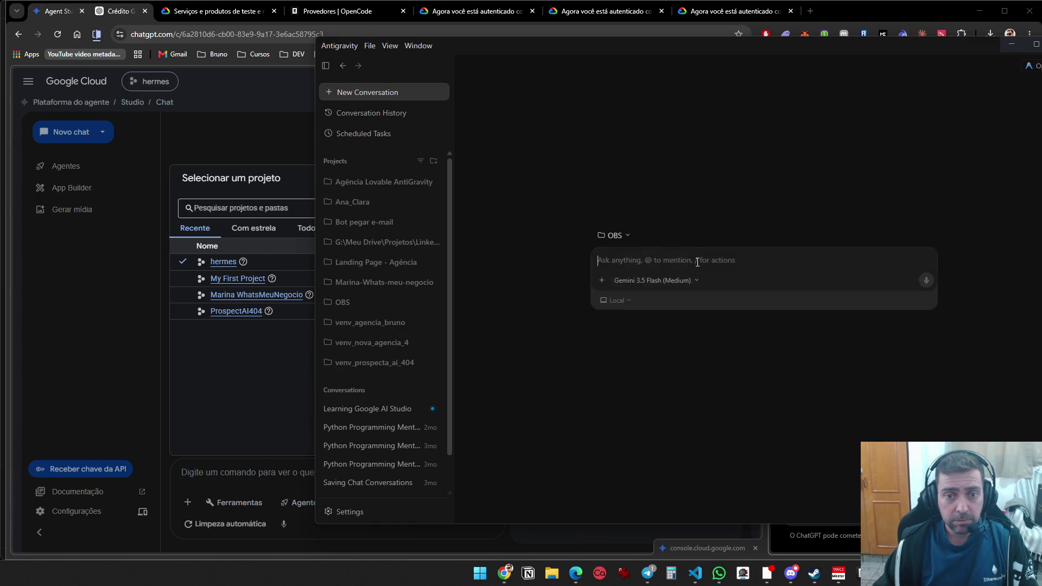
Start the new conversation in a Quick Start workspace
{"action": "left_click", "coordinate": [623, 237]}
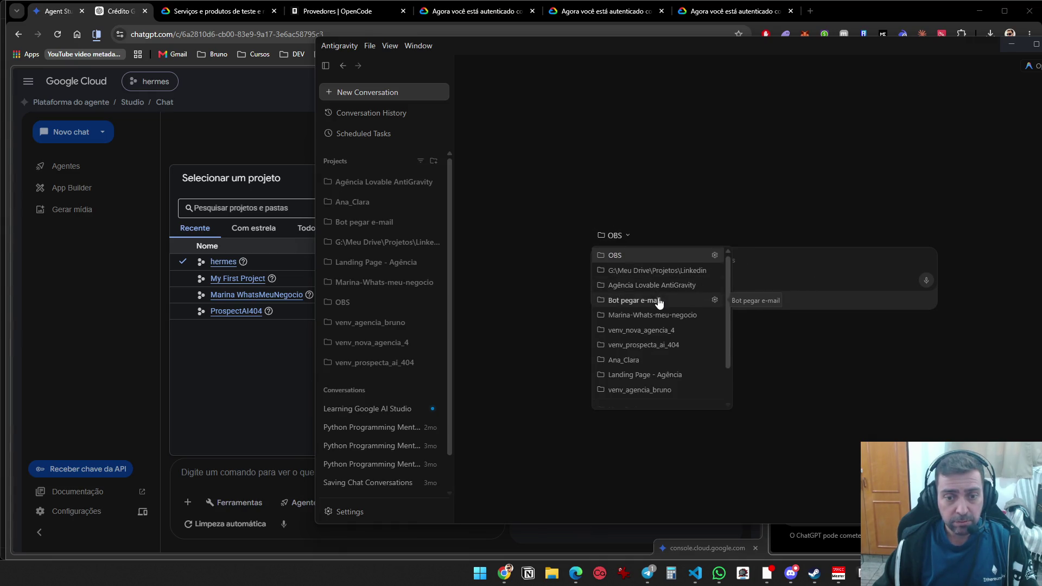
{"action": "scroll", "coordinate": [659, 300], "scroll_direction": "down", "scroll_amount": 2}
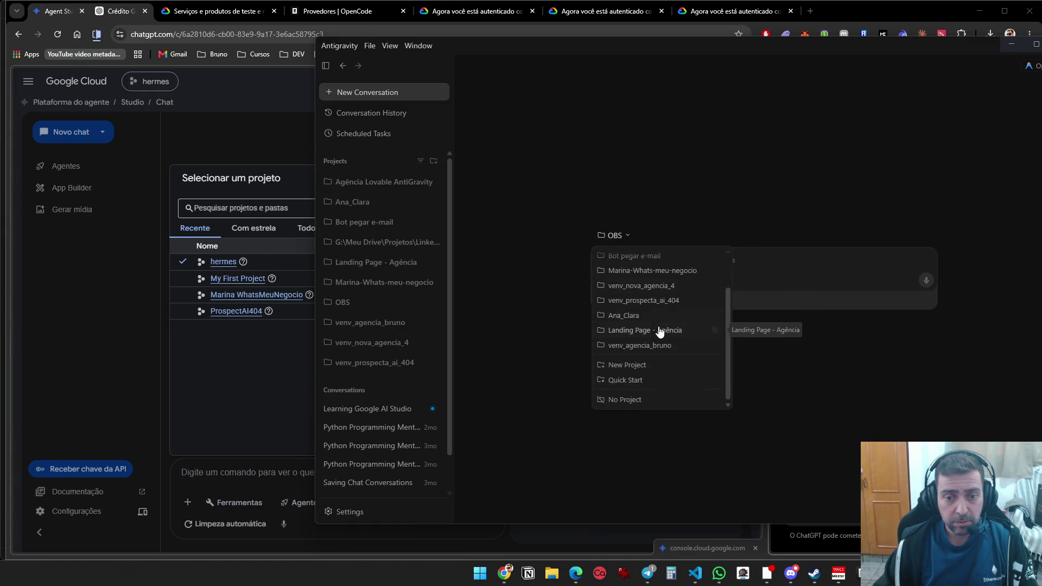
{"action": "left_click", "coordinate": [654, 399]}
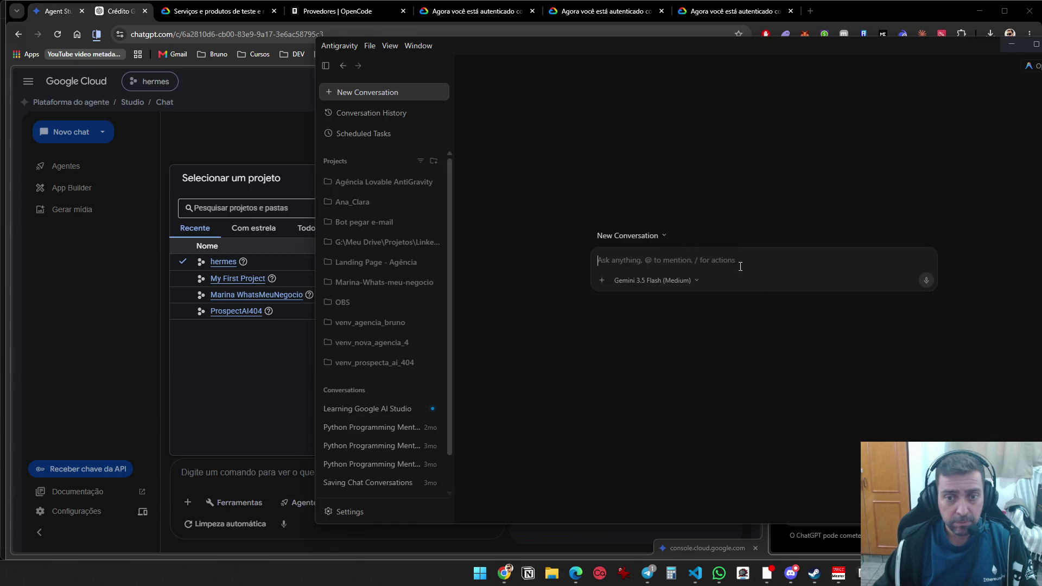
Write the request to use Google Cloud credits for an OpenCode API key with AI agents, ending 'Resolva isto para mim'
{"action": "type", "text": "Estou "}
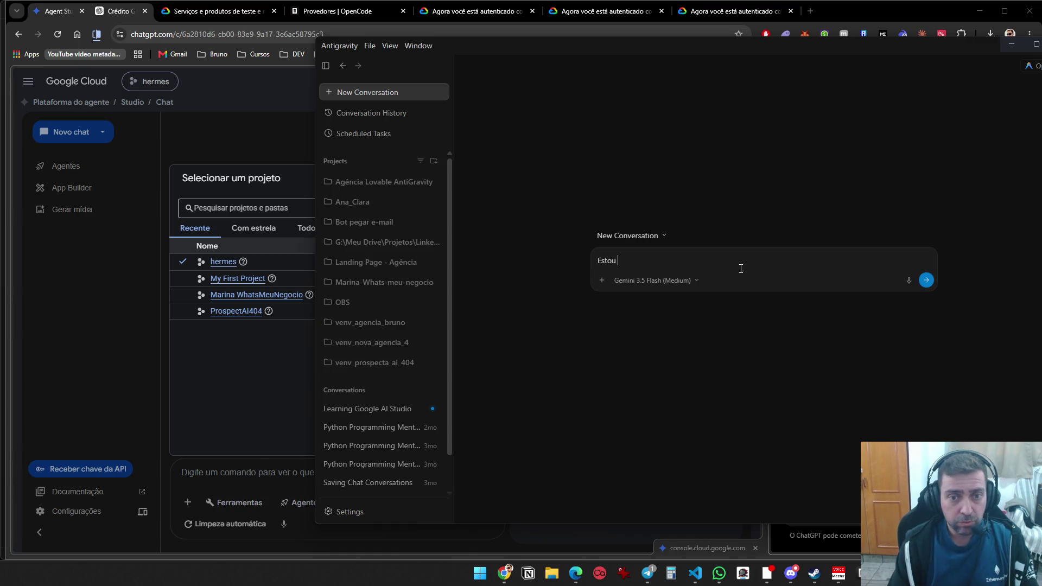
{"action": "type", "text": "tentando usar os "}
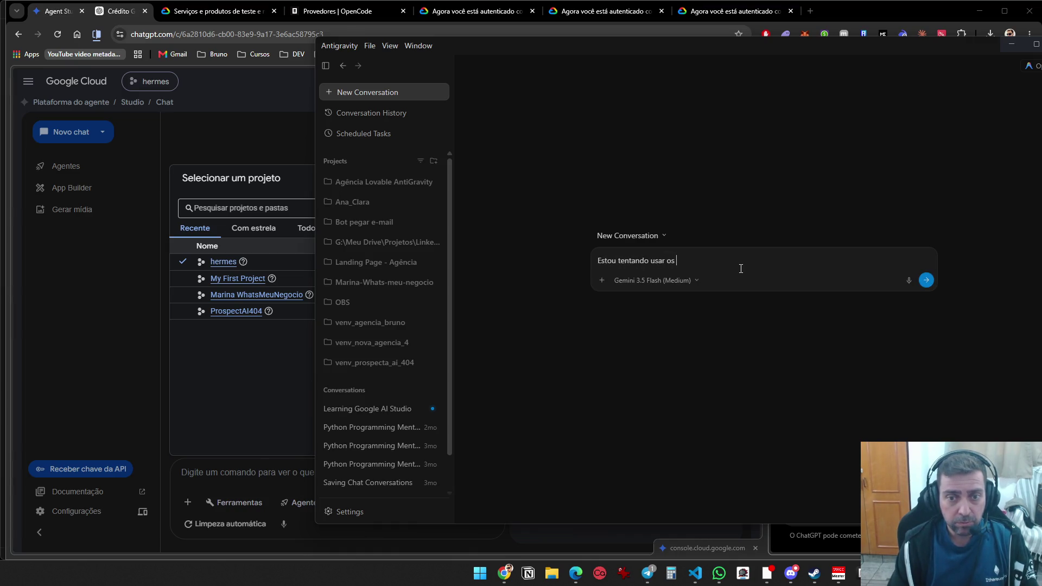
{"action": "type", "text": "meus creditos qu"}
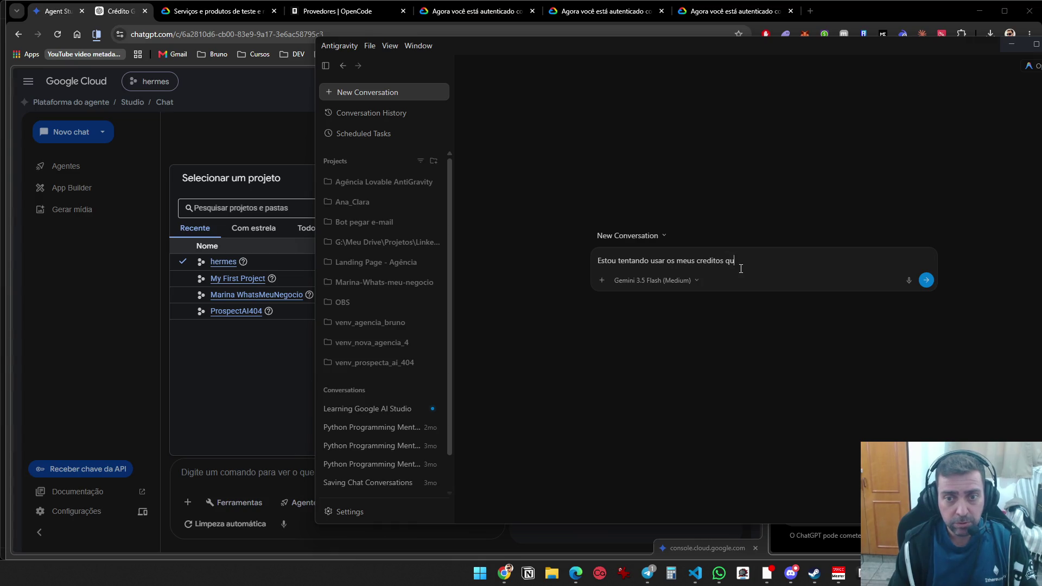
{"action": "type", "text": "e ganhei na"}
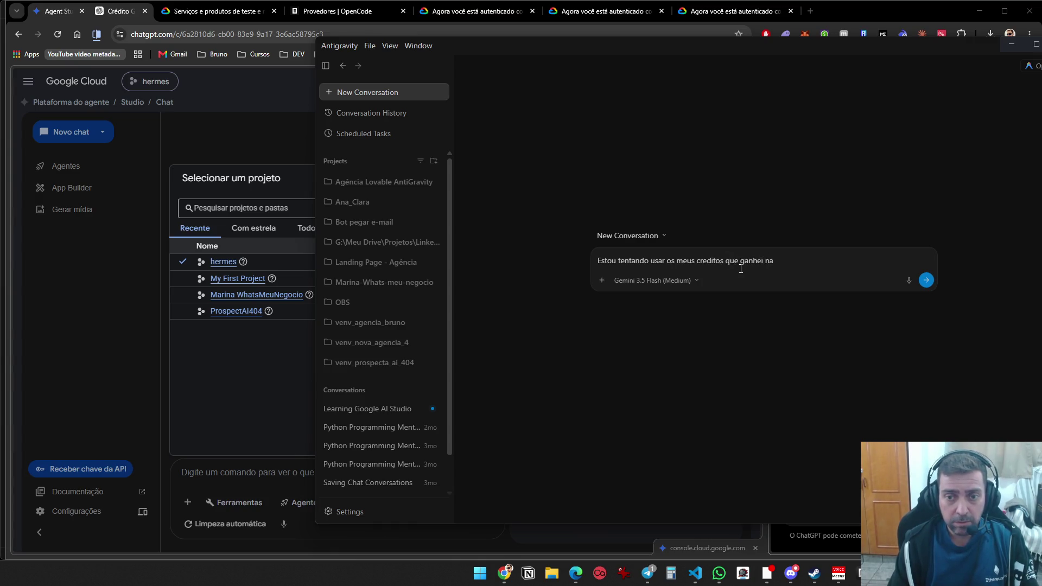
{"action": "key", "text": "BackSpace"}
{"action": "type", "text": "o google "}
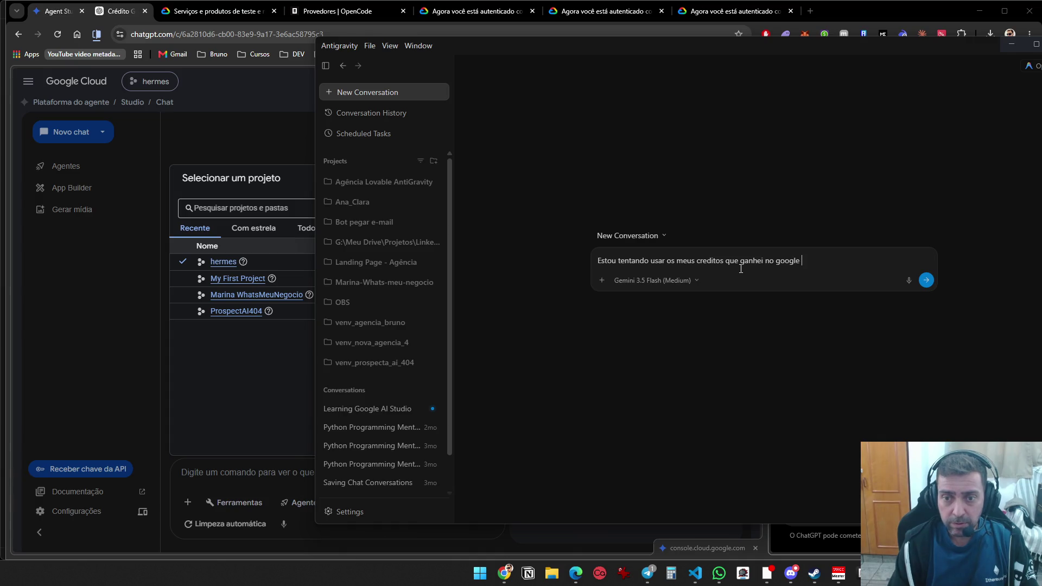
{"action": "type", "text": "cloud. ELe"}
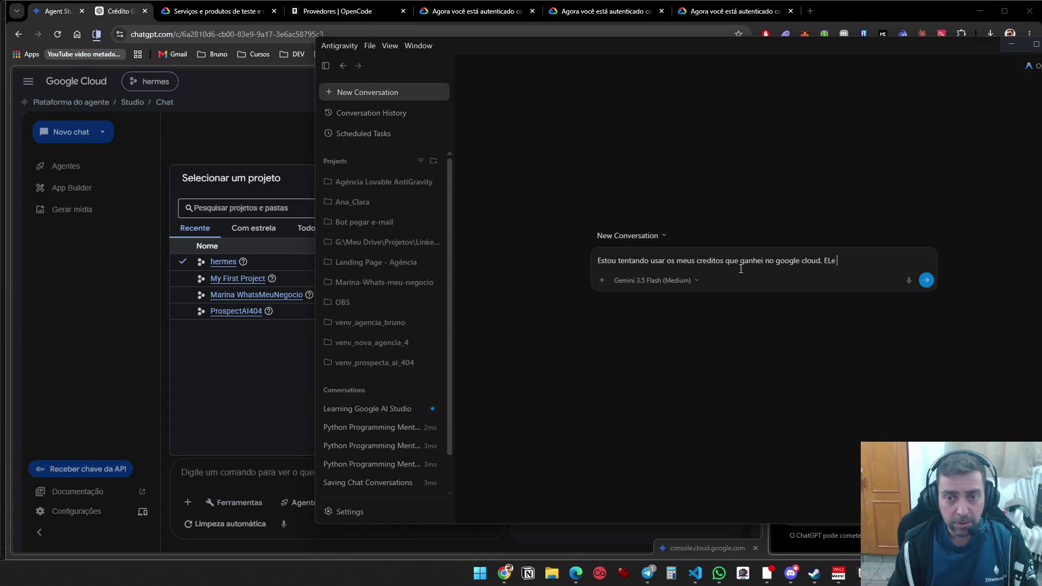
{"action": "type", "text": "ja est"}
{"action": "type", "text": "a ativo na minh"}
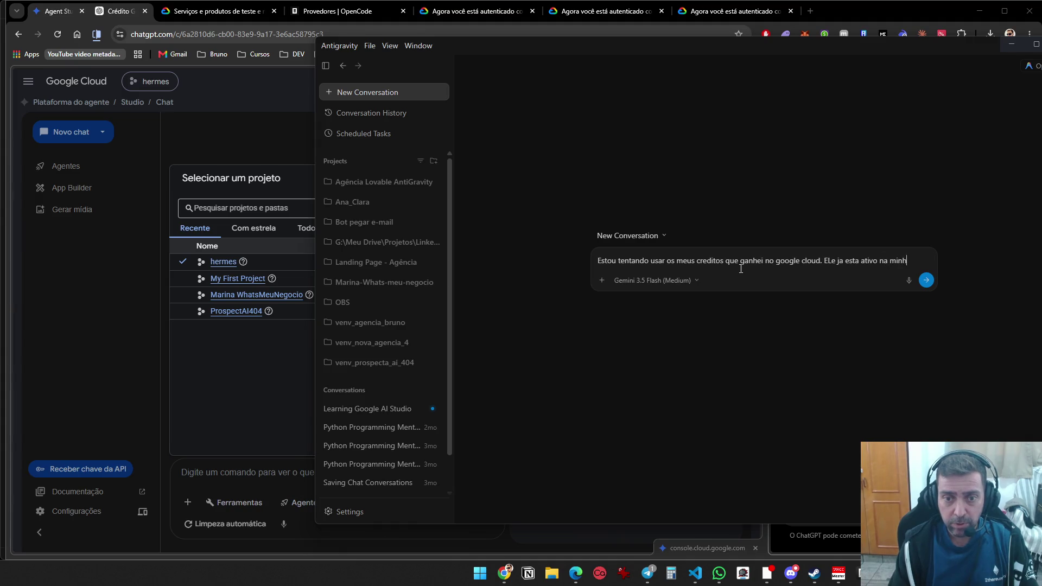
{"action": "type", "text": "a conta, porém "}
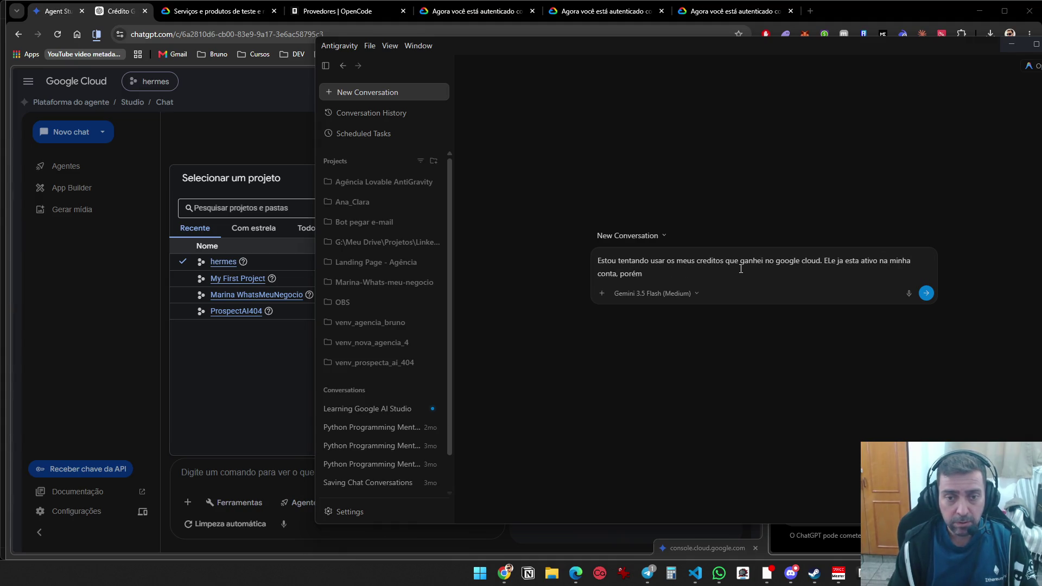
{"action": "type", "text": "estou tentando cadastar uma api"}
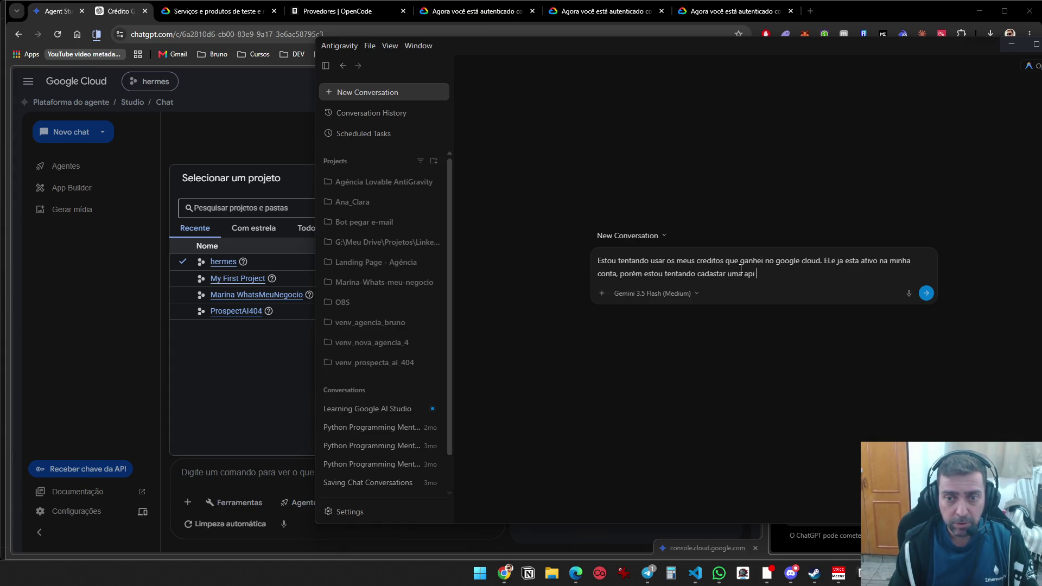
{"action": "type", "text": "key no openco"}
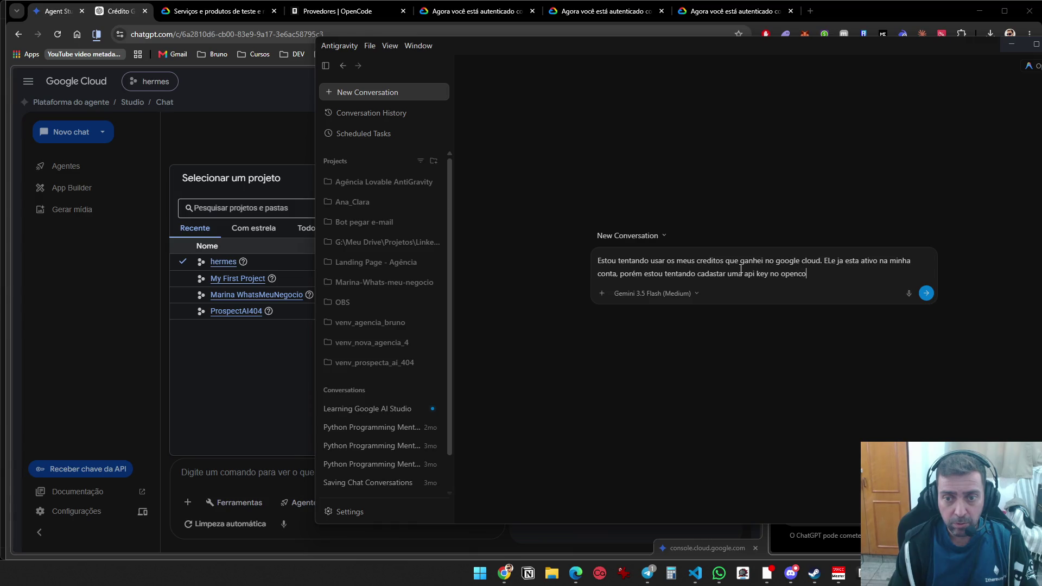
{"action": "type", "text": "de e não vai"}
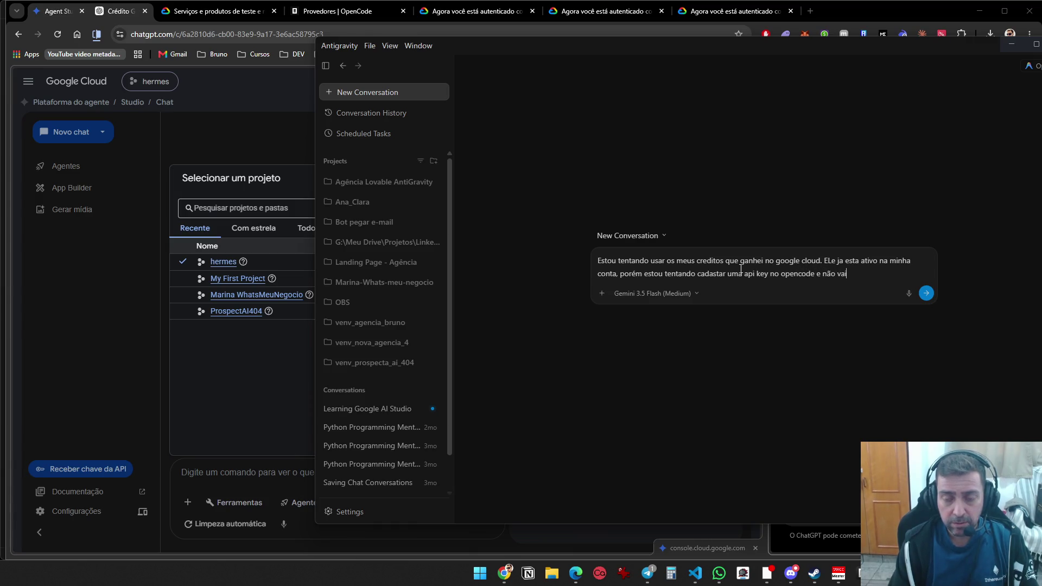
{"action": "type", "text": ", não funciona, sem"}
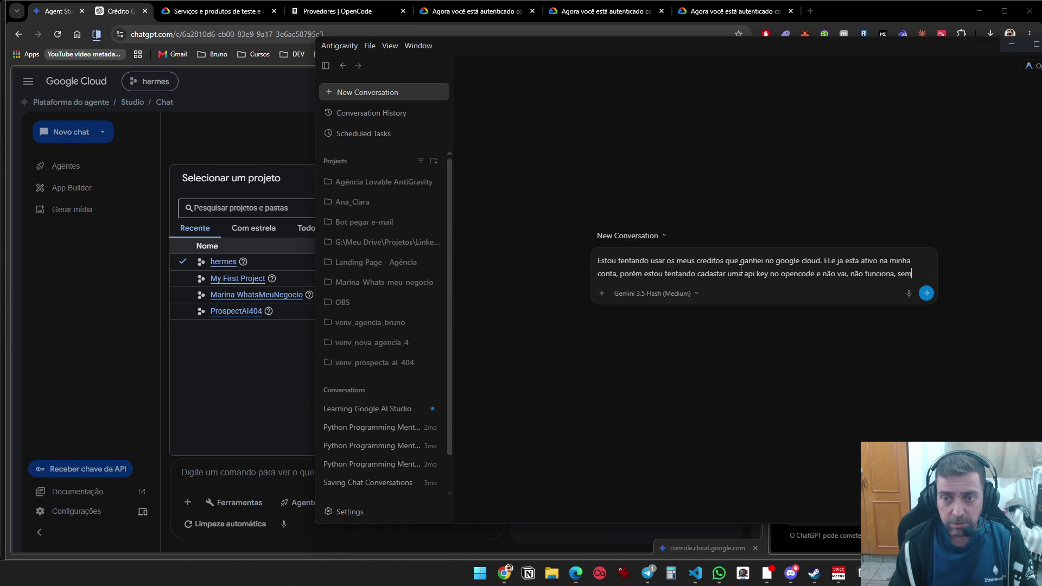
{"action": "type", "text": "pre da err"}
{"action": "key", "text": "shift+Return"}
{"action": "key", "text": "shift+Return"}
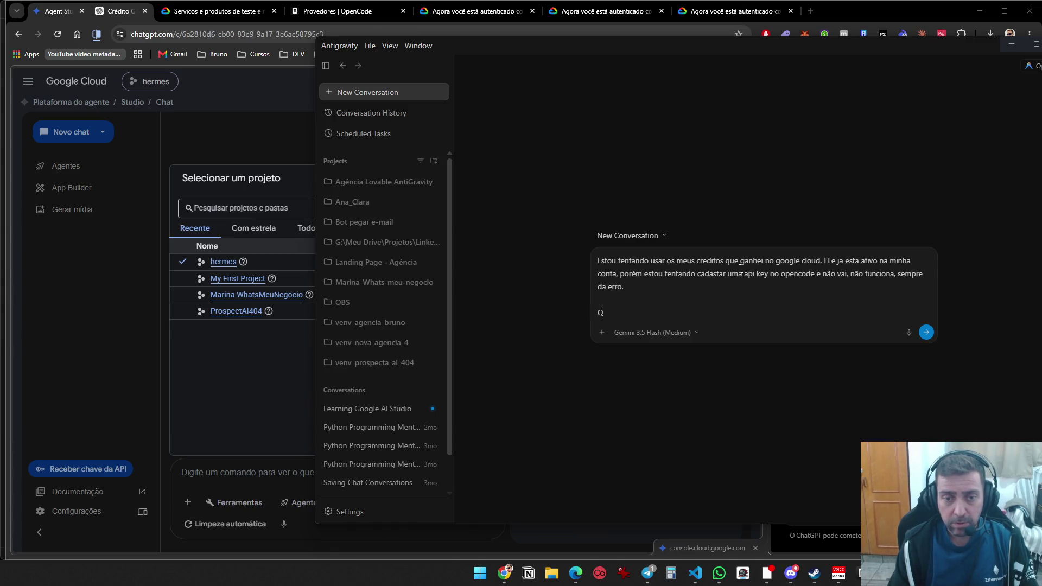
{"action": "type", "text": "Quero usar estes credi"}
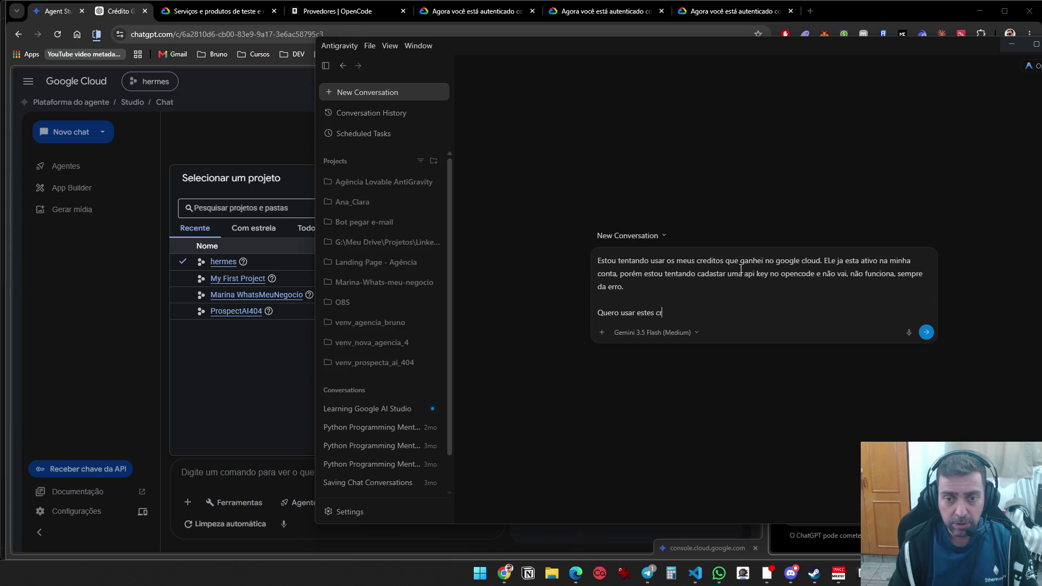
{"action": "type", "text": "tos, gerando um"}
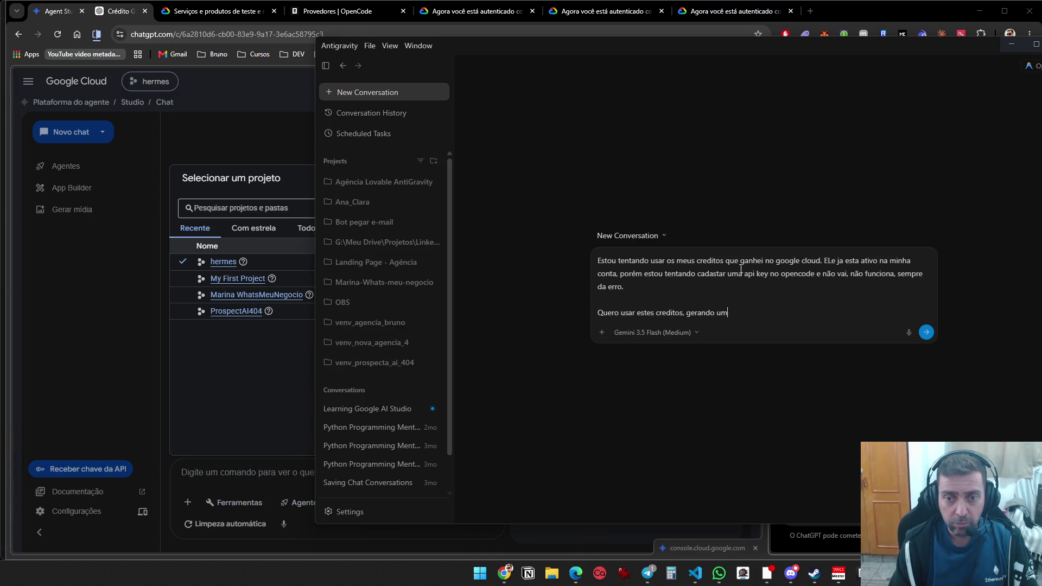
{"action": "type", "text": "a api key e uti"}
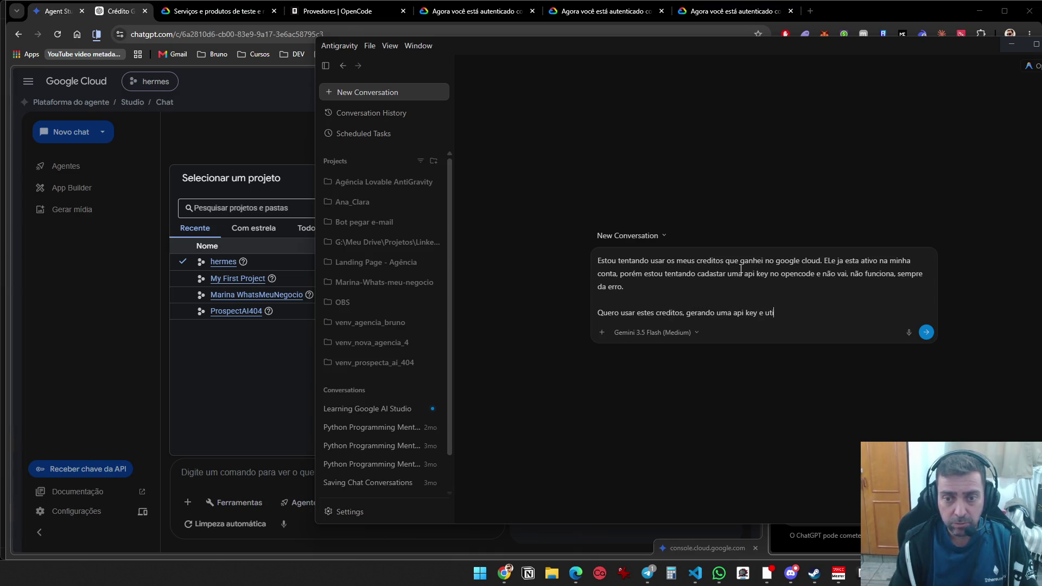
{"action": "type", "text": "lziar em agen"}
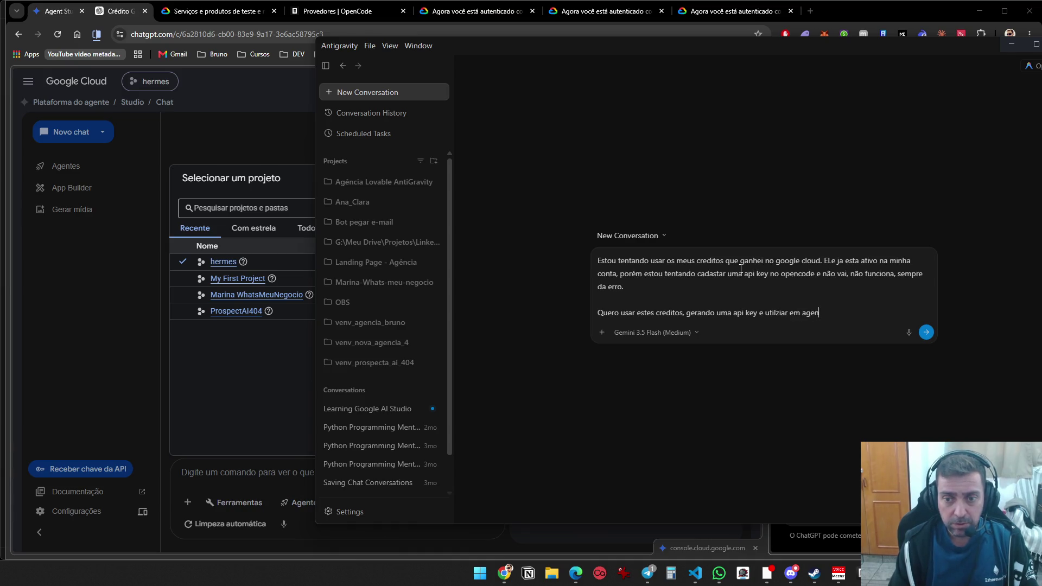
{"action": "type", "text": "tes de ia."}
{"action": "key", "text": "shift+Return"}
{"action": "key", "text": "shift+Return"}
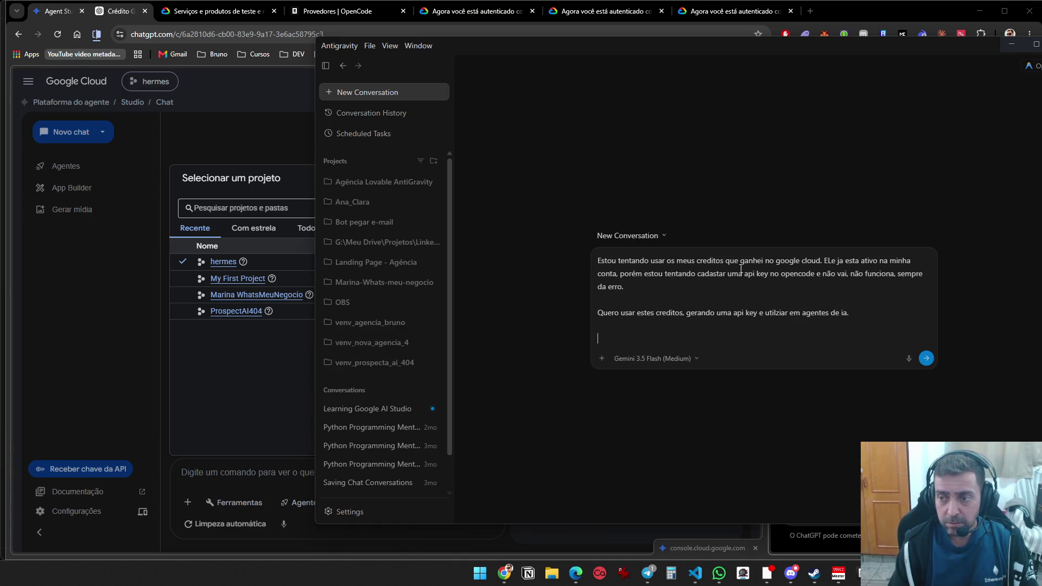
{"action": "type", "text": "Resolva isto "}
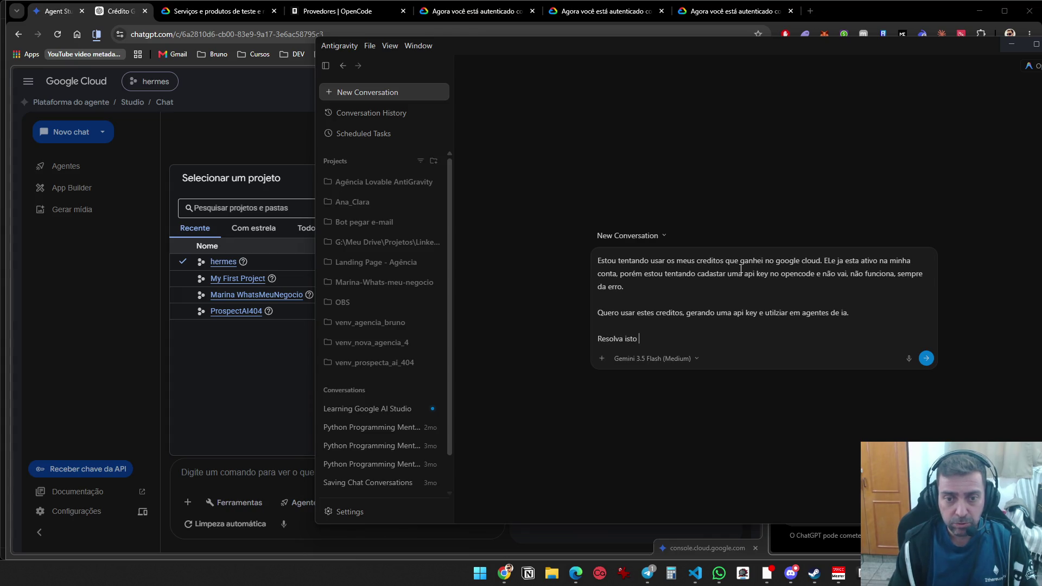
{"action": "type", "text": "para mim"}
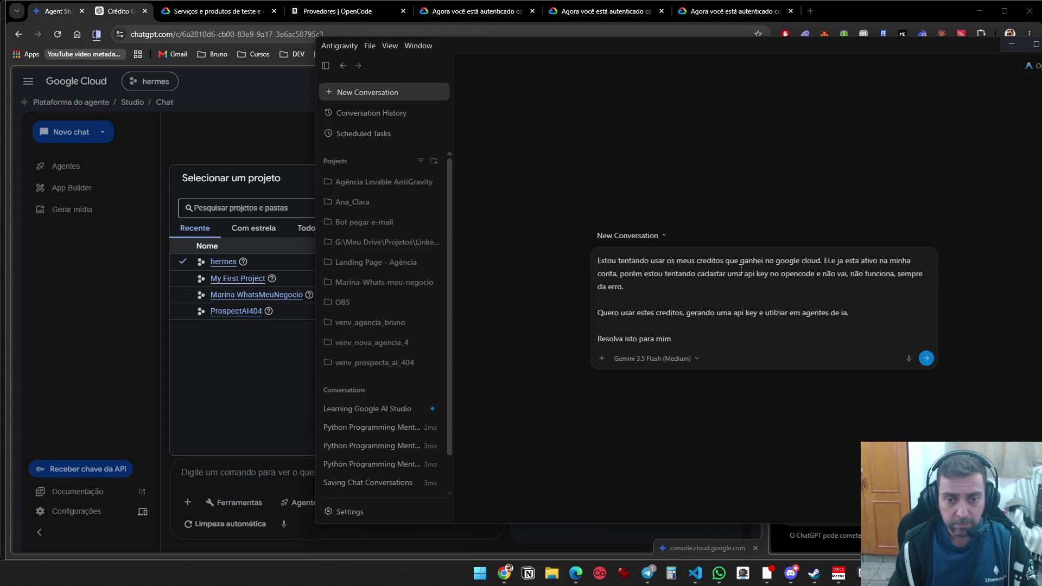
Switch the model to Gemini 3.1 Pro (Low) and send the OpenCode credits request
{"action": "left_click", "coordinate": [691, 359]}
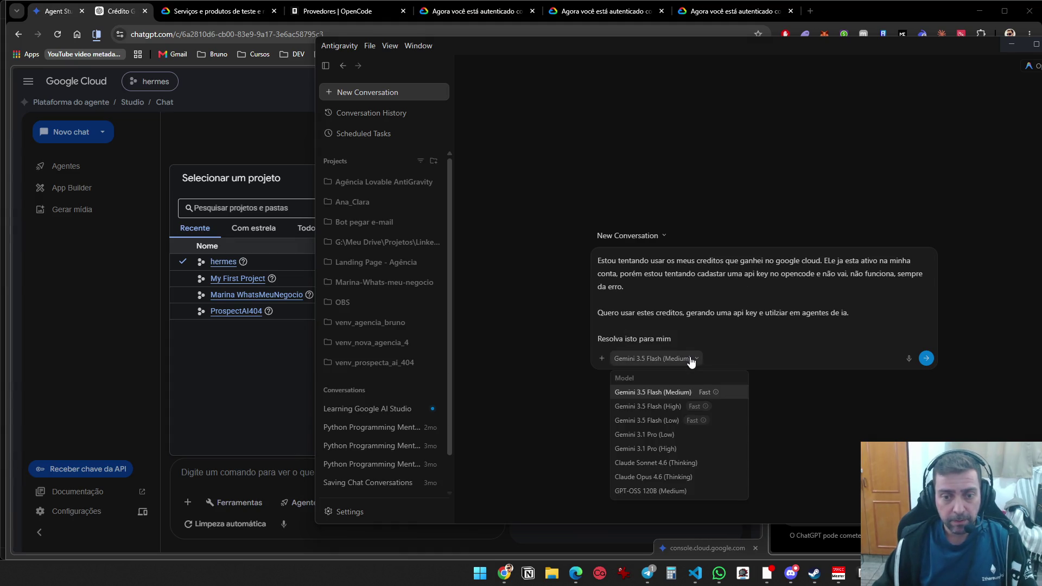
{"action": "left_click", "coordinate": [666, 434]}
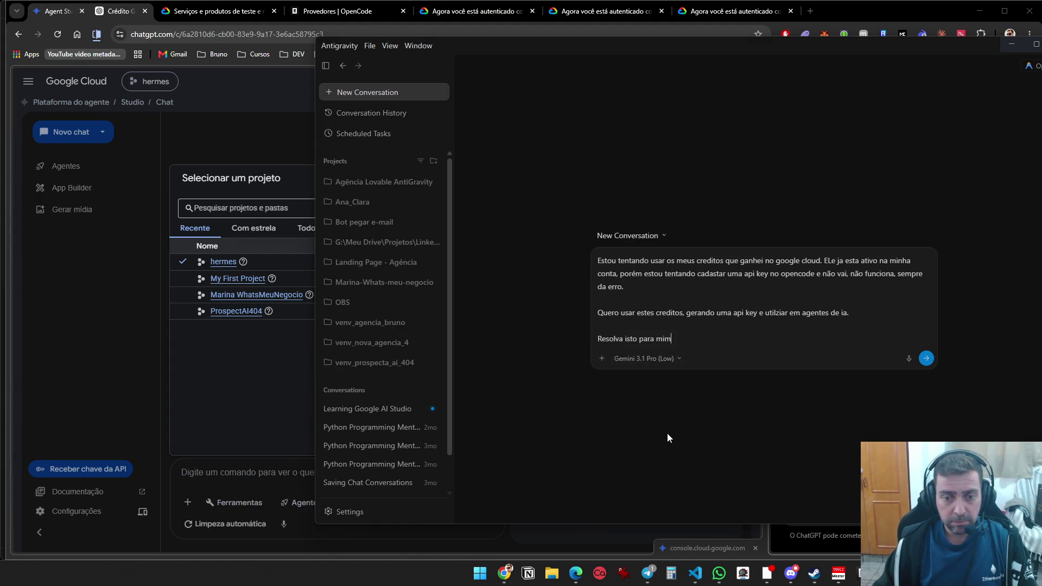
{"action": "left_click", "coordinate": [926, 359]}
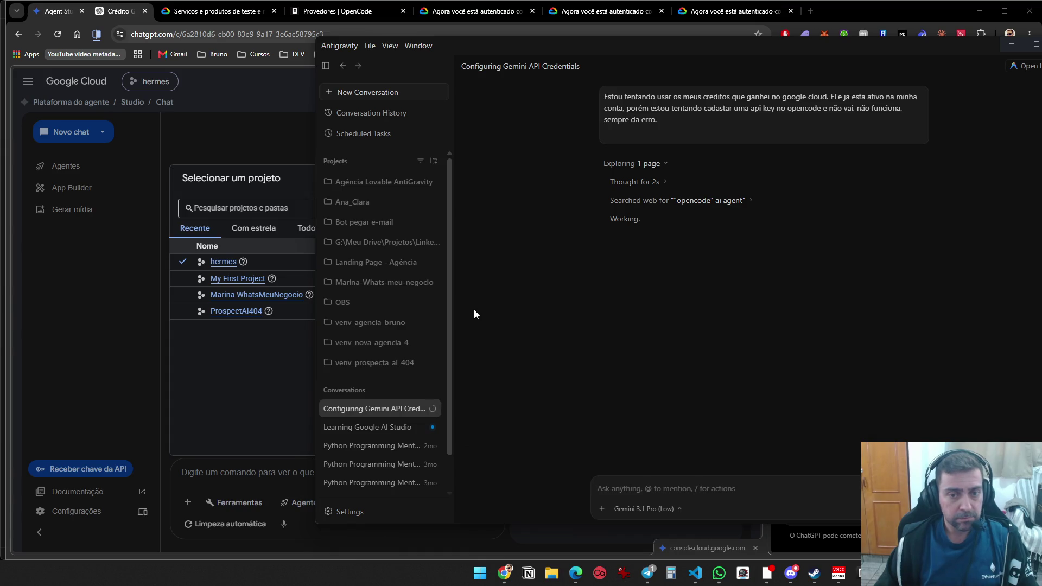
Close Chrome's test-services, OpenCode providers and duplicate authentication-confirmation tabs
{"action": "left_click", "coordinate": [240, 16]}
{"action": "middle_click", "coordinate": [240, 18]}
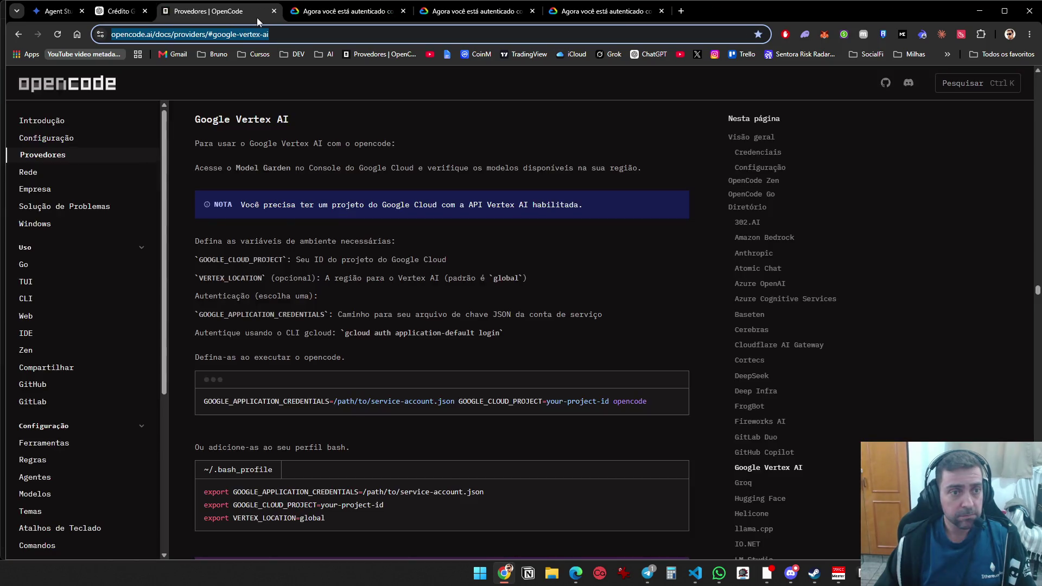
{"action": "middle_click", "coordinate": [257, 17]}
{"action": "middle_click", "coordinate": [260, 17]}
{"action": "middle_click", "coordinate": [271, 17]}
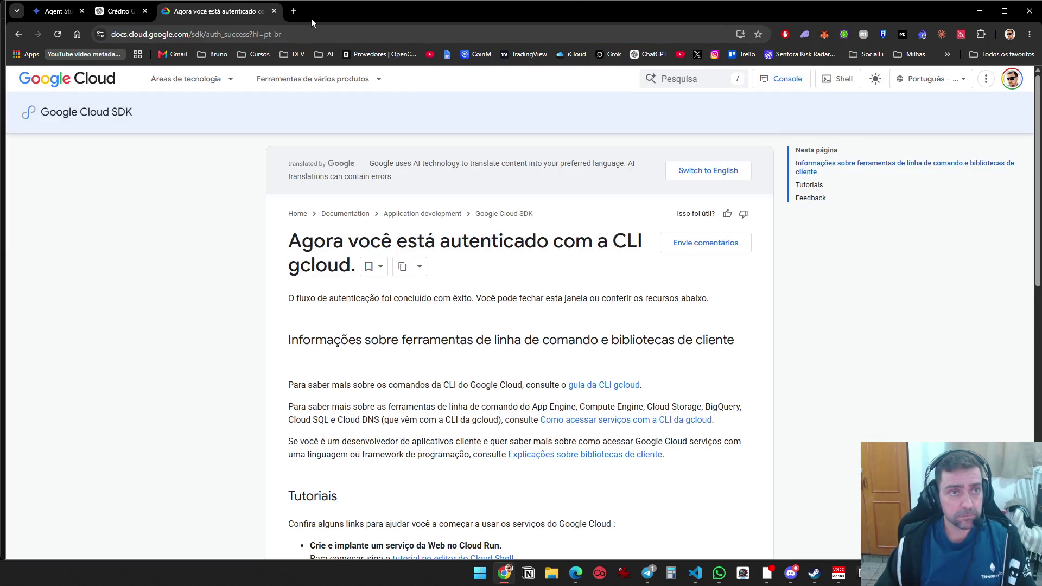
Open X's home feed in a new tab and close the last authentication-confirmation tab
{"action": "left_click", "coordinate": [293, 10]}
{"action": "left_click", "coordinate": [347, 281]}
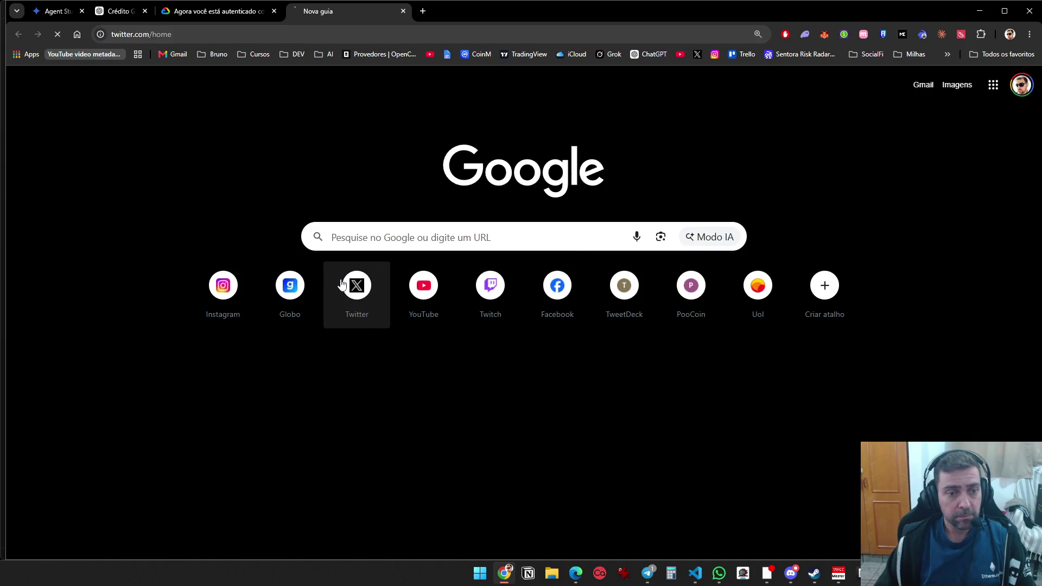
{"action": "left_click", "coordinate": [237, 16]}
{"action": "key", "text": "ctrl+w"}
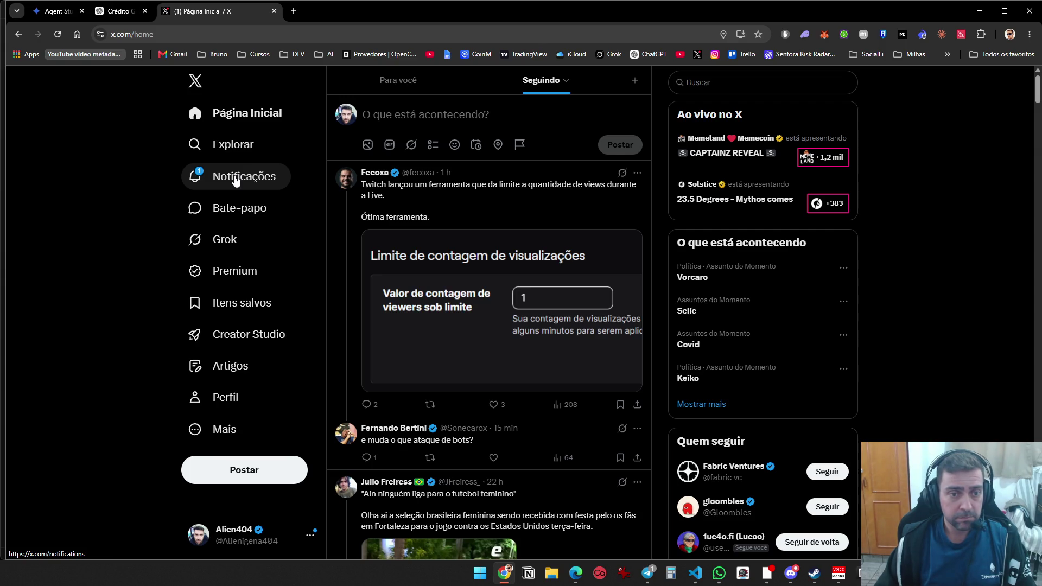
Switch X from notifications to the Seguindo home feed and scroll down through the timeline
{"action": "left_click", "coordinate": [236, 179]}
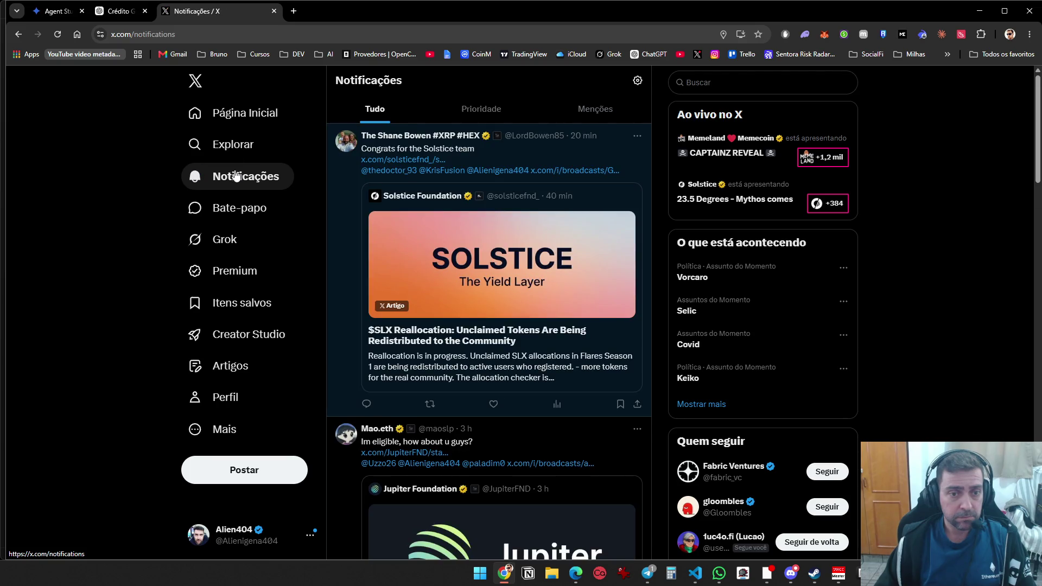
{"action": "left_click", "coordinate": [238, 115]}
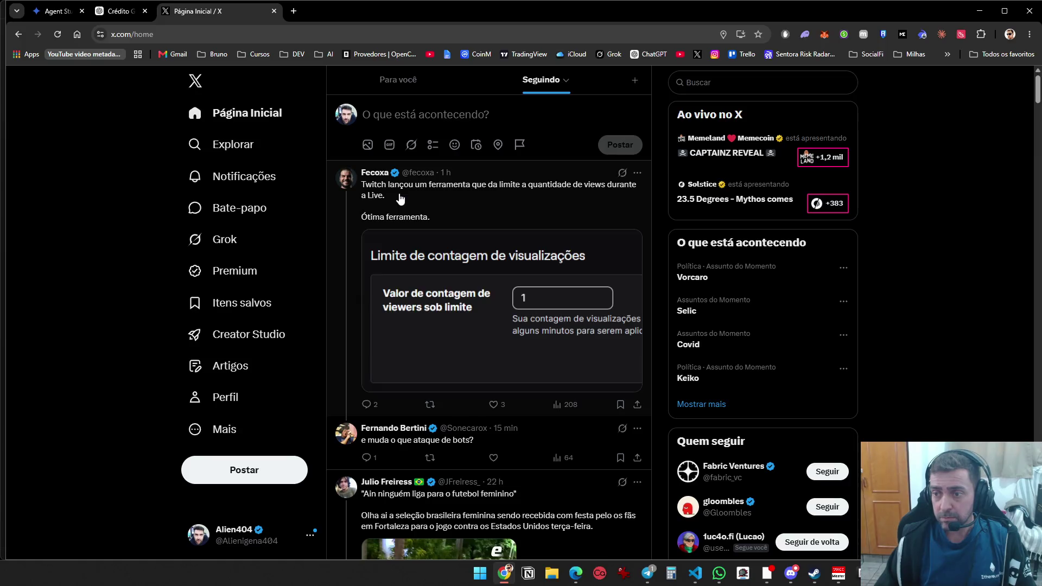
{"action": "scroll", "coordinate": [396, 242], "scroll_direction": "down", "scroll_amount": 4}
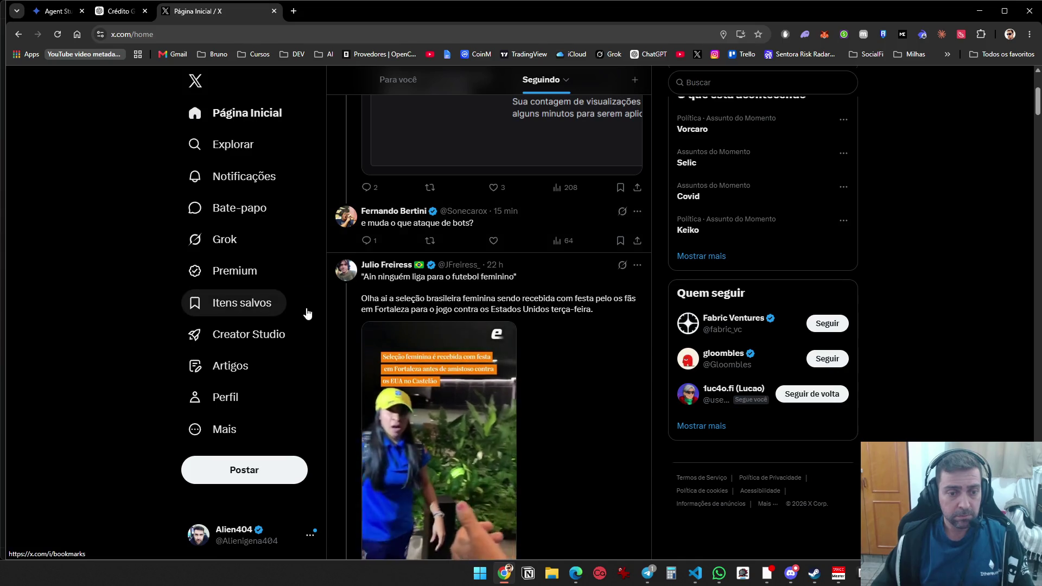
{"action": "scroll", "coordinate": [305, 299], "scroll_direction": "down", "scroll_amount": 6}
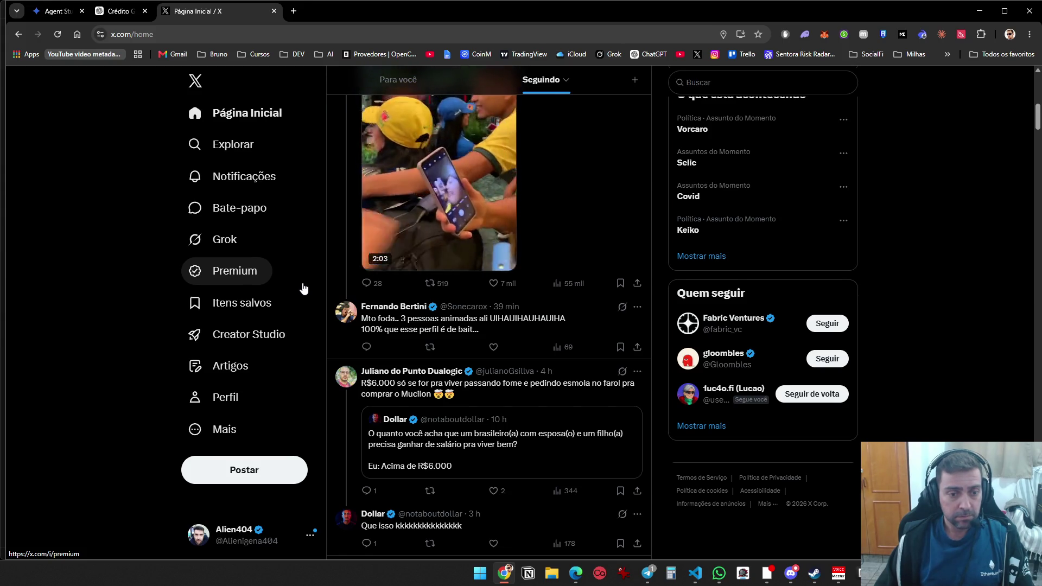
{"action": "scroll", "coordinate": [304, 289], "scroll_direction": "down", "scroll_amount": 6}
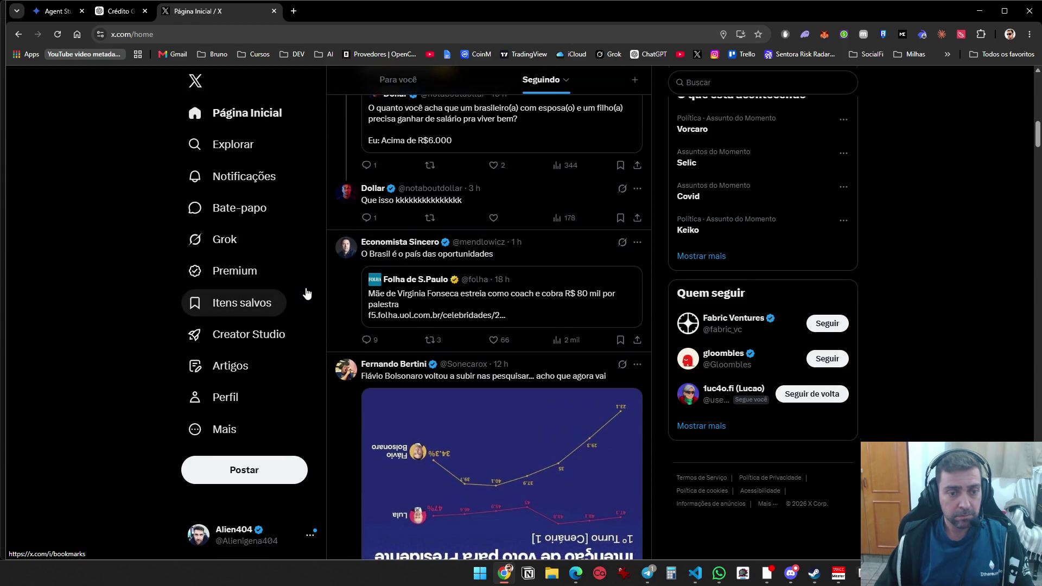
{"action": "scroll", "coordinate": [307, 293], "scroll_direction": "down", "scroll_amount": 2}
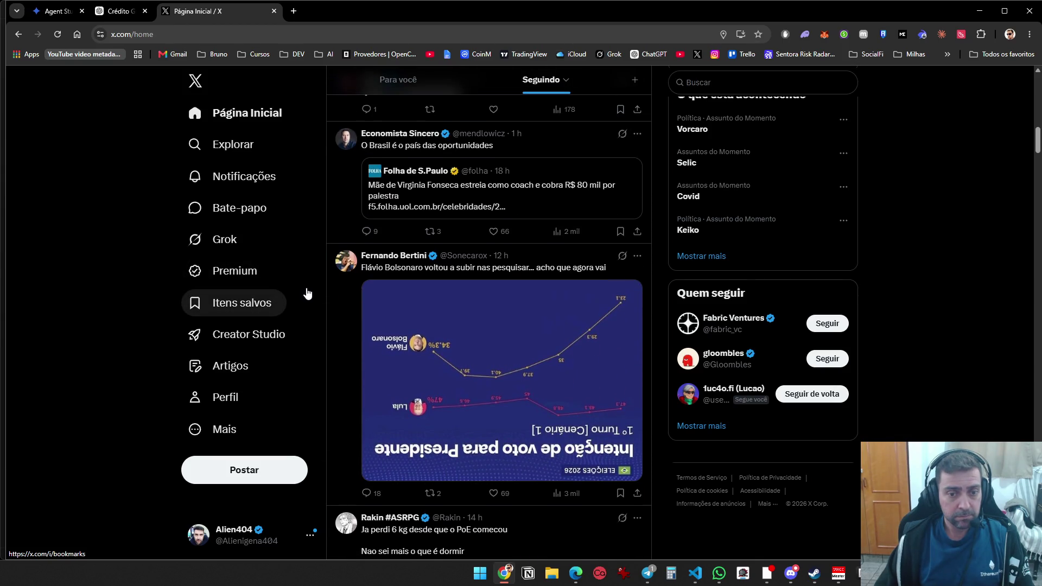
{"action": "scroll", "coordinate": [307, 294], "scroll_direction": "down", "scroll_amount": 14}
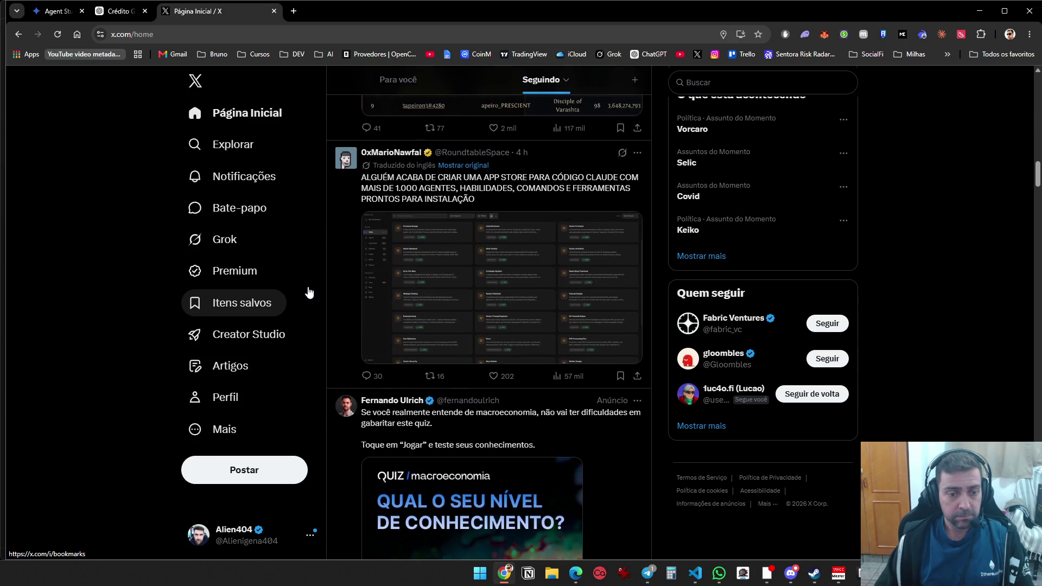
{"action": "scroll", "coordinate": [309, 292], "scroll_direction": "down", "scroll_amount": 8}
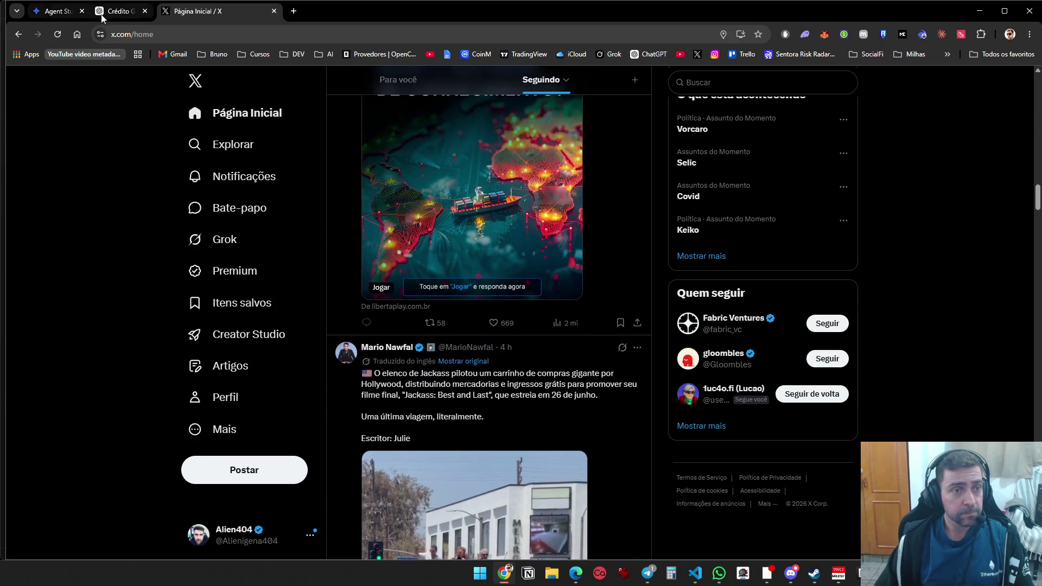
Minimise Chrome, move the Antigravity chat left, and scroll to Passo 1 of the API key instructions
{"action": "left_click", "coordinate": [979, 11]}
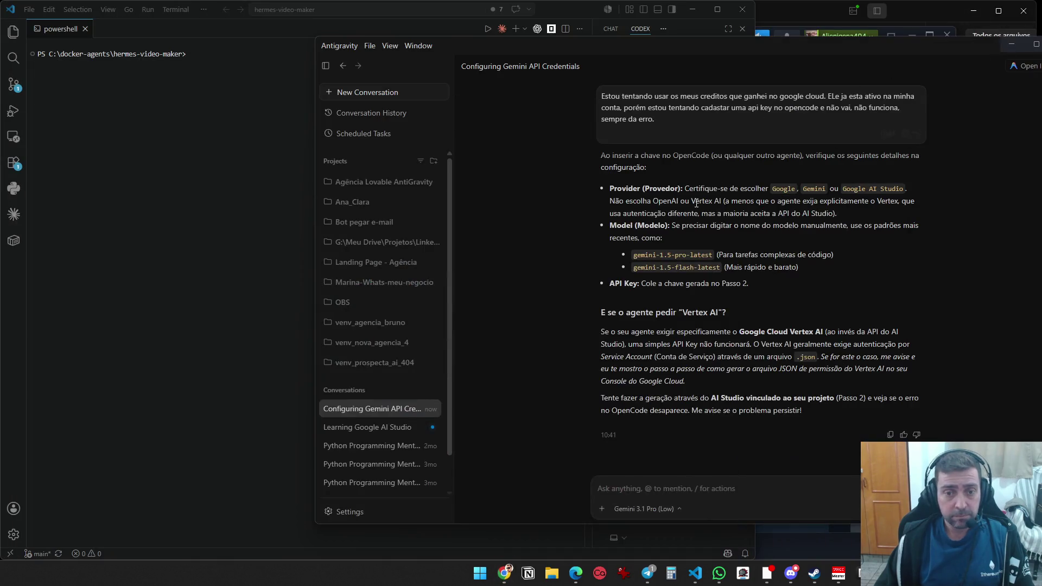
{"action": "scroll", "coordinate": [653, 371], "scroll_direction": "up", "scroll_amount": 5}
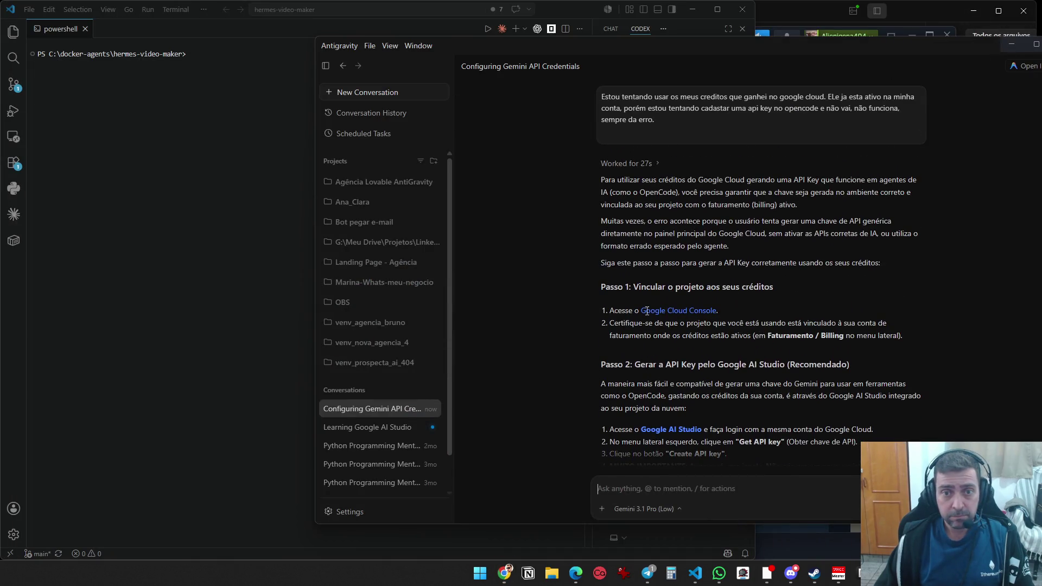
{"action": "mouse_move", "coordinate": [630, 44]}
{"action": "left_mouse_down"}
{"action": "mouse_move", "coordinate": [316, 34]}
{"action": "mouse_move", "coordinate": [342, 23]}
{"action": "left_mouse_up"}
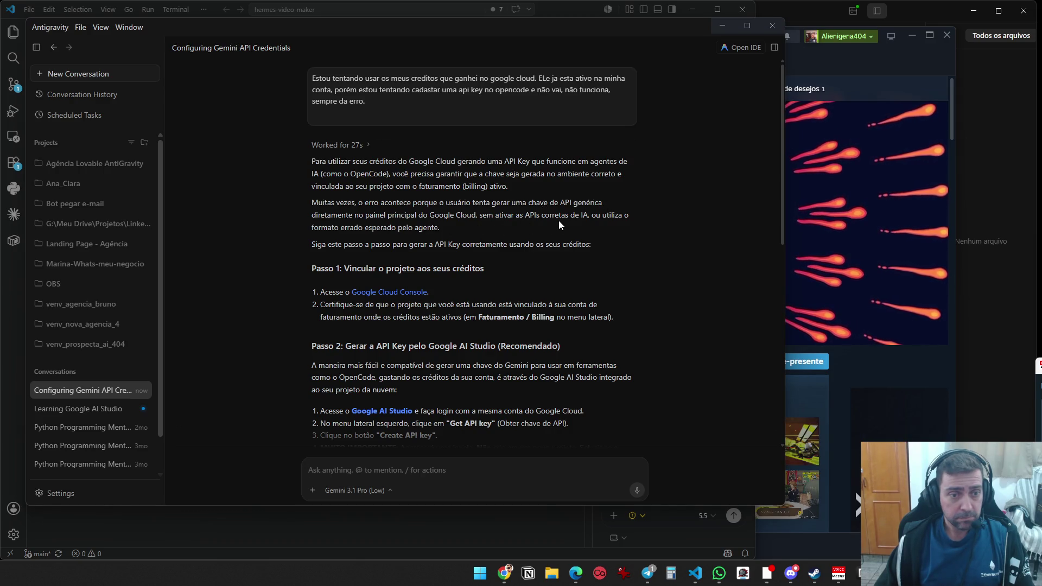
{"action": "scroll", "coordinate": [558, 220], "scroll_direction": "down", "scroll_amount": 2}
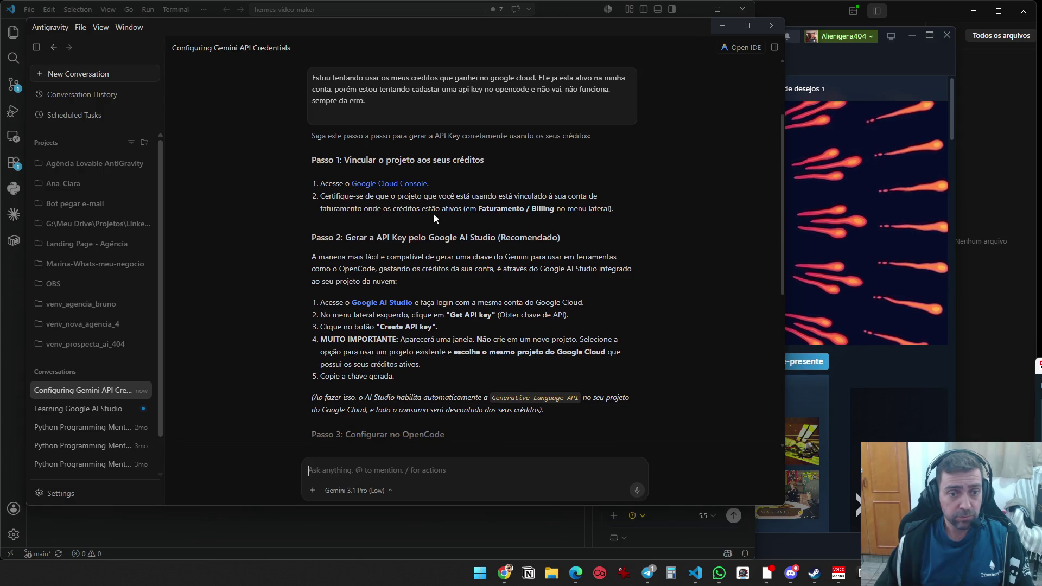
Open Google Cloud Console beside the Antigravity chat, resize both windows, and open the hermes project list
{"action": "left_click", "coordinate": [421, 181]}
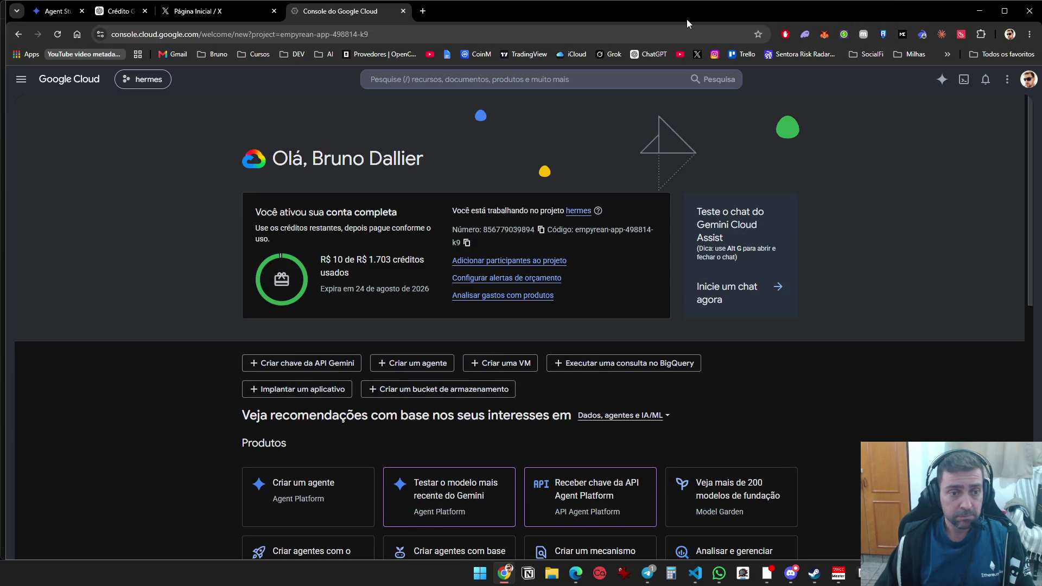
{"action": "key", "text": "alt+Tab"}
{"action": "mouse_move", "coordinate": [546, 32]}
{"action": "left_mouse_down"}
{"action": "mouse_move", "coordinate": [718, 100]}
{"action": "mouse_move", "coordinate": [891, 29]}
{"action": "mouse_move", "coordinate": [903, 40]}
{"action": "left_mouse_up"}
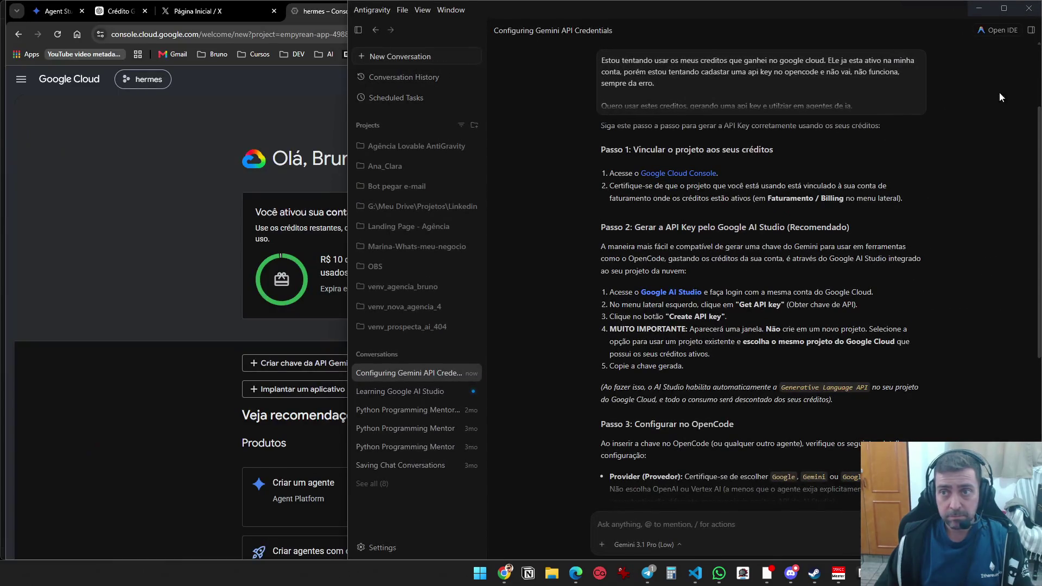
{"action": "mouse_move", "coordinate": [348, 85]}
{"action": "left_mouse_down"}
{"action": "mouse_move", "coordinate": [608, 95]}
{"action": "mouse_move", "coordinate": [760, 121]}
{"action": "left_mouse_up"}
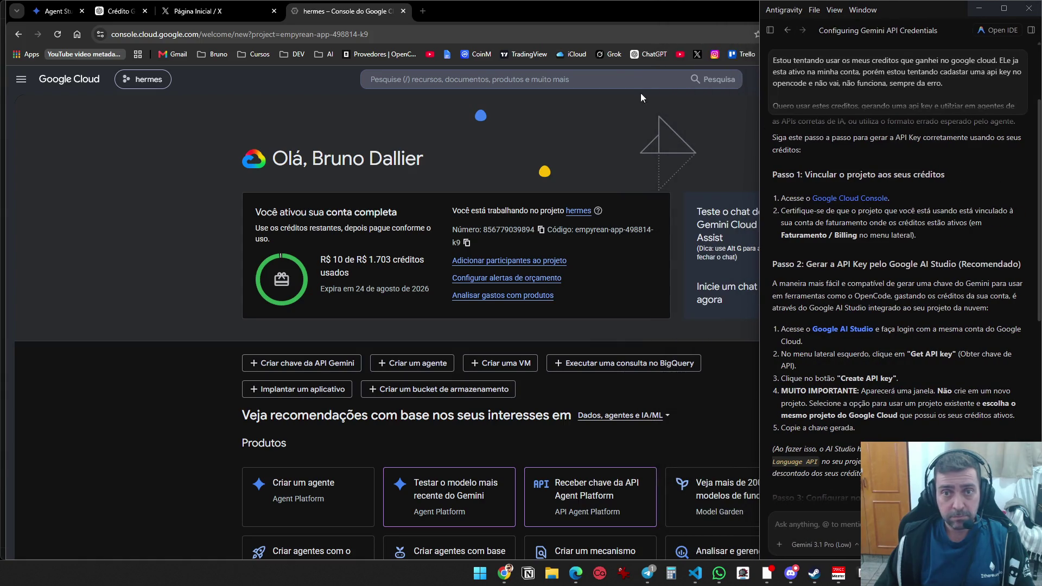
{"action": "left_click", "coordinate": [579, 108]}
{"action": "mouse_move", "coordinate": [1040, 103]}
{"action": "left_mouse_down"}
{"action": "mouse_move", "coordinate": [714, 103]}
{"action": "mouse_move", "coordinate": [760, 103]}
{"action": "left_mouse_up"}
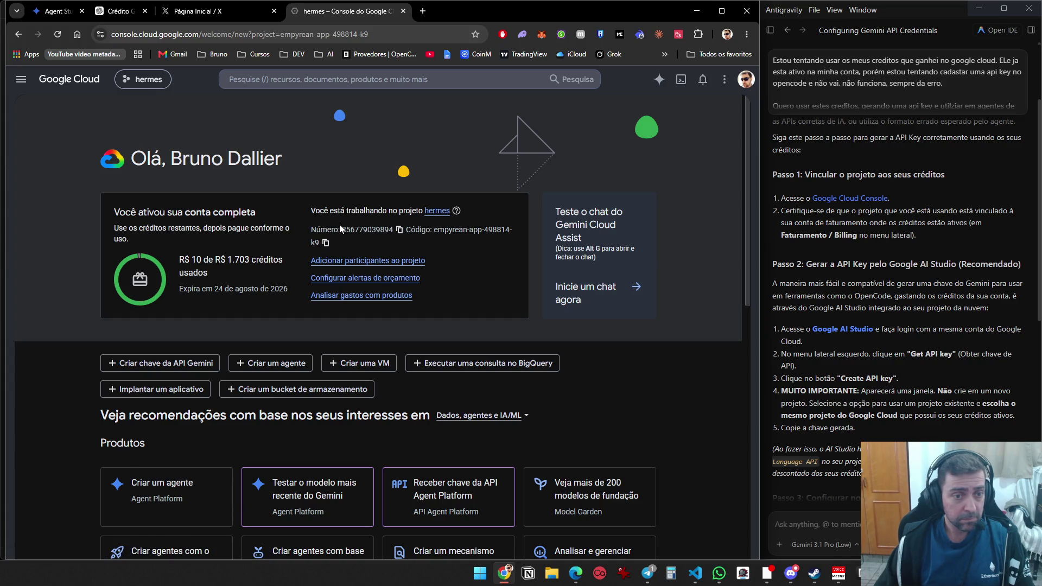
{"action": "left_click", "coordinate": [143, 79]}
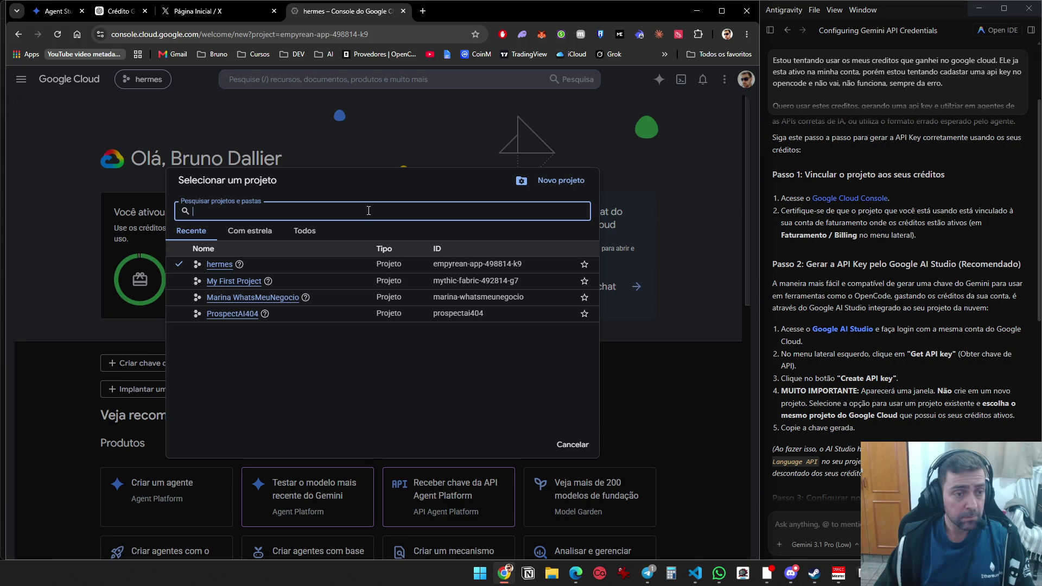
Close the project list, visit Cloud Hub's Página inicial, then open the hermes Visão geral do Cloud dashboard
{"action": "left_click", "coordinate": [219, 134]}
{"action": "left_click", "coordinate": [22, 79]}
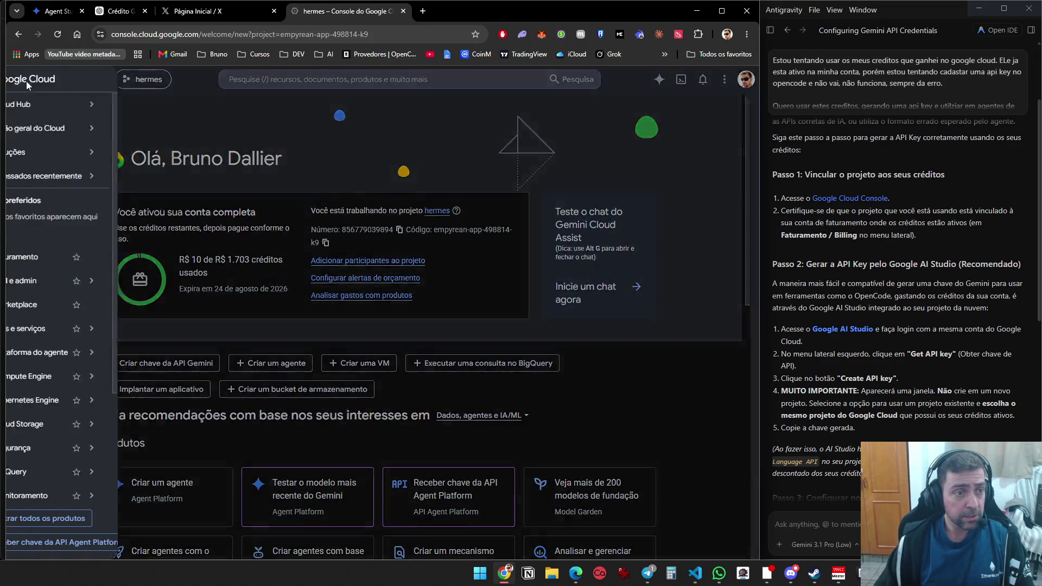
{"action": "mouse_move", "coordinate": [56, 103]}
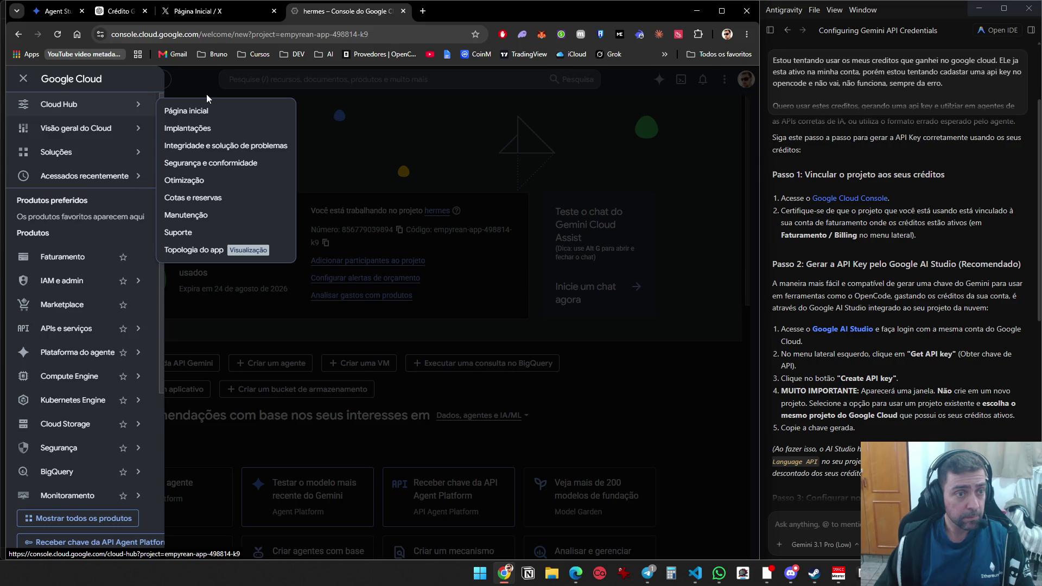
{"action": "left_click", "coordinate": [210, 111]}
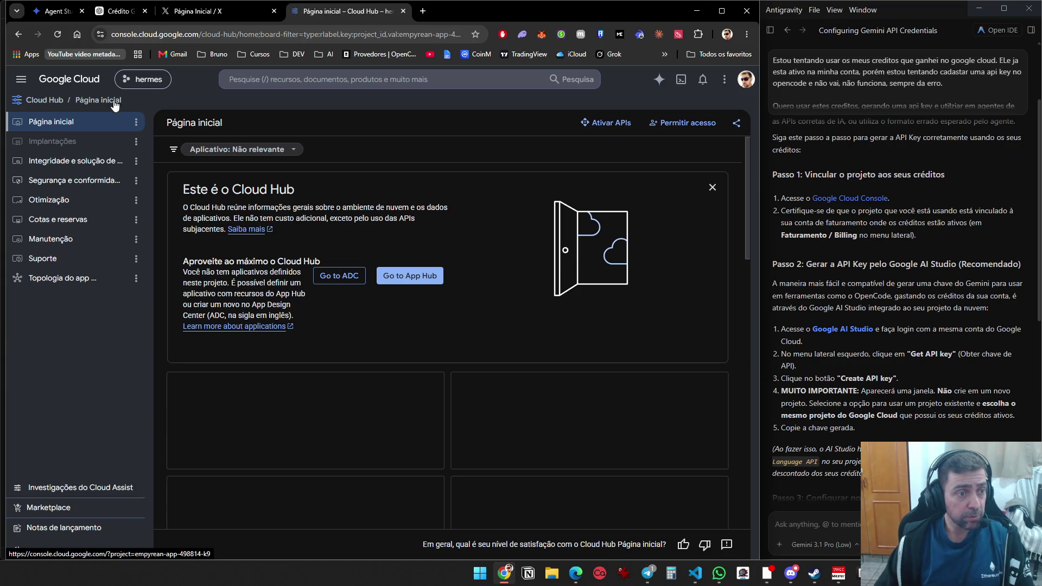
{"action": "left_click", "coordinate": [22, 80]}
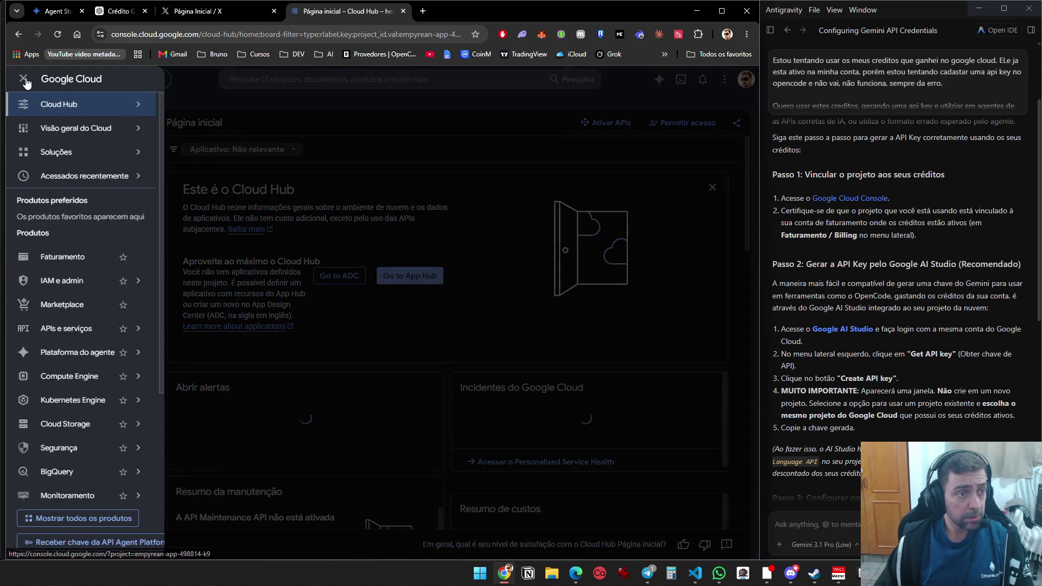
{"action": "left_click", "coordinate": [67, 132]}
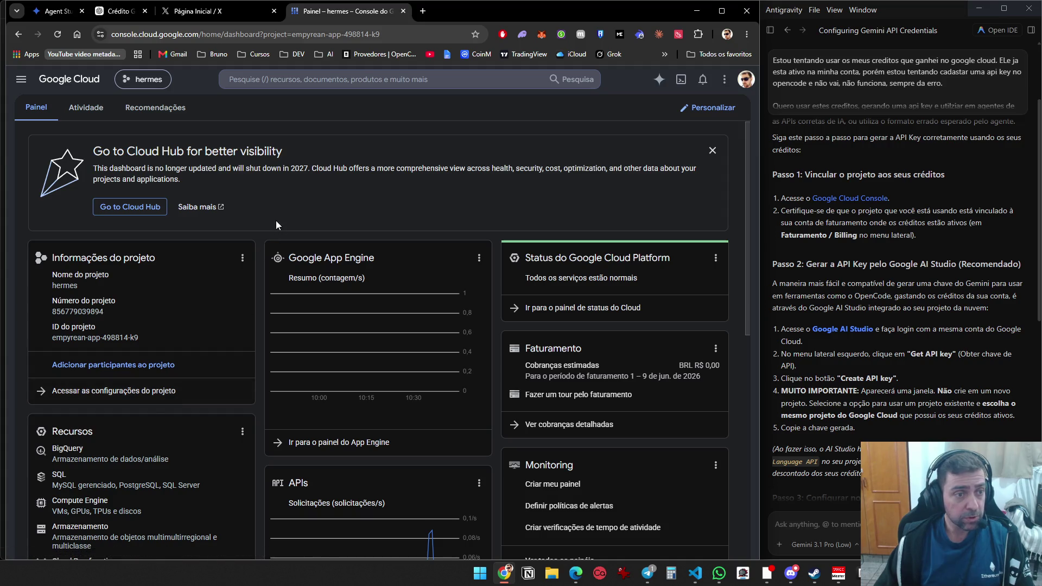
Browse the product submenus in the console's navigation menu, then close the menu
{"action": "scroll", "coordinate": [276, 218], "scroll_direction": "down", "scroll_amount": 3}
{"action": "scroll", "coordinate": [272, 242], "scroll_direction": "up", "scroll_amount": 4}
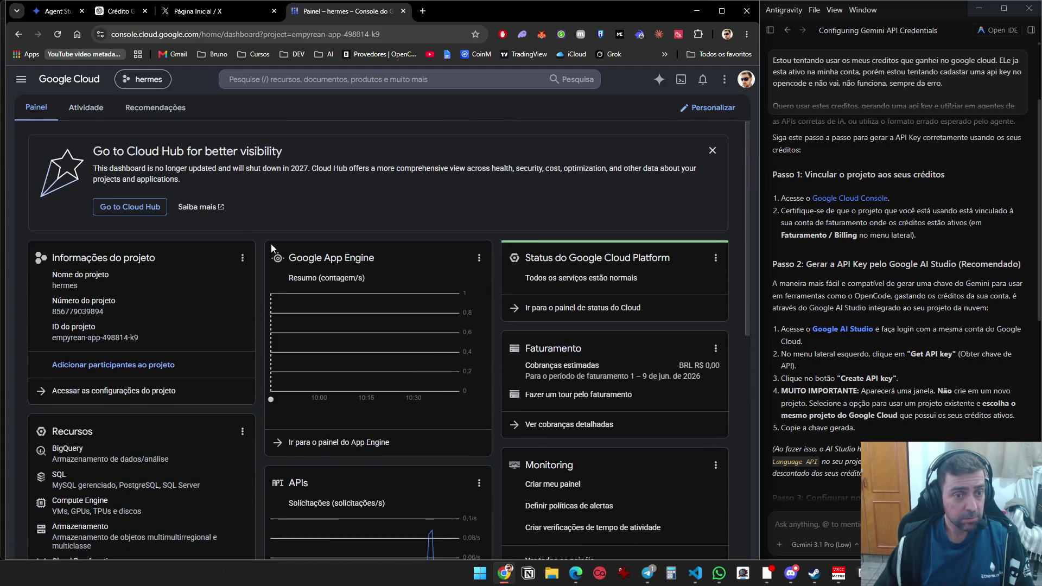
{"action": "left_click", "coordinate": [21, 79]}
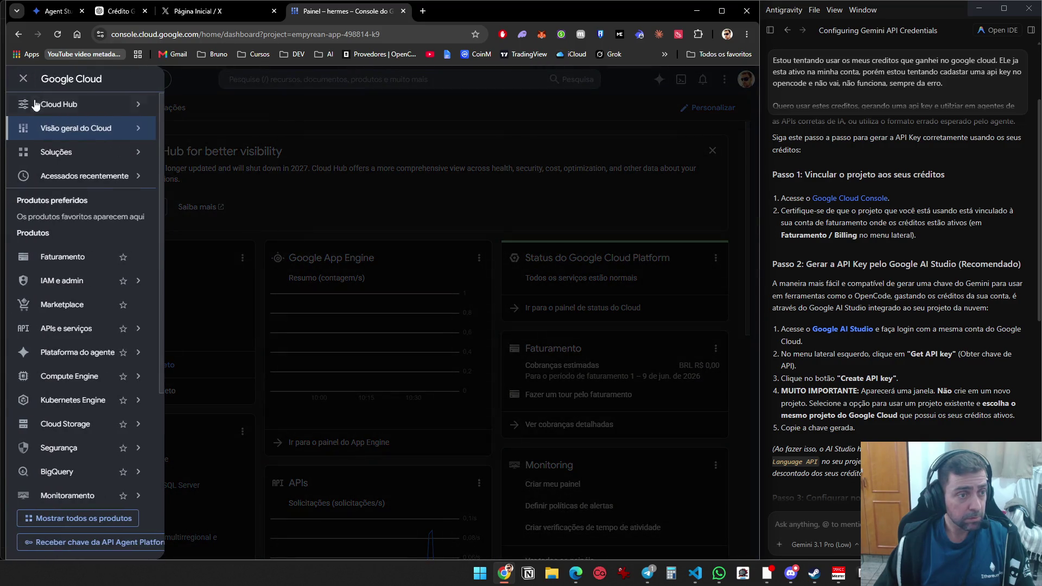
{"action": "mouse_move", "coordinate": [65, 156]}
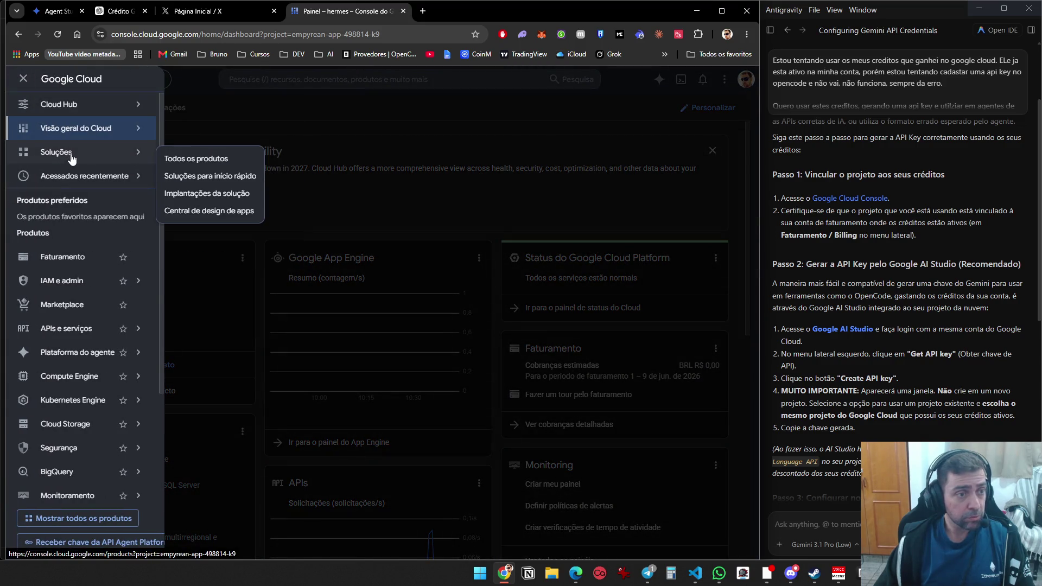
{"action": "mouse_move", "coordinate": [83, 184]}
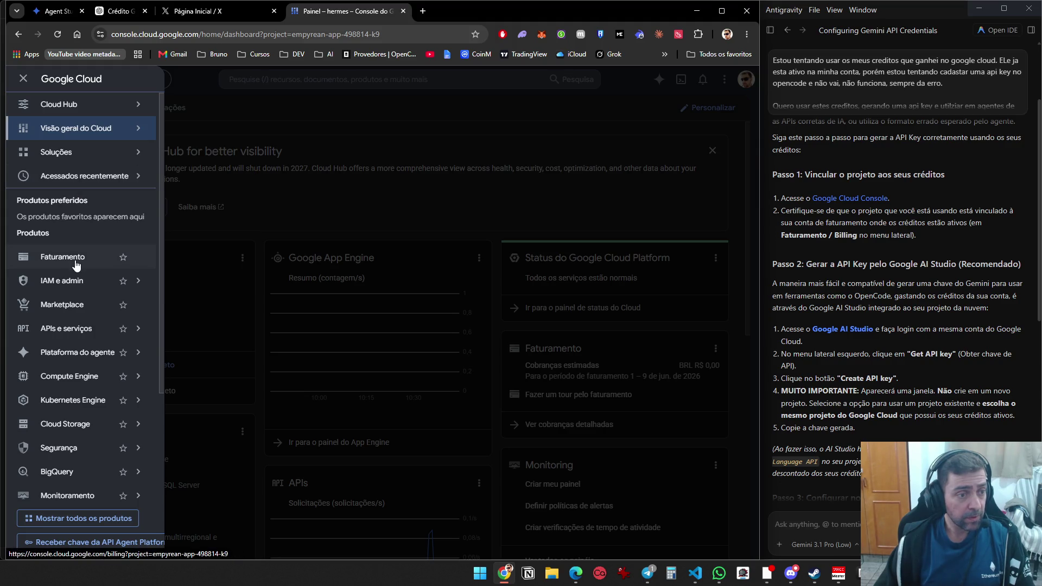
{"action": "mouse_move", "coordinate": [74, 293]}
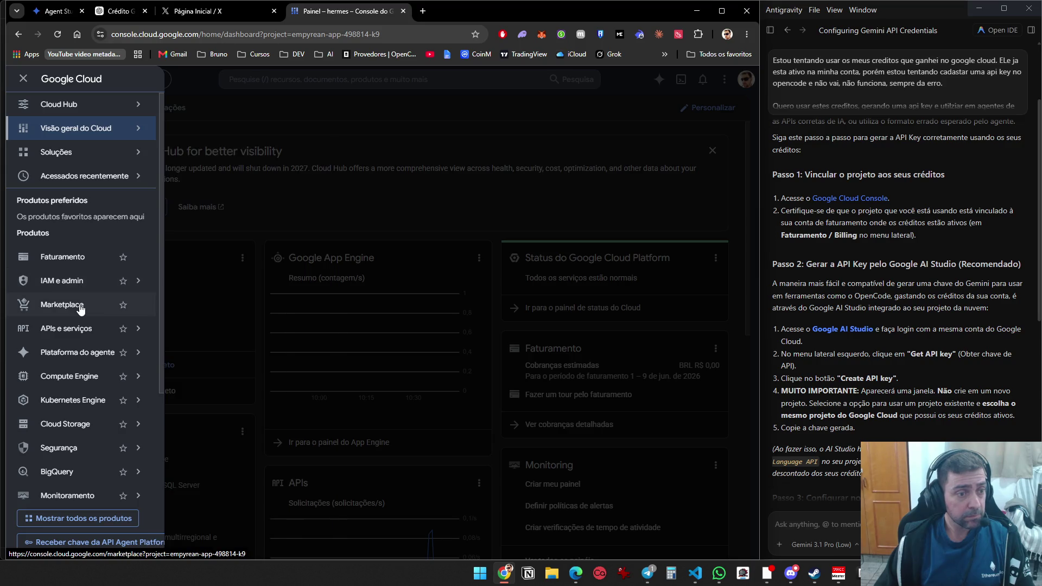
{"action": "mouse_move", "coordinate": [81, 333]}
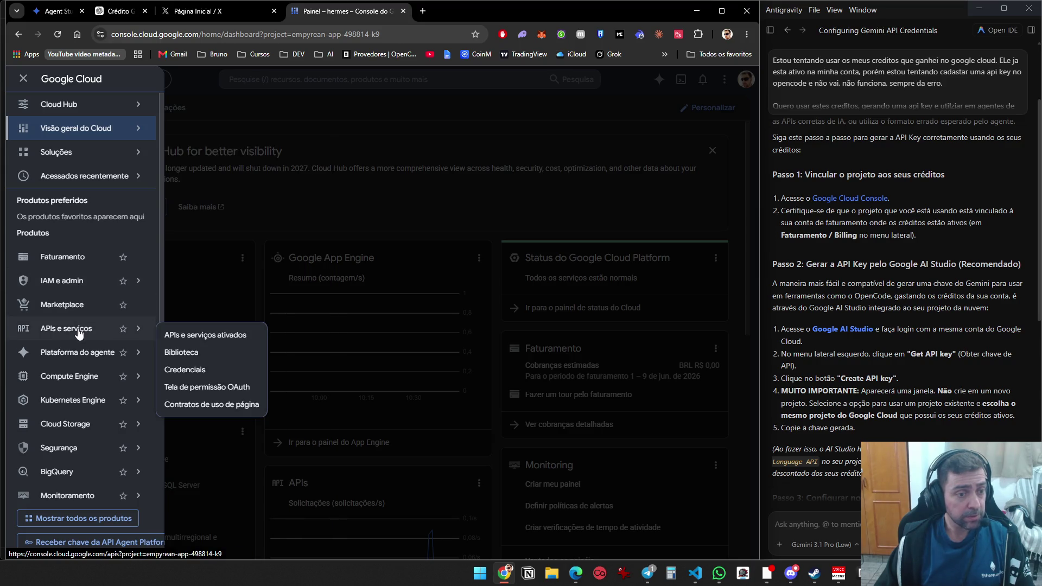
{"action": "mouse_move", "coordinate": [81, 356]}
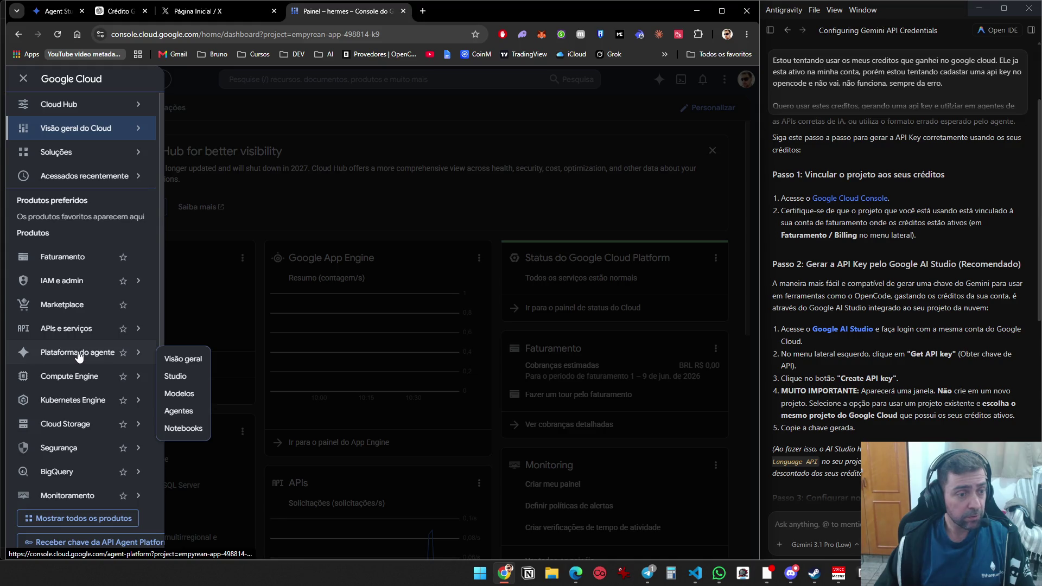
{"action": "mouse_move", "coordinate": [71, 385]}
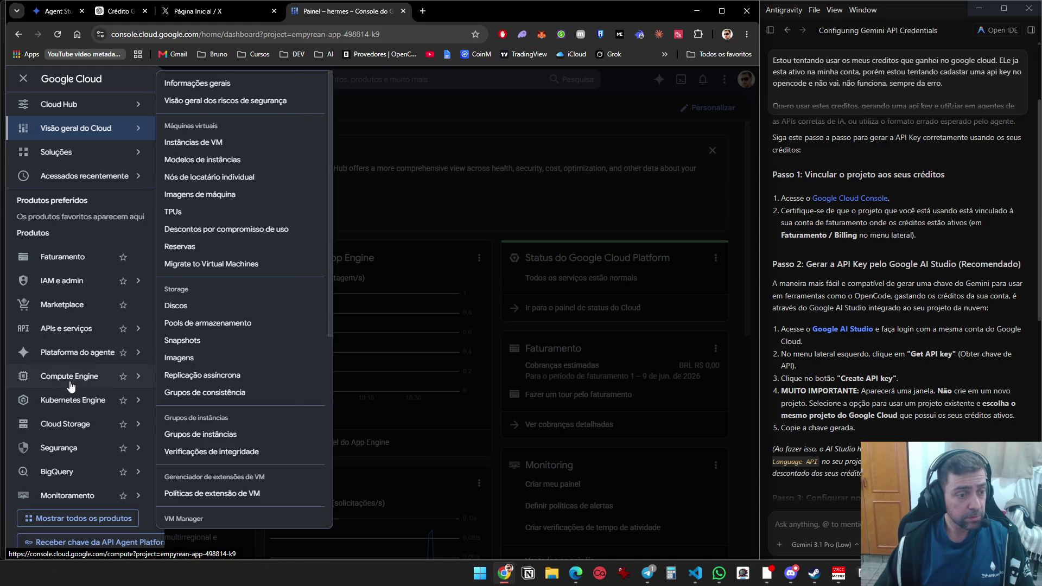
{"action": "scroll", "coordinate": [76, 385], "scroll_direction": "down", "scroll_amount": 2}
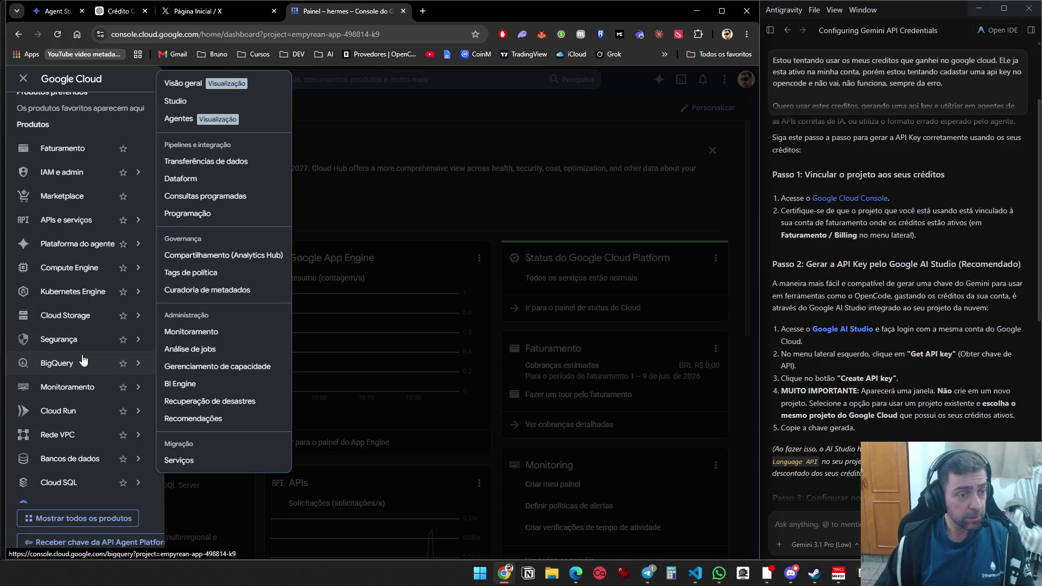
{"action": "scroll", "coordinate": [97, 400], "scroll_direction": "down", "scroll_amount": 1}
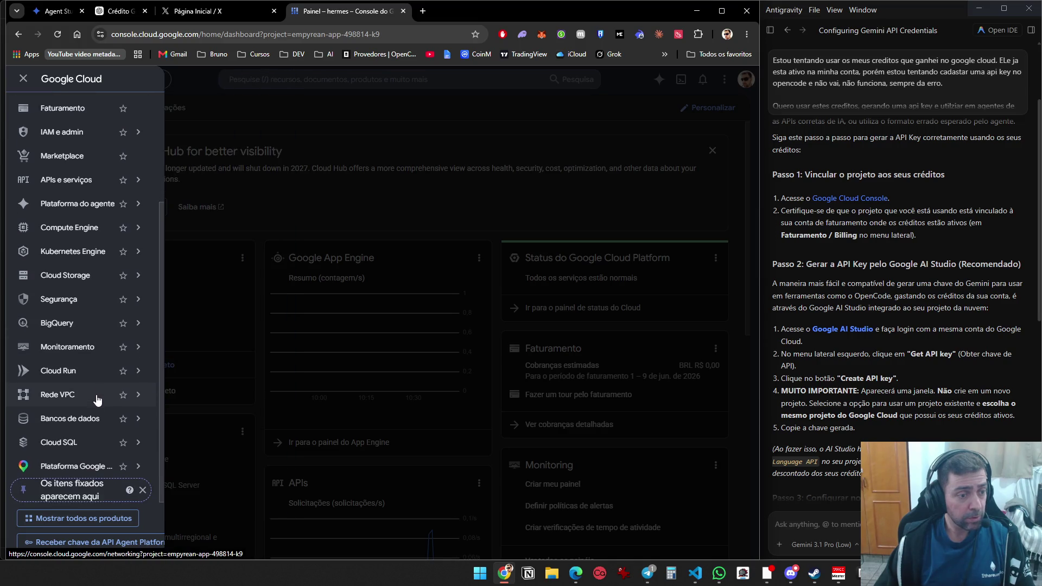
{"action": "mouse_move", "coordinate": [106, 378]}
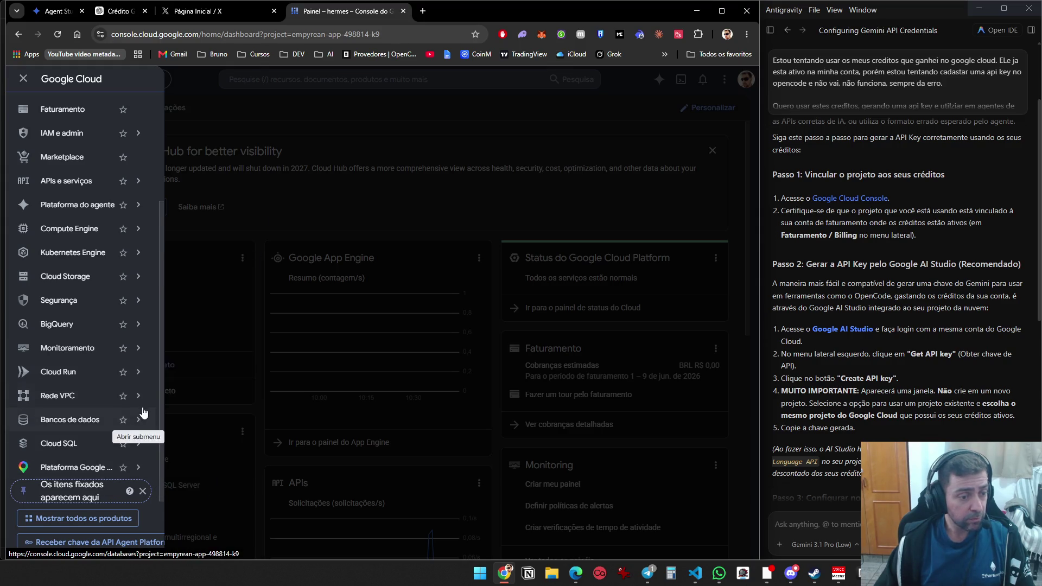
{"action": "mouse_move", "coordinate": [87, 468]}
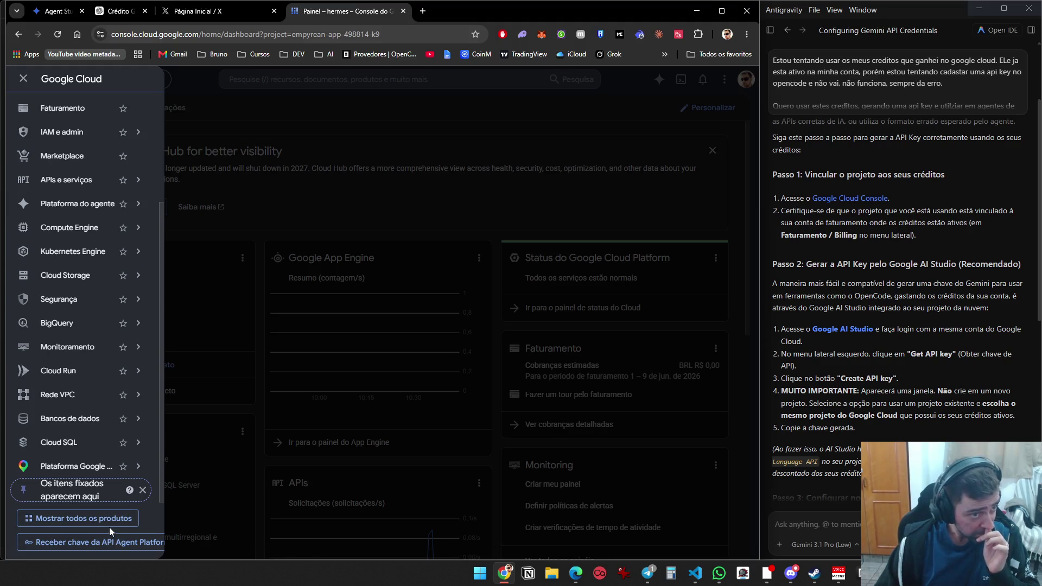
{"action": "mouse_move", "coordinate": [139, 461]}
{"action": "left_click", "coordinate": [443, 194]}
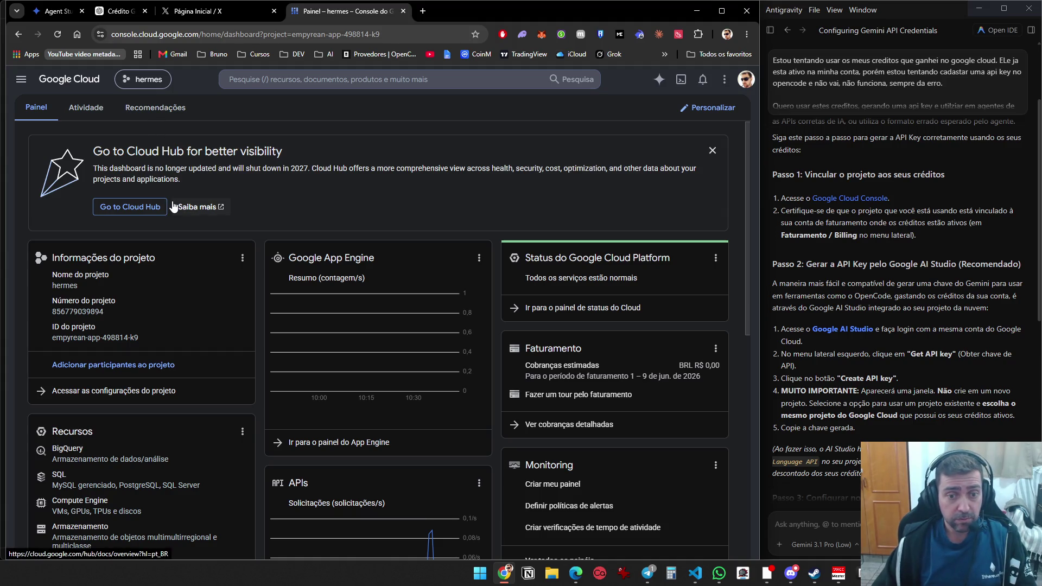
Scroll down the hermes Painel dashboard to the API requests and Error Reporting cards
{"action": "scroll", "coordinate": [173, 206], "scroll_direction": "down", "scroll_amount": 2}
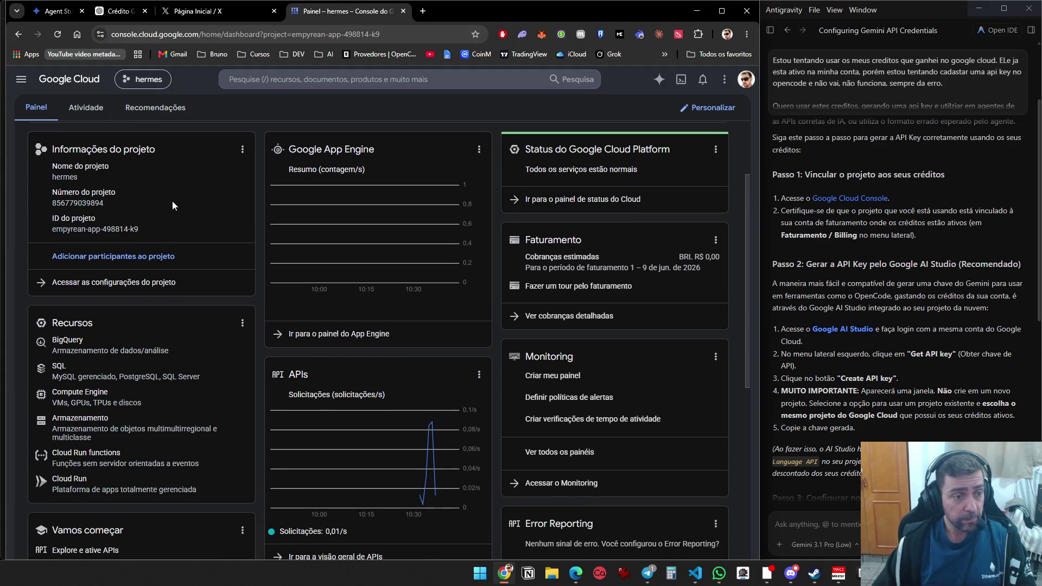
{"action": "scroll", "coordinate": [171, 205], "scroll_direction": "down", "scroll_amount": 2}
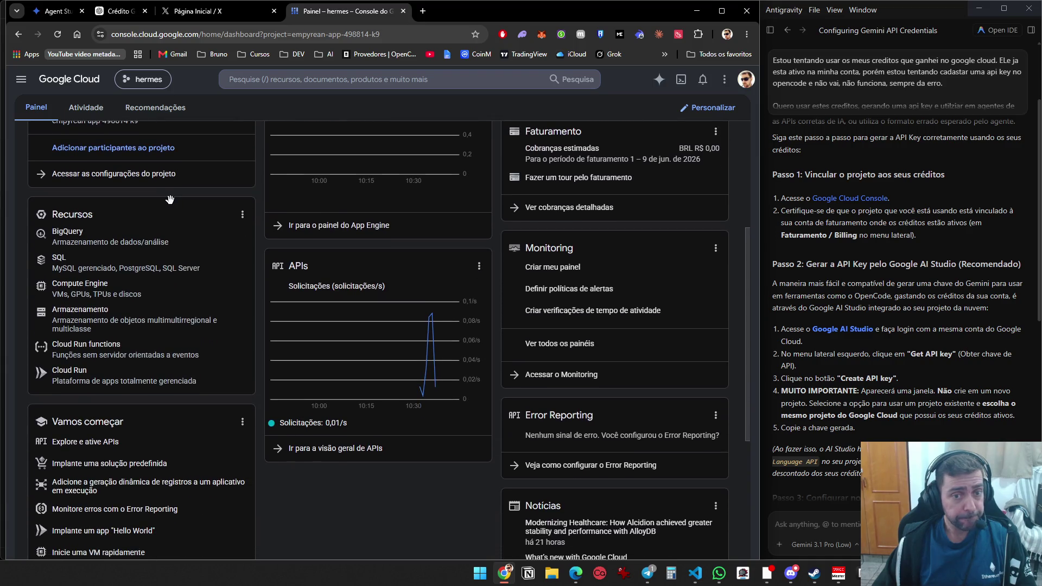
{"action": "scroll", "coordinate": [170, 200], "scroll_direction": "down", "scroll_amount": 3}
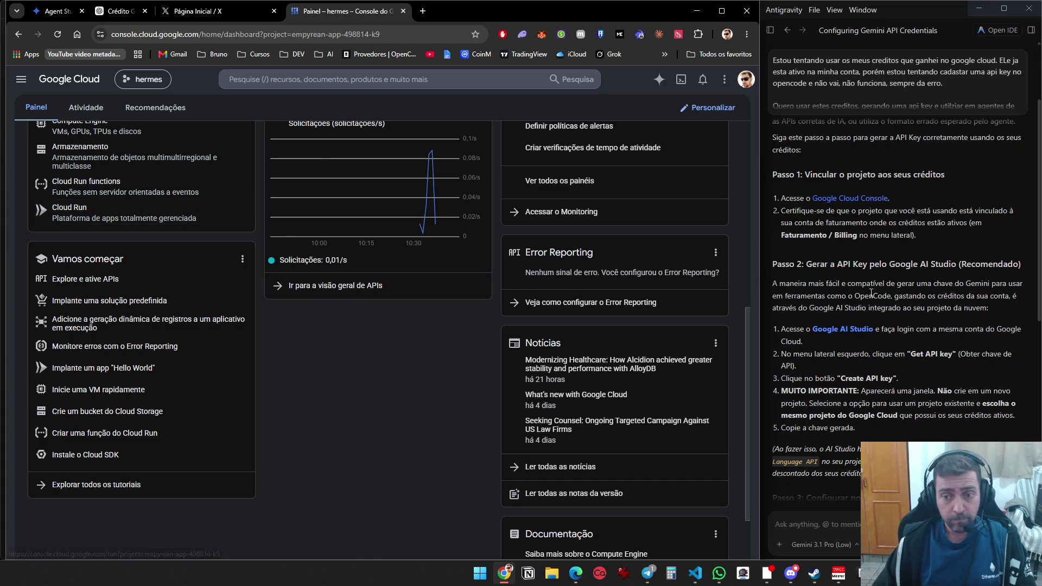
{"action": "scroll", "coordinate": [871, 293], "scroll_direction": "down", "scroll_amount": 2}
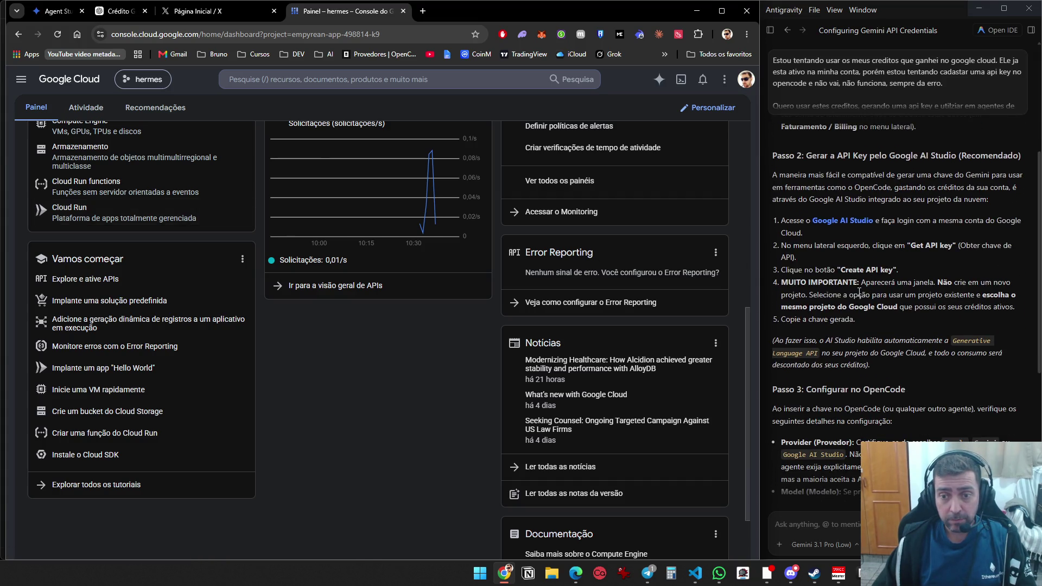
{"action": "scroll", "coordinate": [859, 293], "scroll_direction": "down", "scroll_amount": 5}
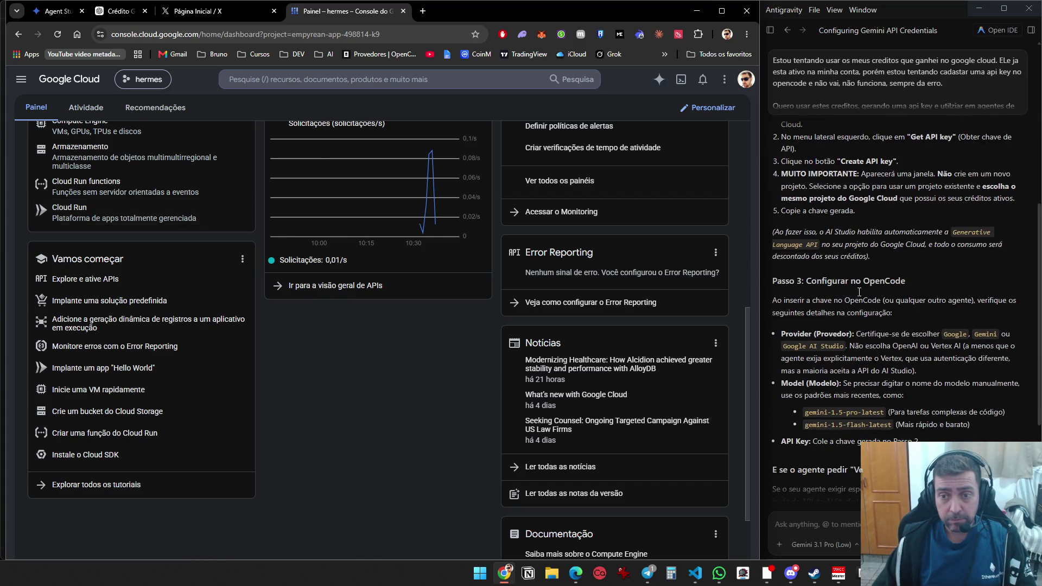
Ask the Antigravity agent 'onde eu gerencio os projetos?'
{"action": "left_click", "coordinate": [802, 521]}
{"action": "type", "text": "onde "}
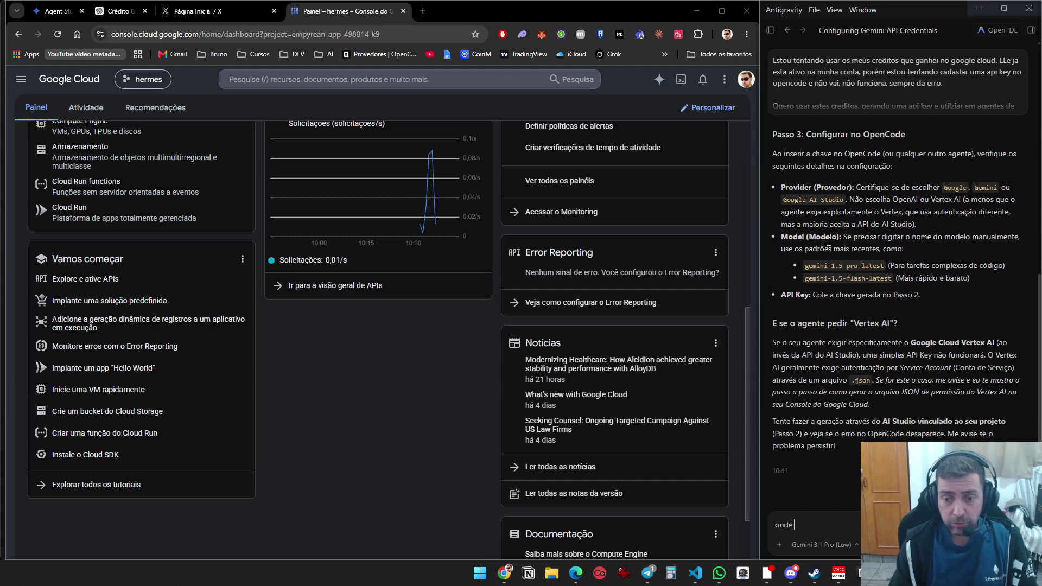
{"action": "type", "text": "eu gerencio os proje"}
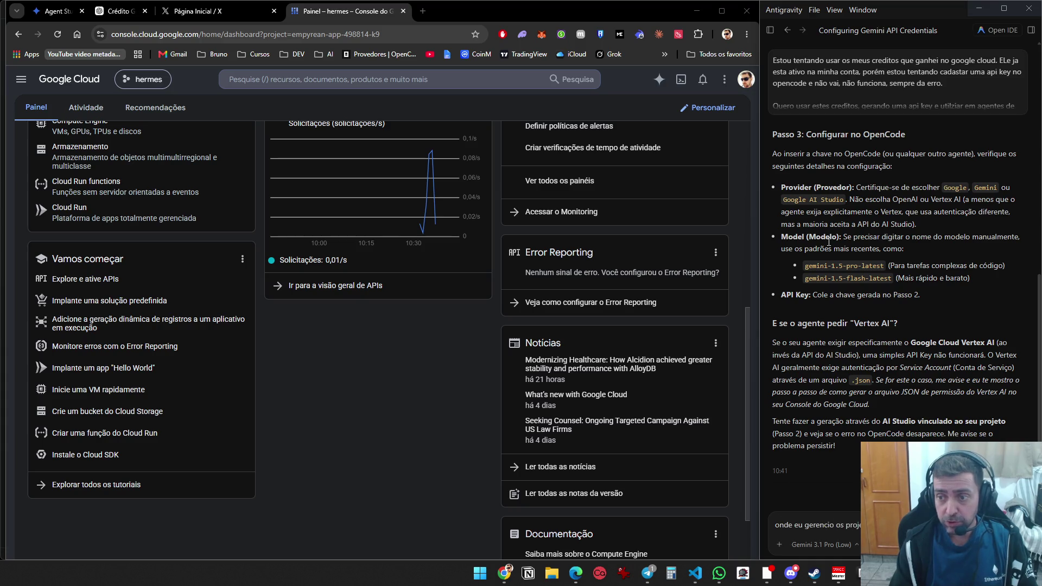
{"action": "type", "text": "tos?"}
{"action": "key", "text": "Return"}
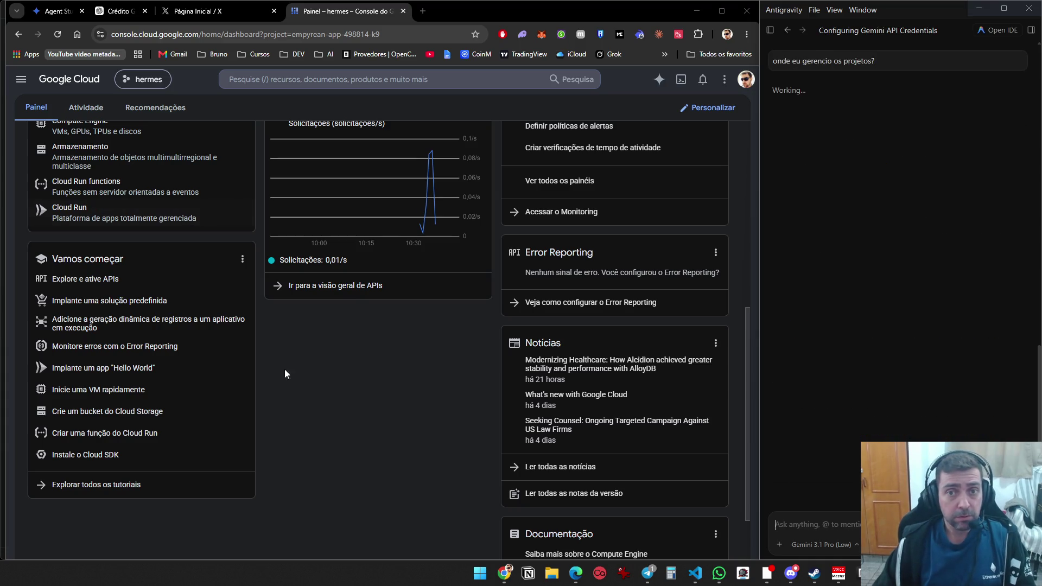
{"action": "scroll", "coordinate": [285, 370], "scroll_direction": "up", "scroll_amount": 7}
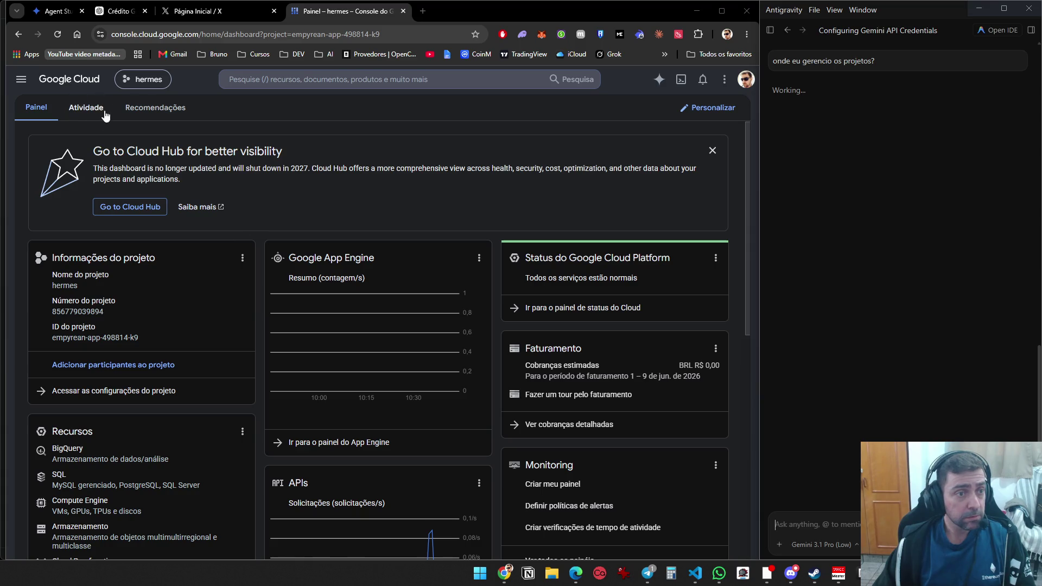
Visit the hermes project's Atividade log, welcome page, dashboard and Configurações do projeto
{"action": "left_click", "coordinate": [83, 108]}
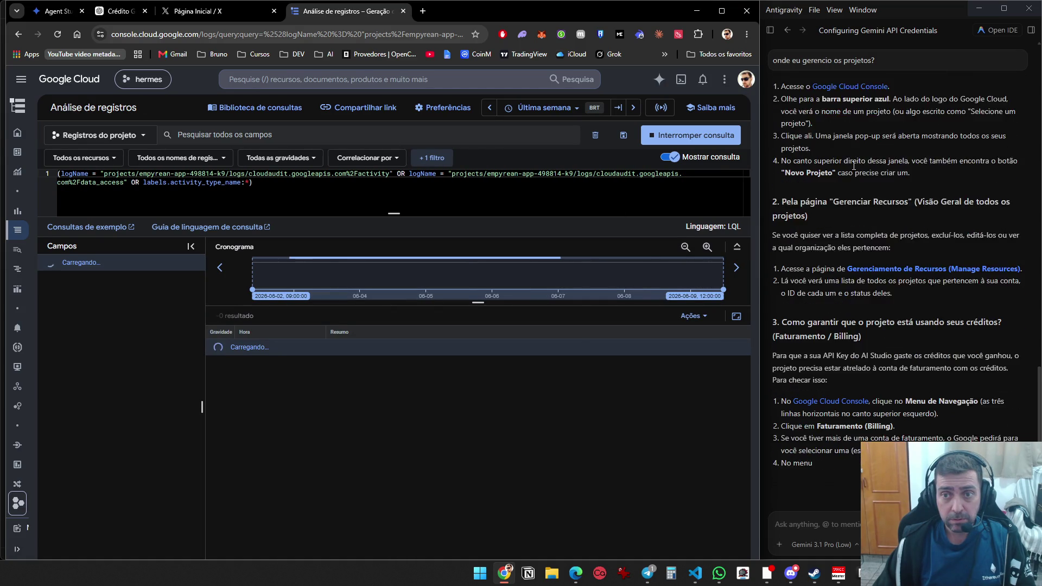
{"action": "scroll", "coordinate": [854, 191], "scroll_direction": "up", "scroll_amount": 2}
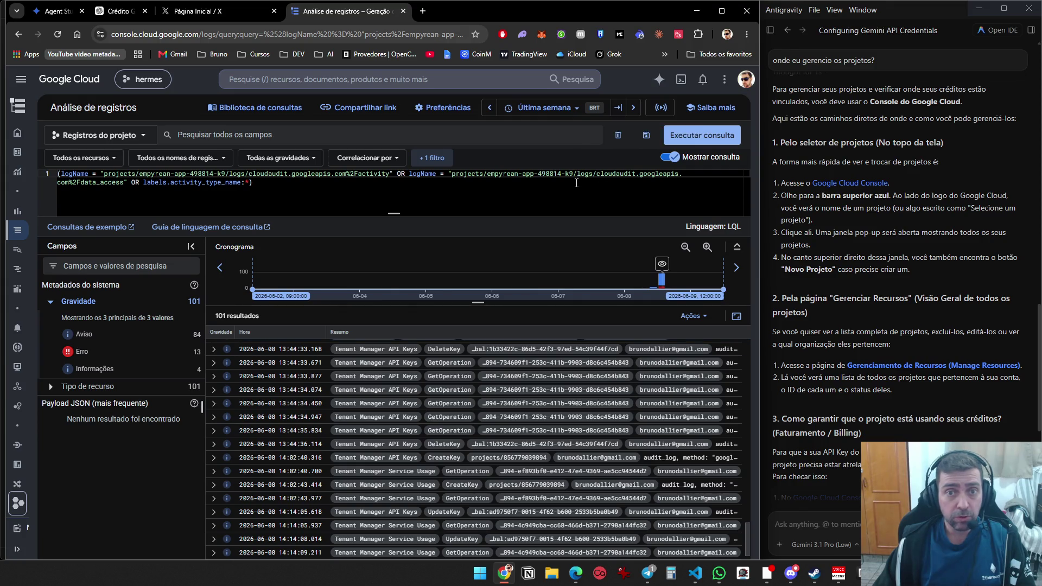
{"action": "left_click", "coordinate": [76, 85]}
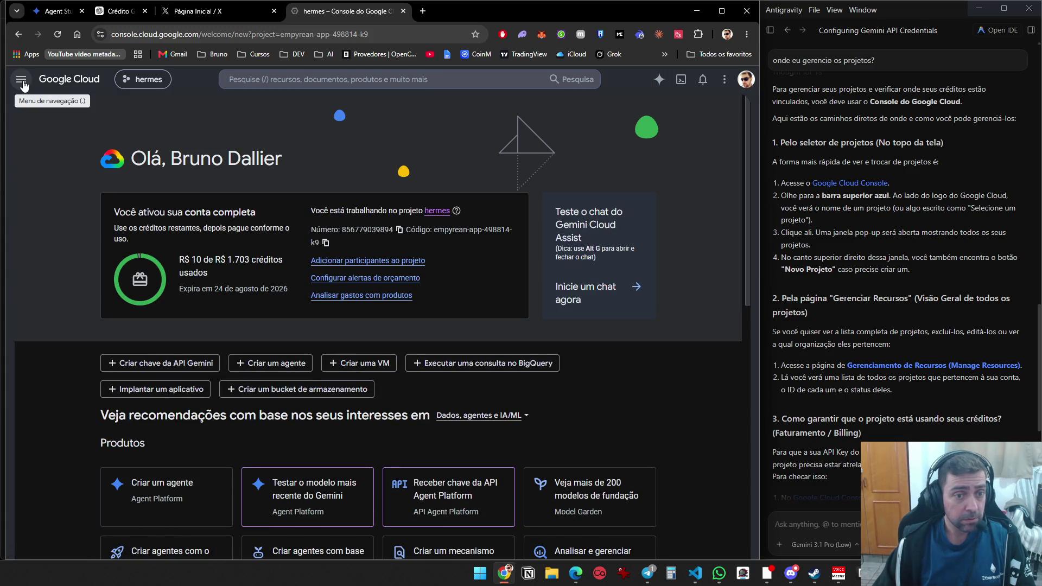
{"action": "left_click", "coordinate": [436, 211]}
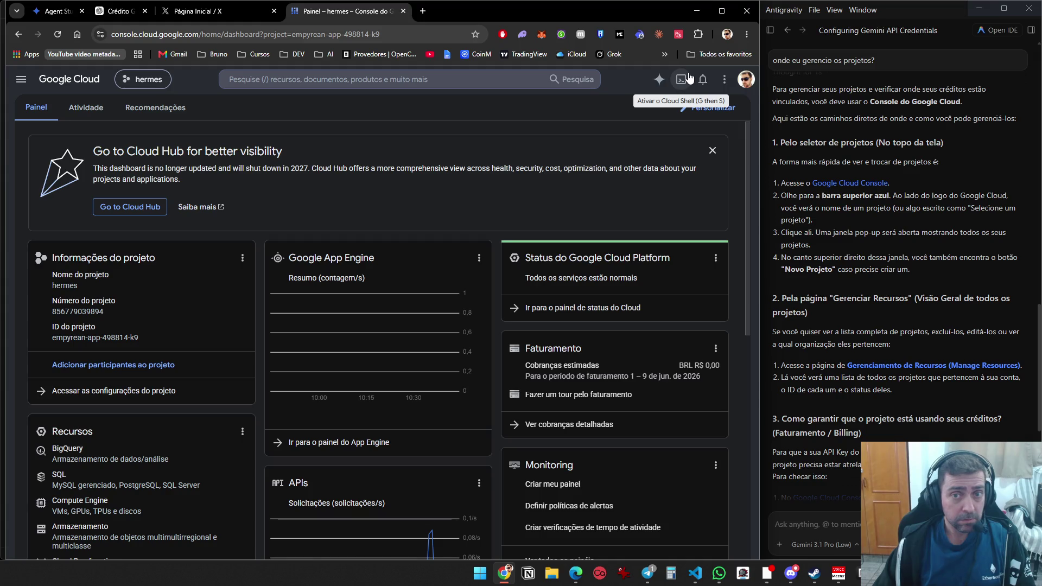
{"action": "left_click", "coordinate": [724, 82]}
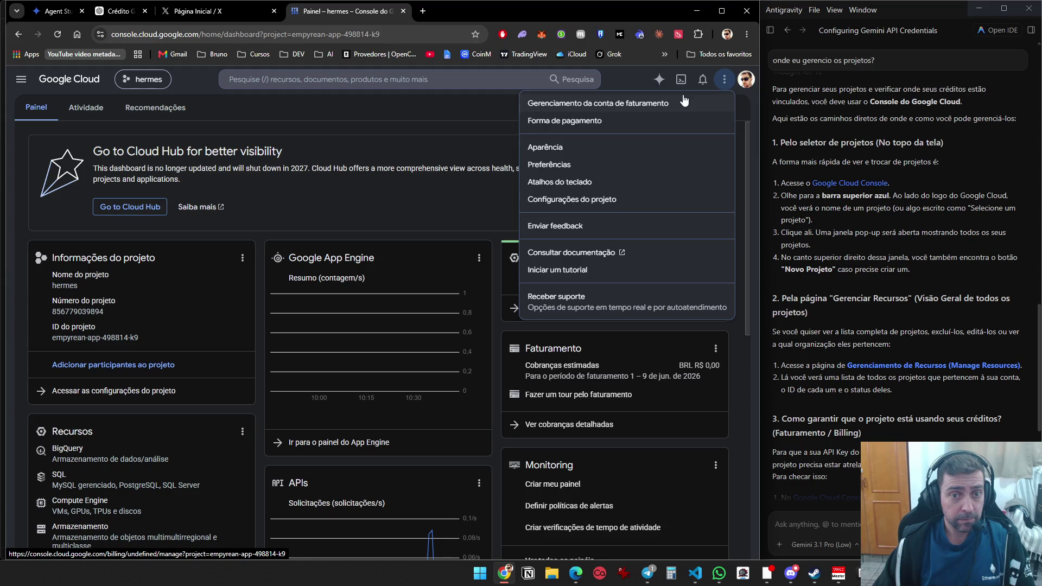
{"action": "left_click", "coordinate": [601, 198]}
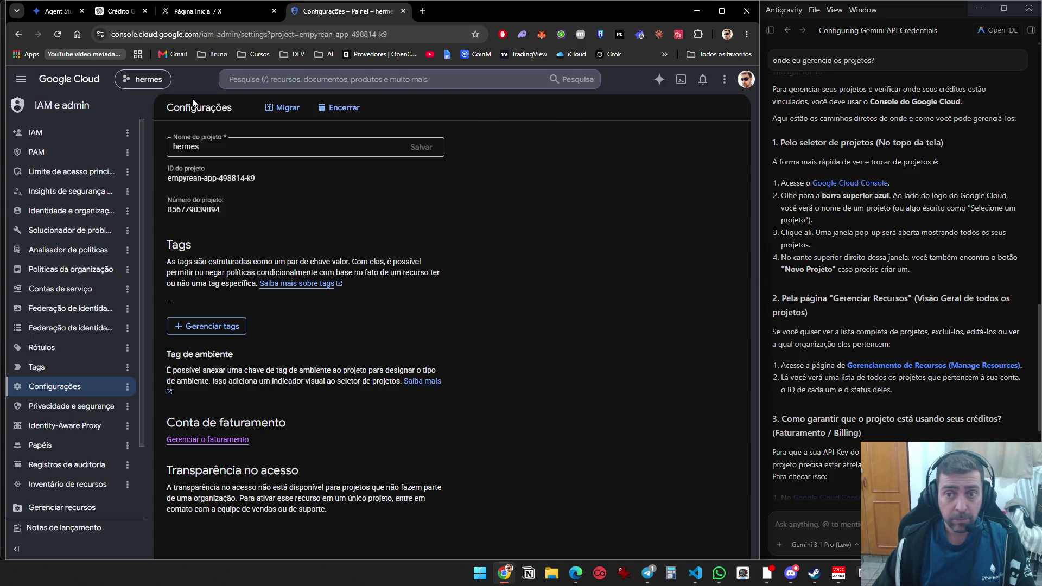
Browse the console's navigation menu, then open Google Cloud Console in a new tab from the chat link
{"action": "left_click", "coordinate": [21, 79]}
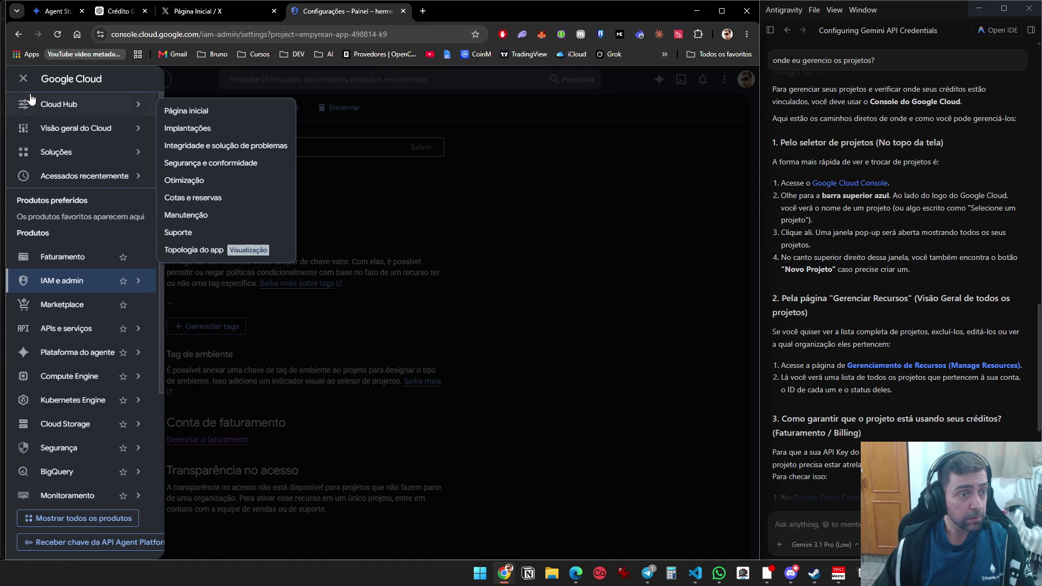
{"action": "mouse_move", "coordinate": [57, 169]}
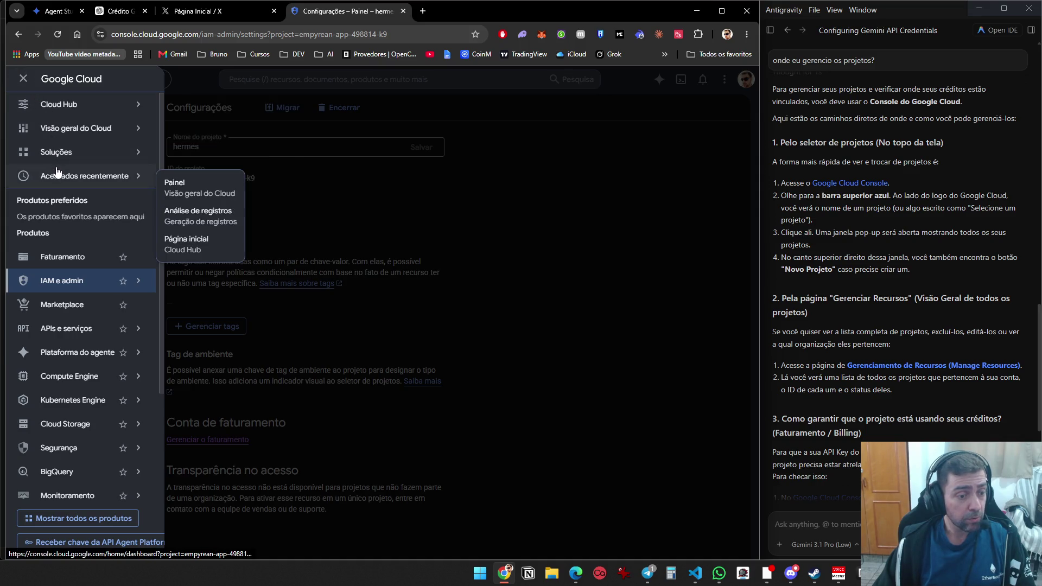
{"action": "scroll", "coordinate": [57, 173], "scroll_direction": "down", "scroll_amount": 3}
{"action": "mouse_move", "coordinate": [89, 208]}
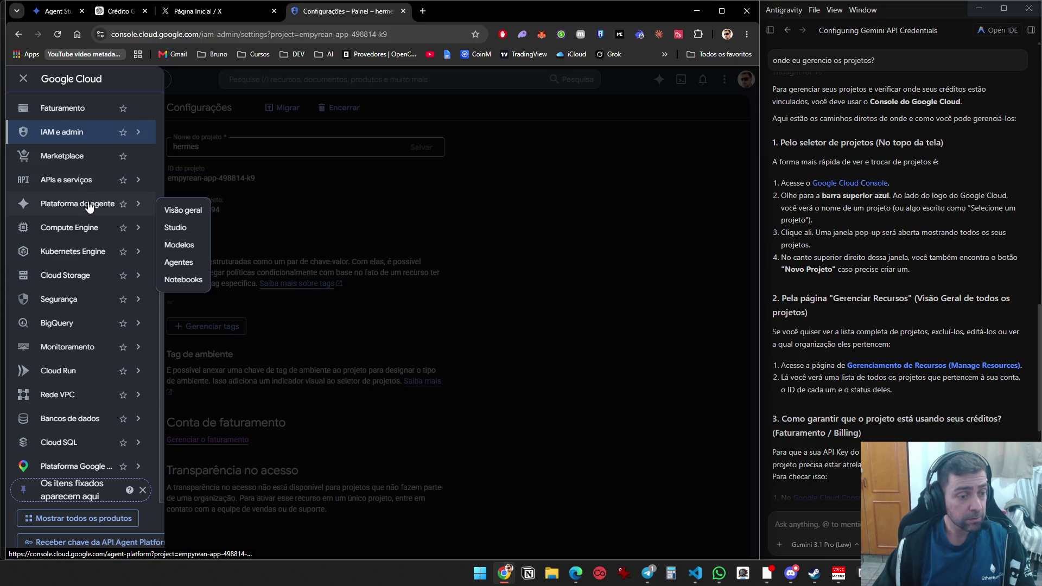
{"action": "left_click", "coordinate": [833, 185]}
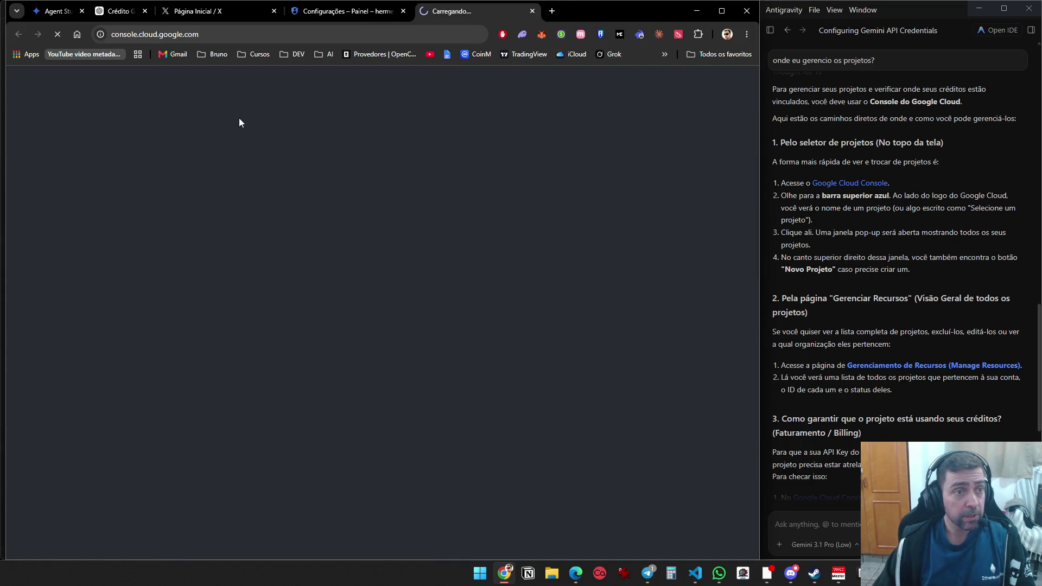
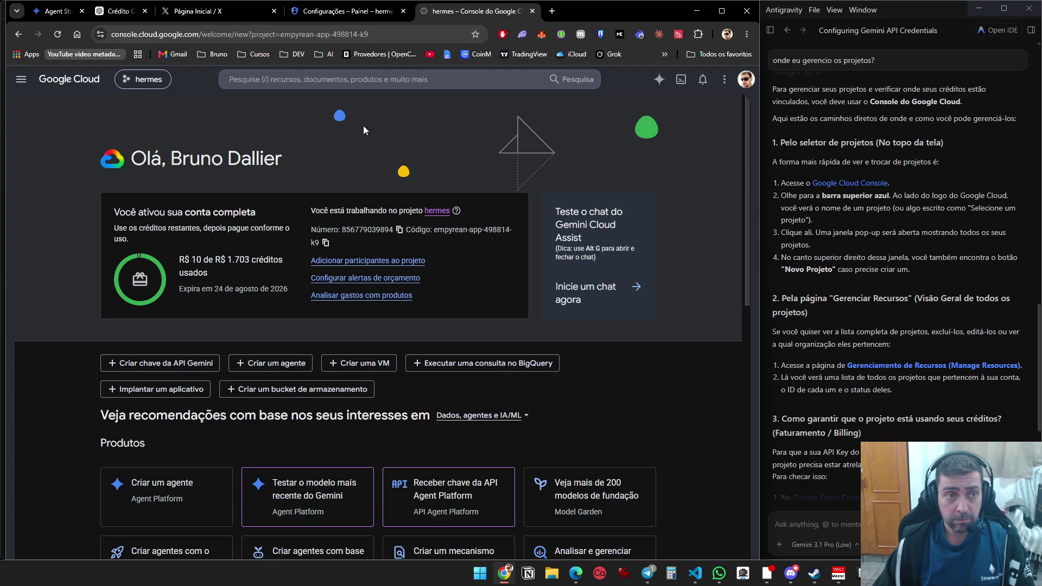
Browse the project list and keep hermes as the current project
{"action": "left_click", "coordinate": [146, 81]}
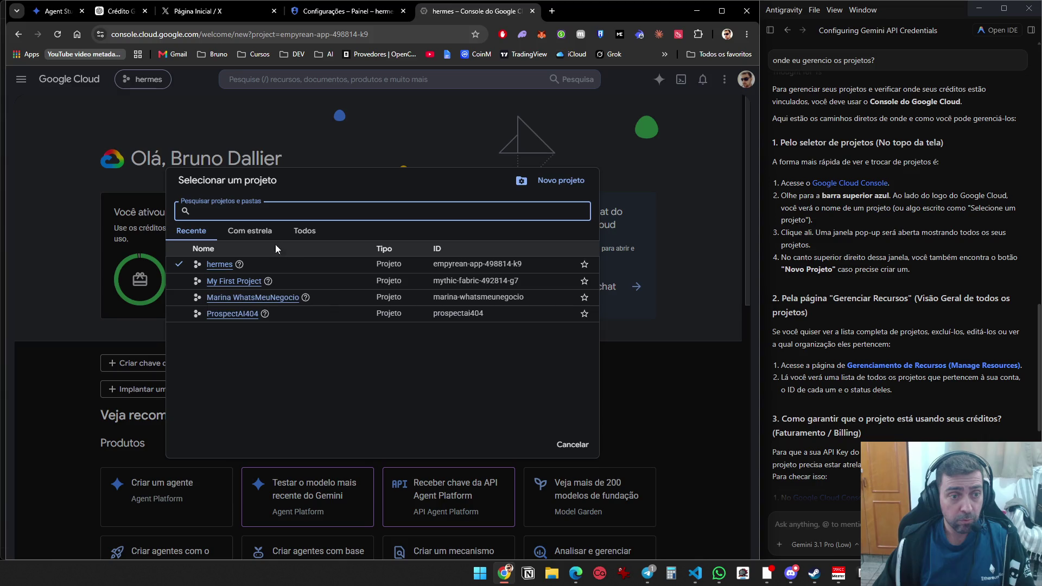
{"action": "mouse_move", "coordinate": [240, 265]}
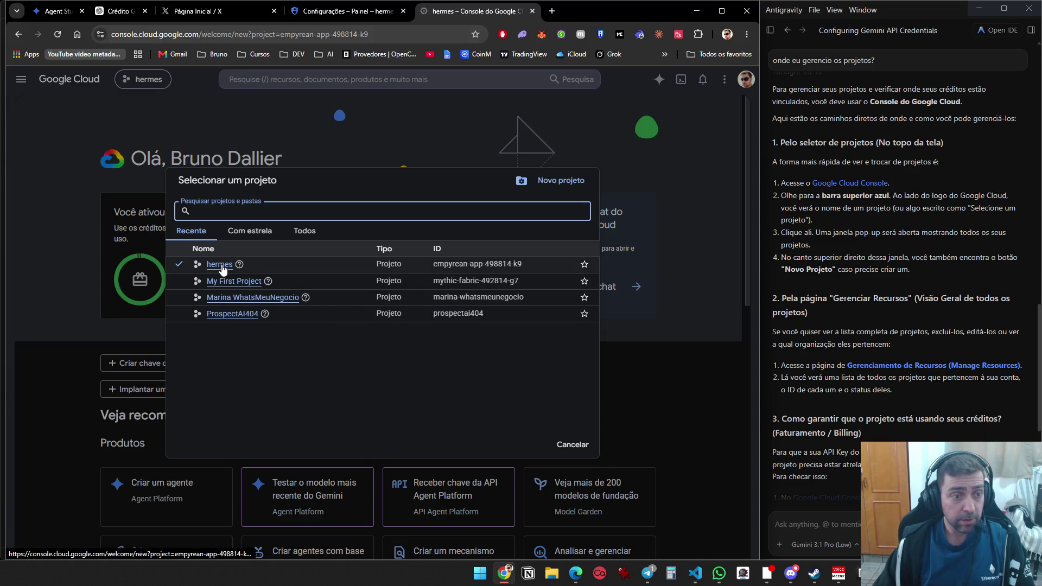
{"action": "left_click", "coordinate": [657, 378]}
{"action": "left_click", "coordinate": [144, 81]}
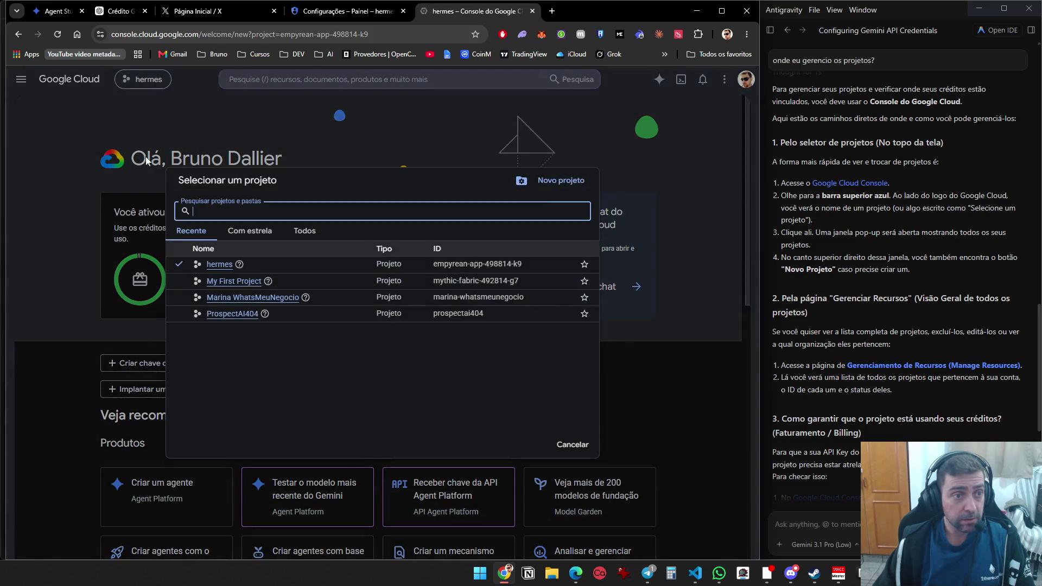
{"action": "left_click", "coordinate": [217, 262]}
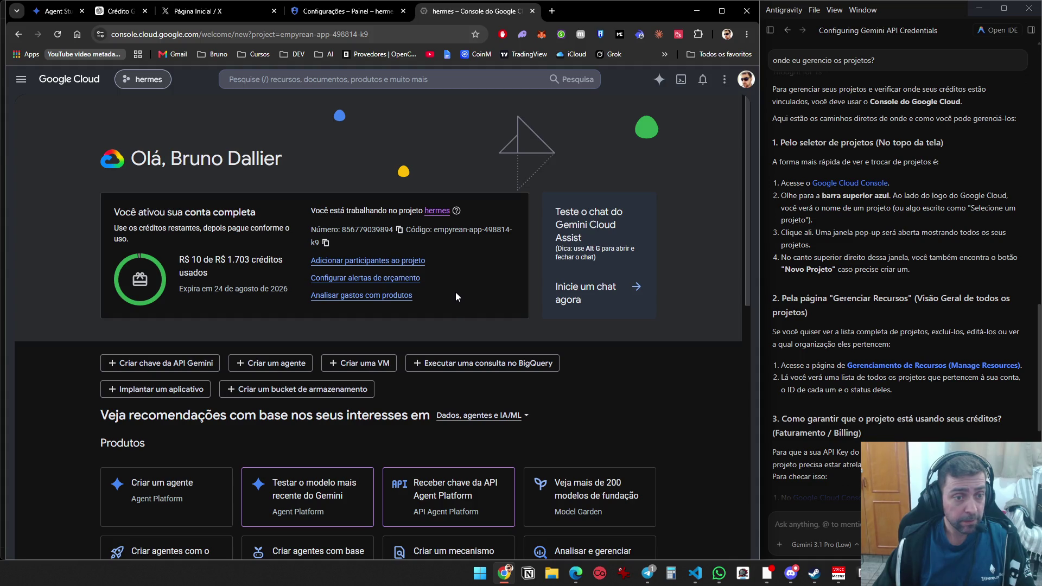
{"action": "scroll", "coordinate": [458, 286], "scroll_direction": "down", "scroll_amount": 4}
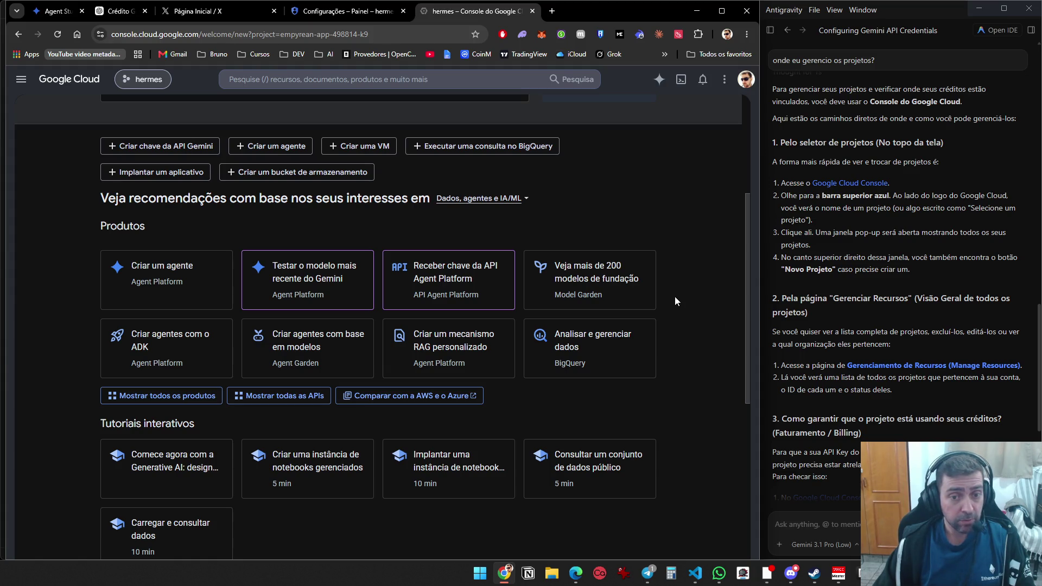
{"action": "scroll", "coordinate": [675, 296], "scroll_direction": "down", "scroll_amount": 3}
{"action": "scroll", "coordinate": [675, 302], "scroll_direction": "down", "scroll_amount": 3}
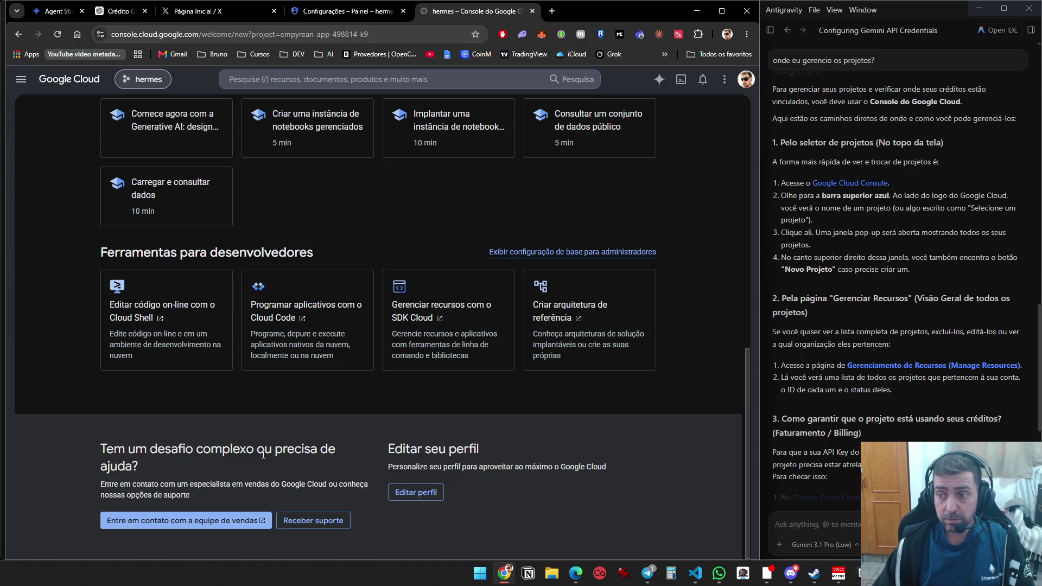
{"action": "scroll", "coordinate": [283, 451], "scroll_direction": "up", "scroll_amount": 7}
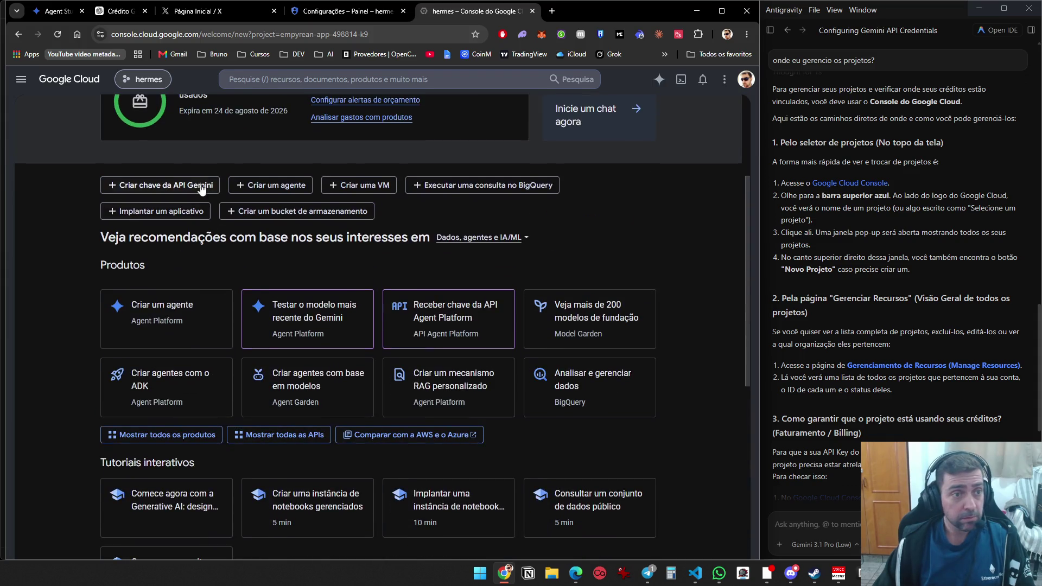
Attempt a new project, hit the project limit, and go to the resource management page
{"action": "left_click", "coordinate": [142, 80]}
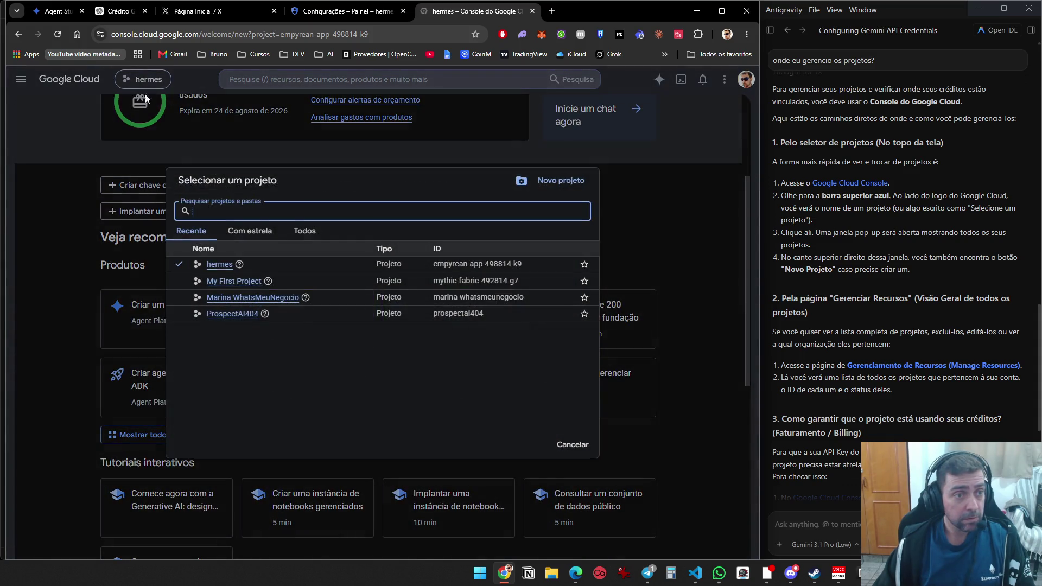
{"action": "left_click", "coordinate": [559, 180]}
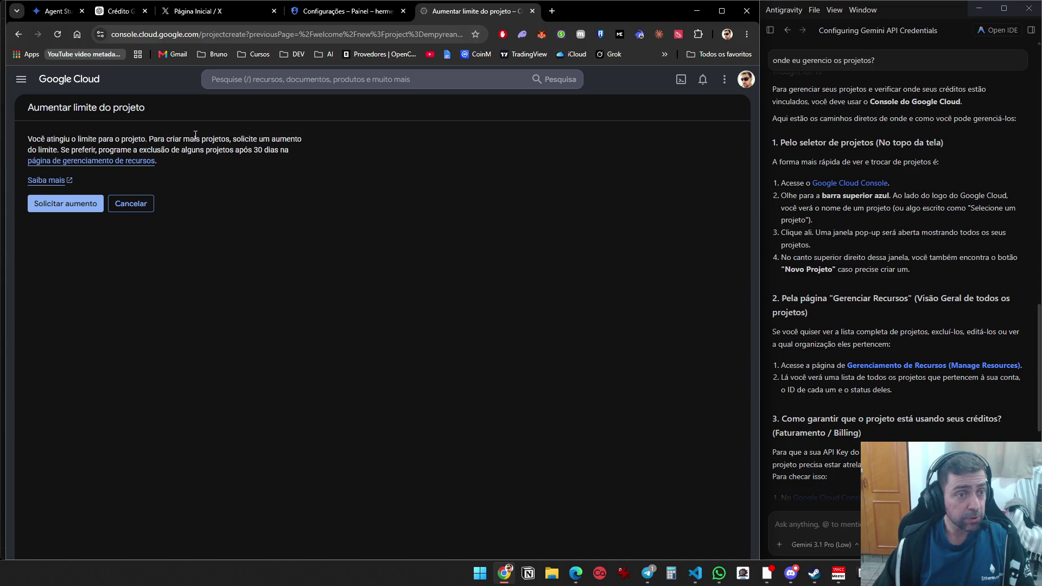
{"action": "left_click", "coordinate": [110, 164]}
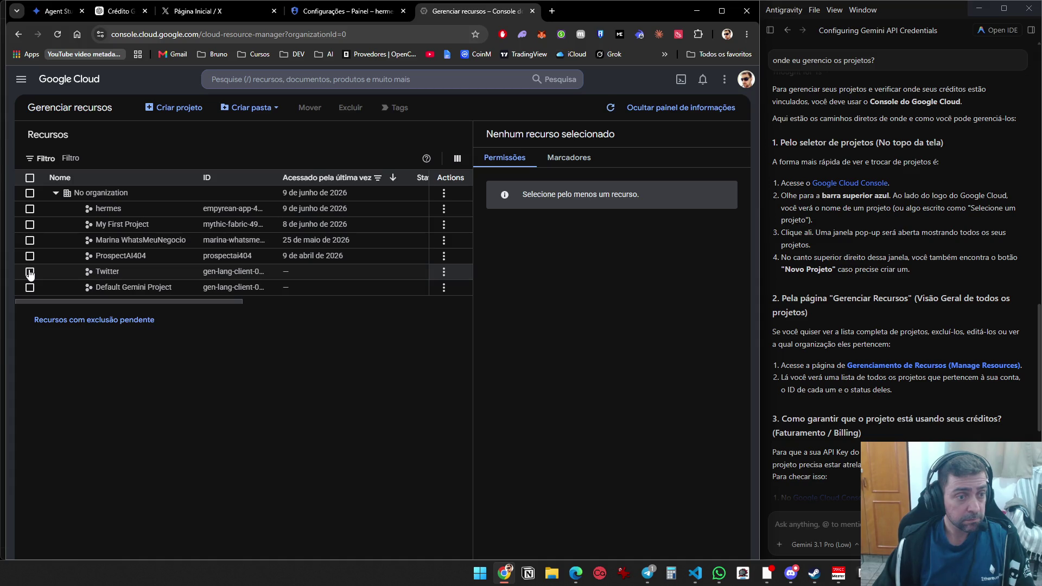
Select only the hermes project in the resource list
{"action": "left_click", "coordinate": [30, 272]}
{"action": "left_click", "coordinate": [30, 256]}
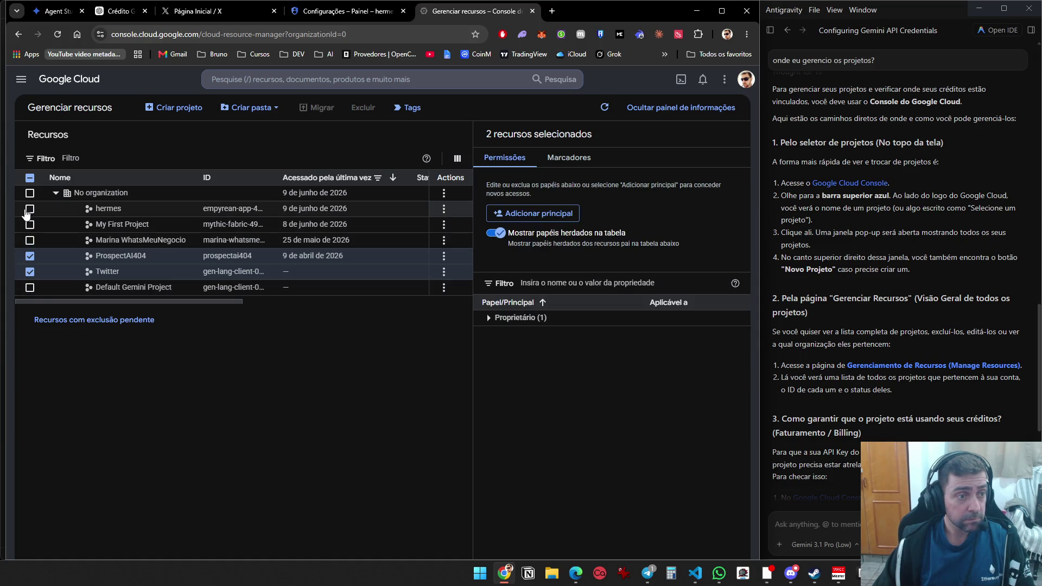
{"action": "left_click", "coordinate": [30, 209]}
{"action": "left_click", "coordinate": [29, 225]}
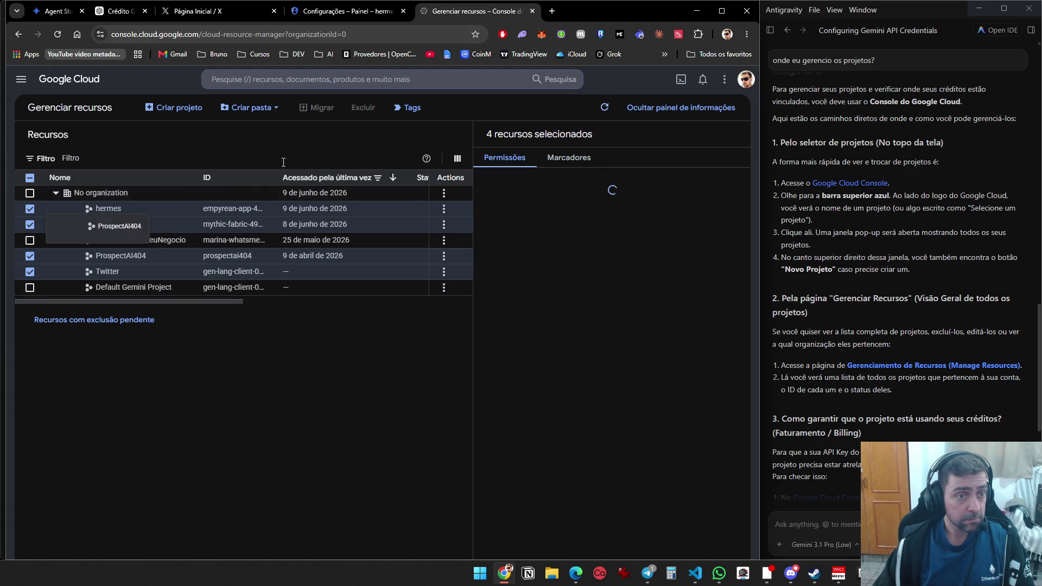
{"action": "left_click", "coordinate": [30, 256]}
{"action": "left_click", "coordinate": [30, 272]}
{"action": "left_click", "coordinate": [30, 224]}
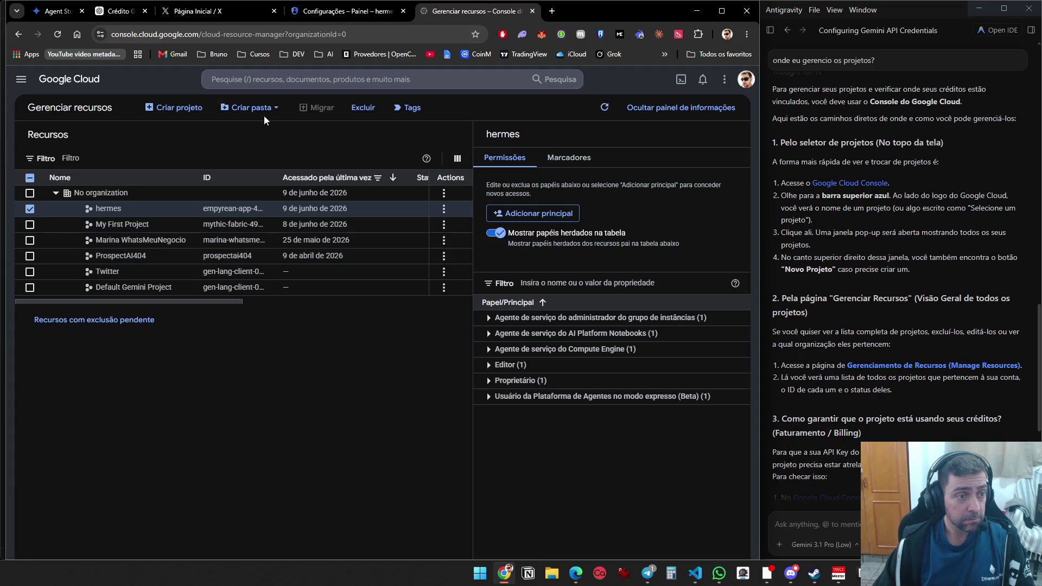
Shut down hermes by pasting its project ID and confirming Encerrar mesmo assim
{"action": "left_click", "coordinate": [363, 108]}
{"action": "left_click", "coordinate": [339, 402]}
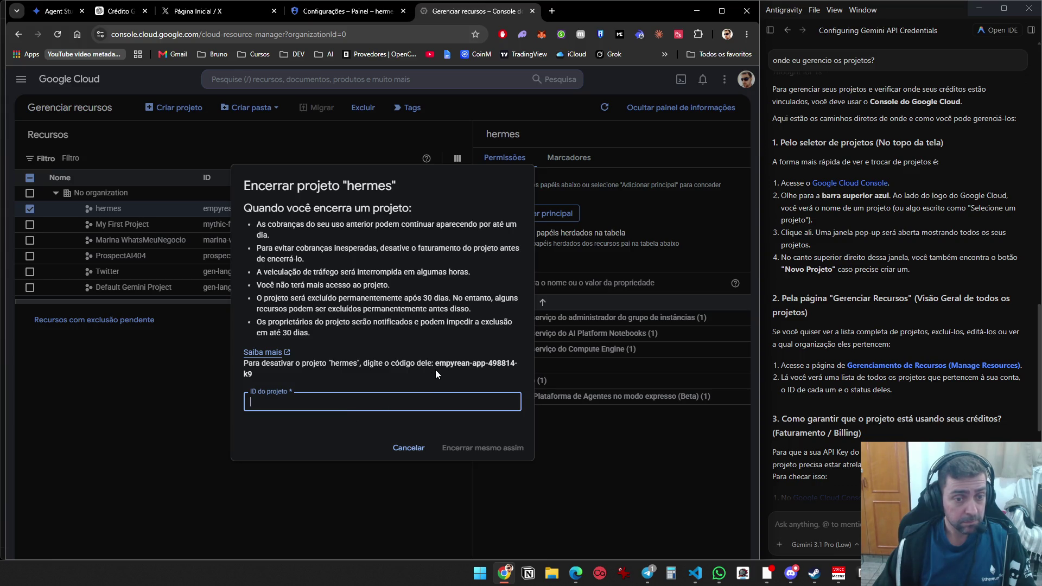
{"action": "left_click_drag", "start_coordinate": [435, 368], "coordinate": [451, 367]}
{"action": "key", "text": "ctrl+c"}
{"action": "left_click", "coordinate": [405, 393]}
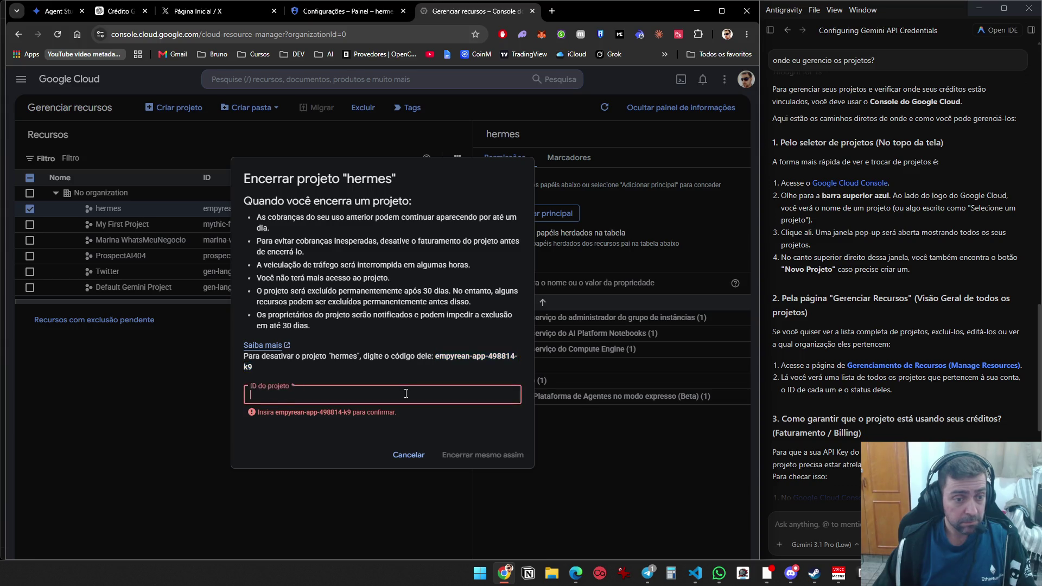
{"action": "key", "text": "ctrl+v"}
{"action": "left_click", "coordinate": [482, 455]}
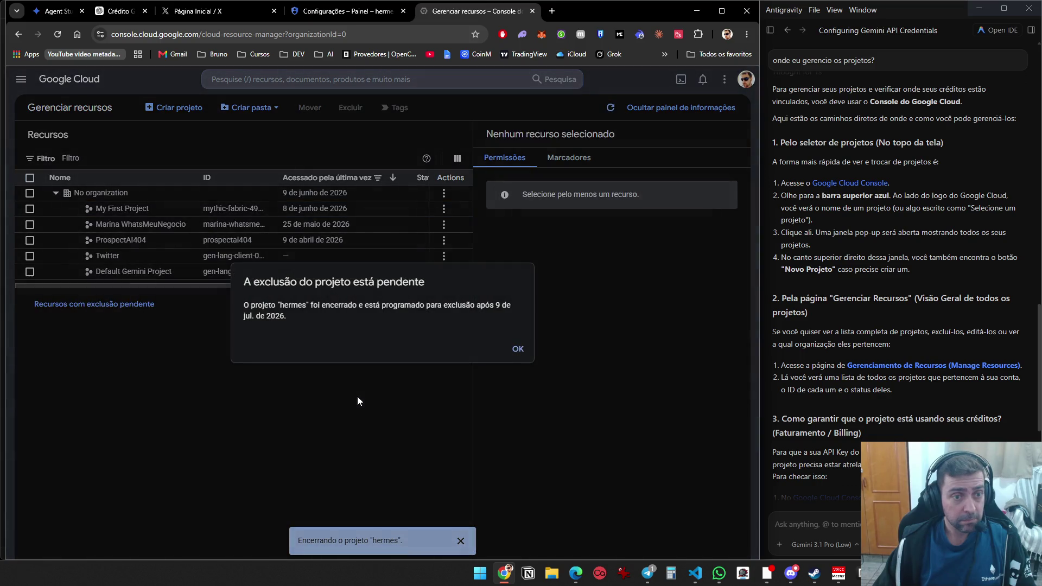
{"action": "left_click", "coordinate": [517, 347]}
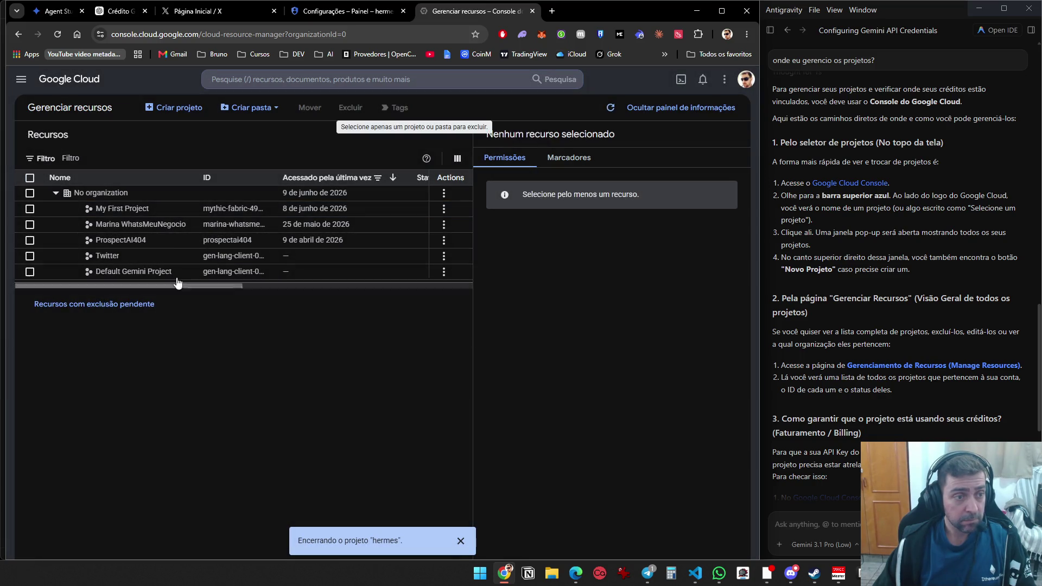
Shut down My First Project by copying its project ID into the confirmation field
{"action": "left_click", "coordinate": [30, 209]}
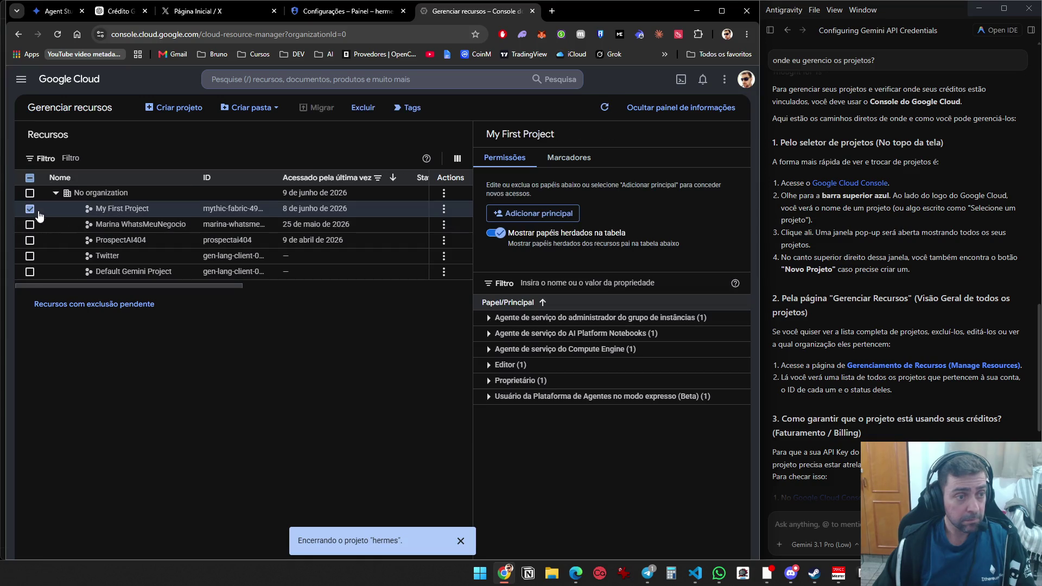
{"action": "left_click", "coordinate": [363, 108]}
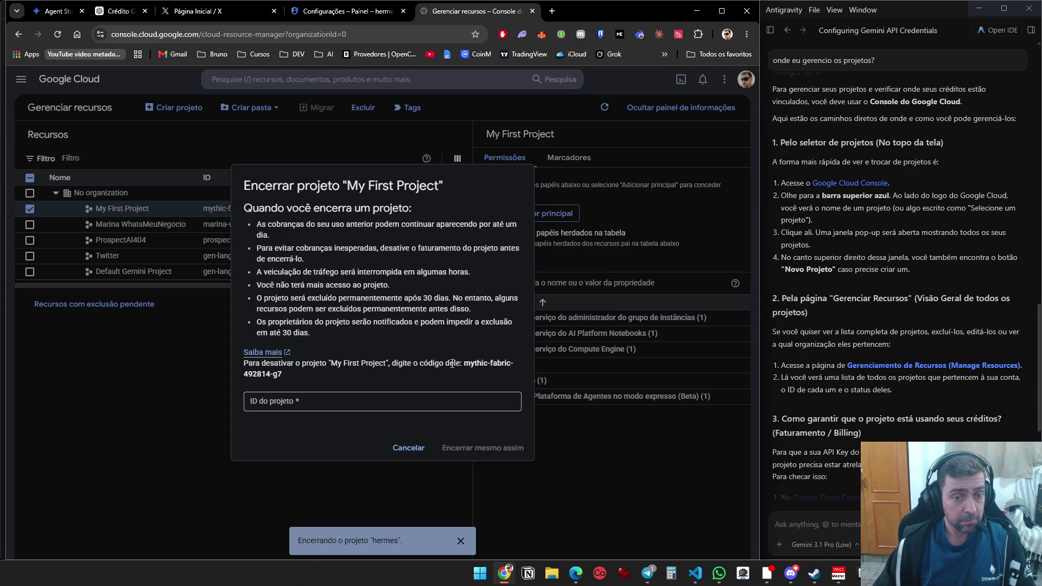
{"action": "left_click_drag", "start_coordinate": [464, 364], "coordinate": [462, 375]}
{"action": "key", "text": "ctrl+c"}
{"action": "left_click", "coordinate": [450, 402]}
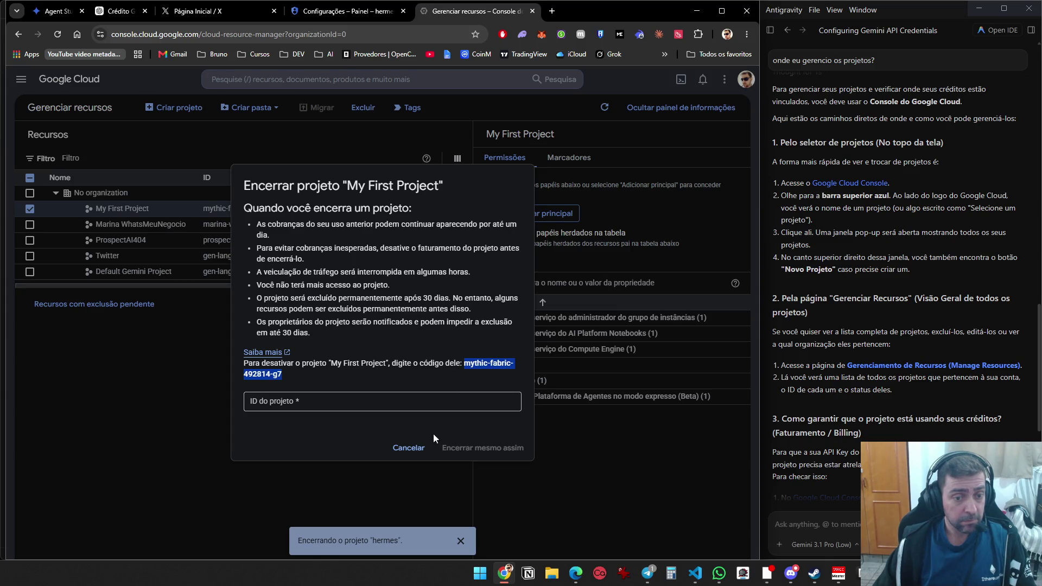
{"action": "key", "text": "ctrl+v"}
{"action": "left_click", "coordinate": [474, 452]}
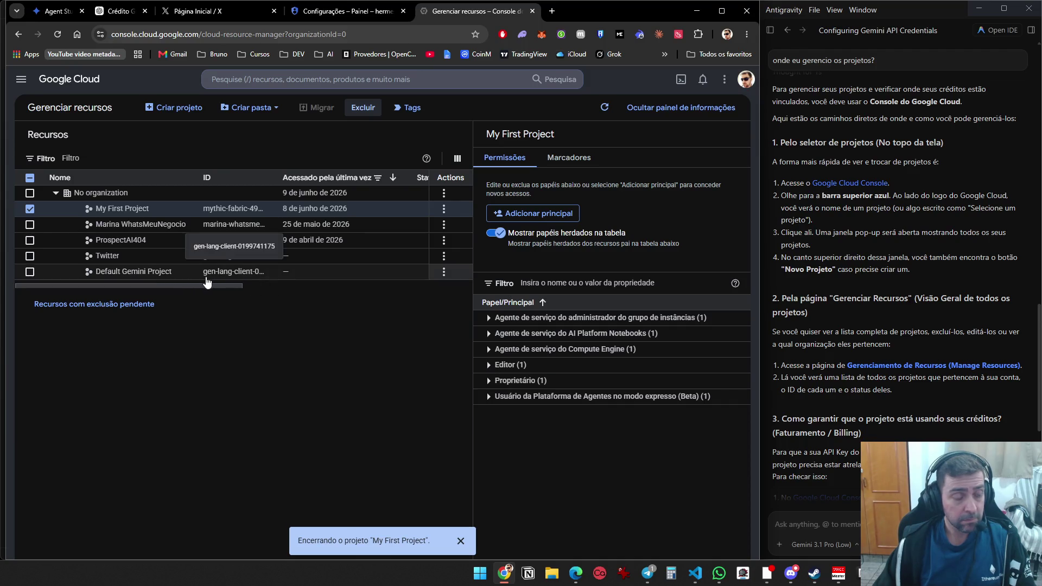
{"action": "left_click", "coordinate": [517, 350]}
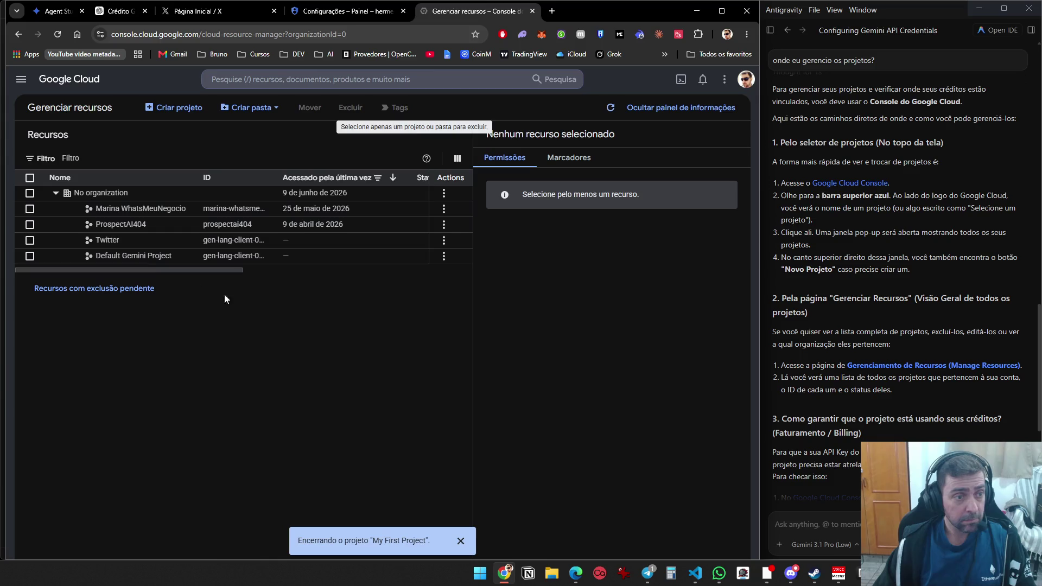
Shut down ProspectAI404 the same way, pasting its project ID to confirm
{"action": "left_click", "coordinate": [30, 225]}
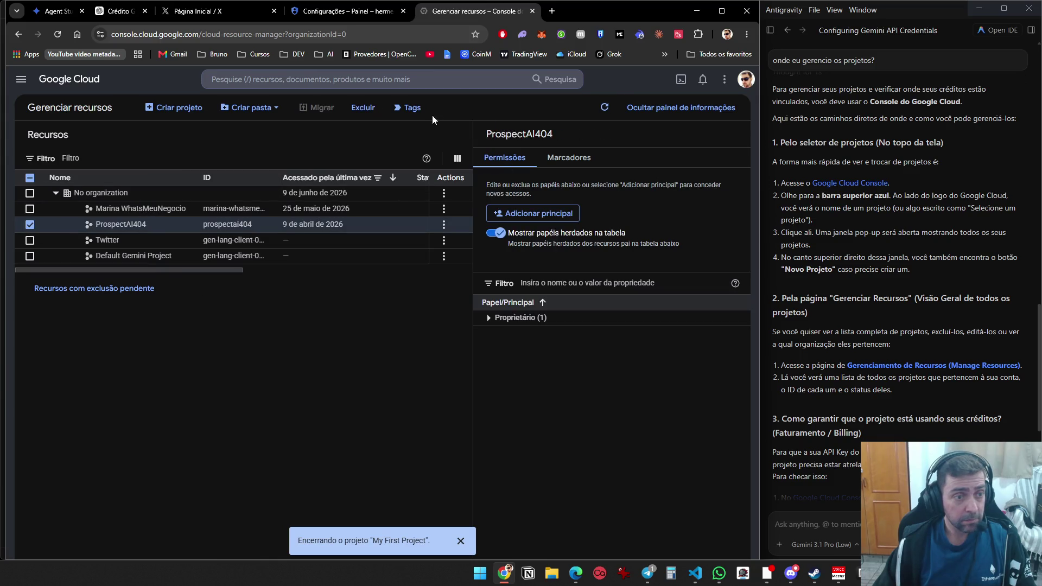
{"action": "left_click", "coordinate": [358, 108]}
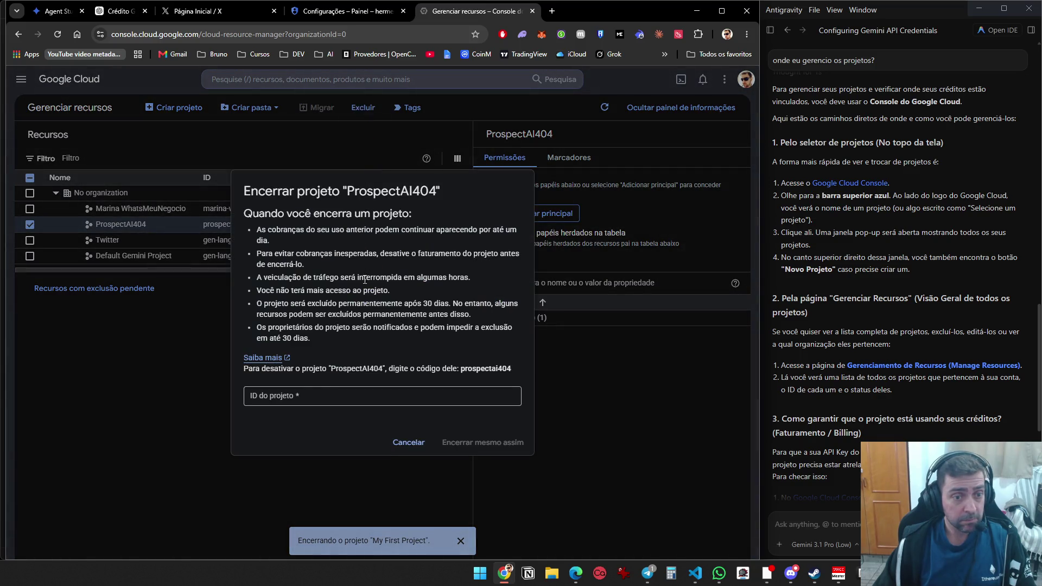
{"action": "left_click_drag", "start_coordinate": [462, 369], "coordinate": [512, 370]}
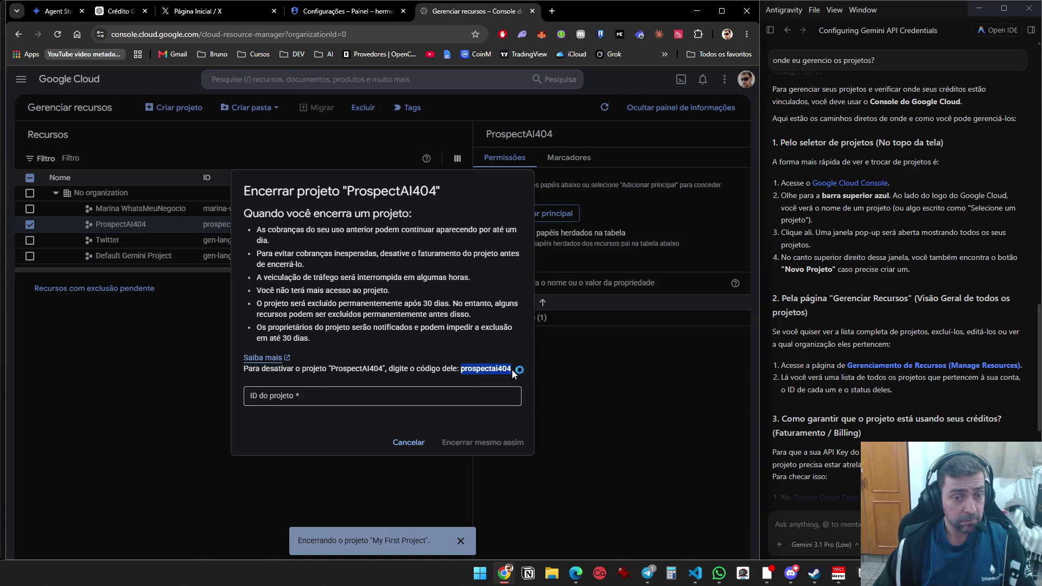
{"action": "key", "text": "ctrl+c"}
{"action": "left_click", "coordinate": [391, 399]}
{"action": "key", "text": "ctrl+v"}
{"action": "left_click", "coordinate": [495, 444]}
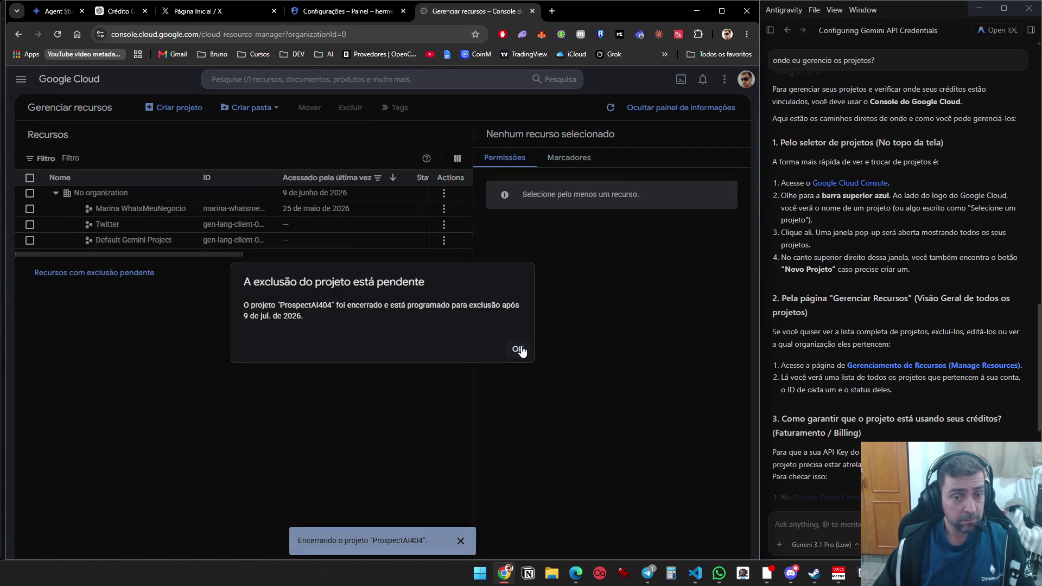
{"action": "left_click", "coordinate": [518, 349]}
Shut down the Twitter project by pasting its project ID and confirming
{"action": "left_click", "coordinate": [30, 224]}
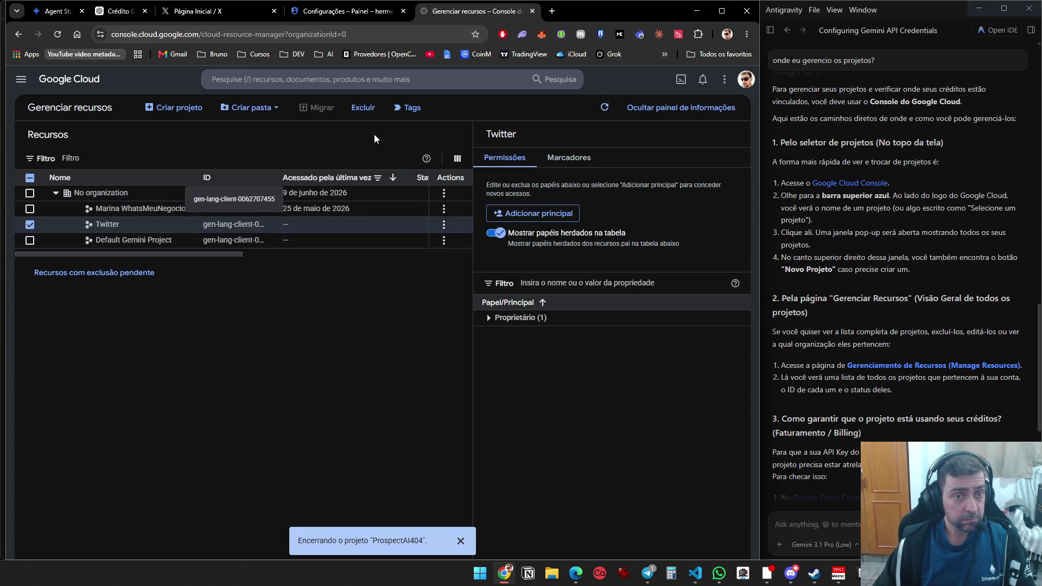
{"action": "left_click", "coordinate": [363, 107]}
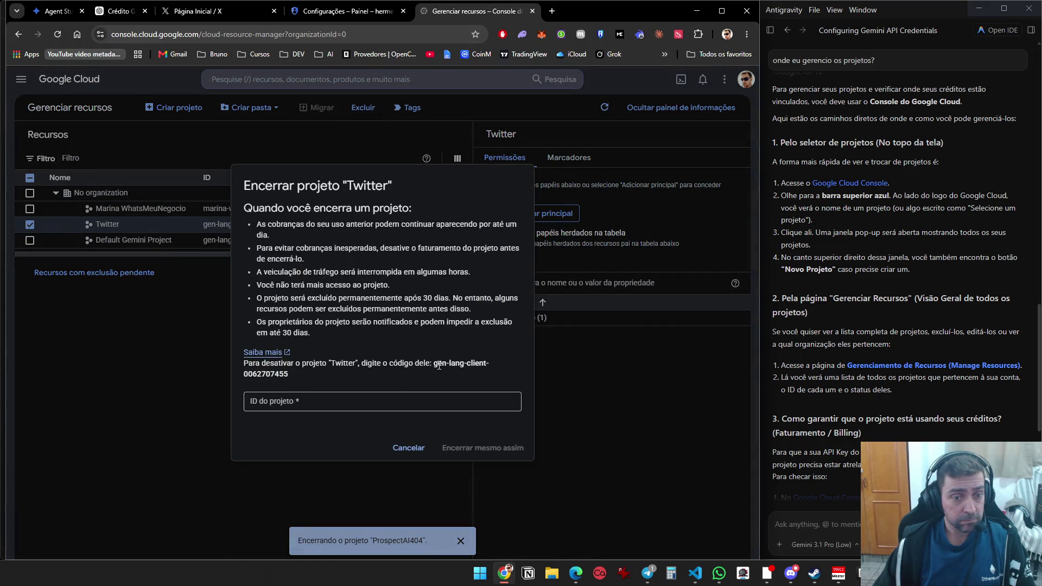
{"action": "left_click_drag", "start_coordinate": [434, 363], "coordinate": [288, 374]}
{"action": "key", "text": "ctrl+c"}
{"action": "left_click", "coordinate": [353, 402]}
{"action": "key", "text": "ctrl+v"}
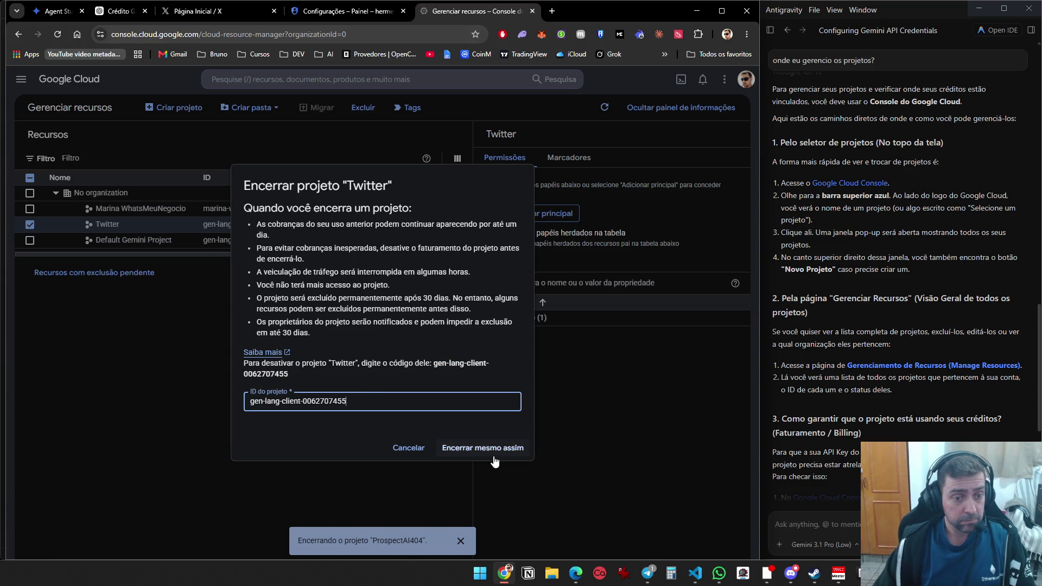
{"action": "left_click", "coordinate": [481, 449]}
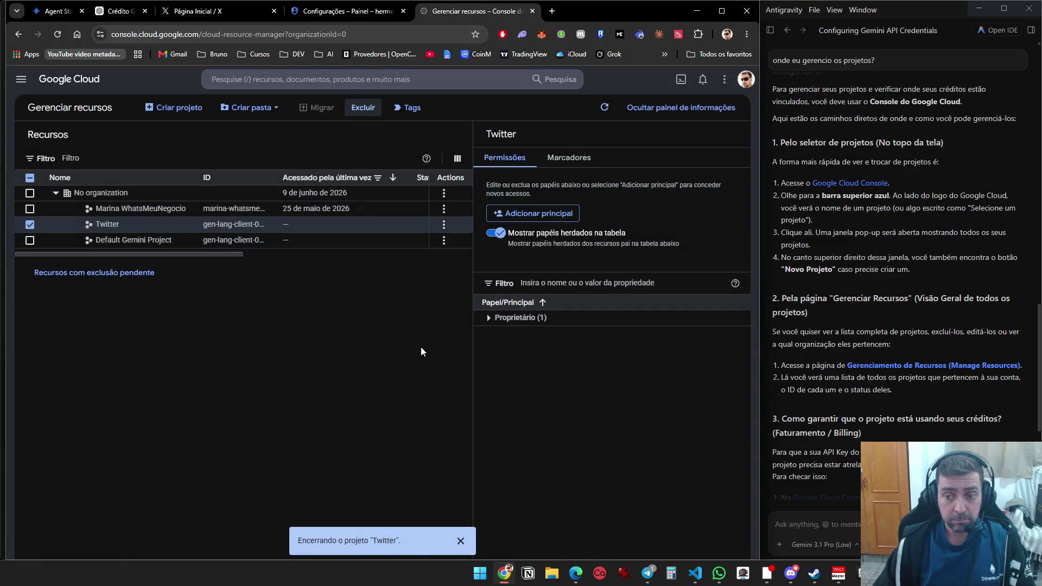
{"action": "left_click", "coordinate": [515, 348]}
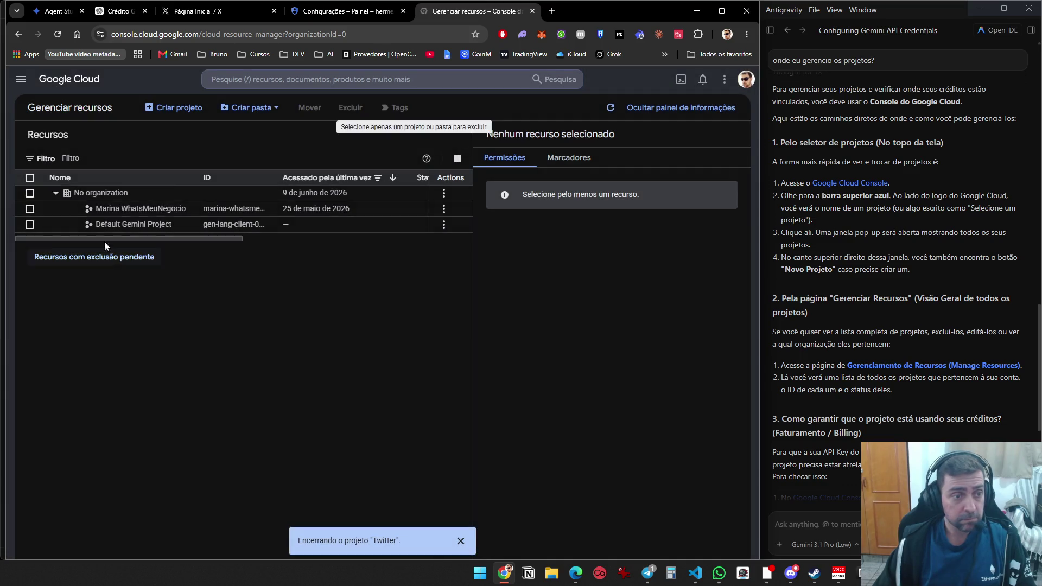
Shut down Default Gemini Project by pasting its project ID and confirming
{"action": "left_click", "coordinate": [30, 224]}
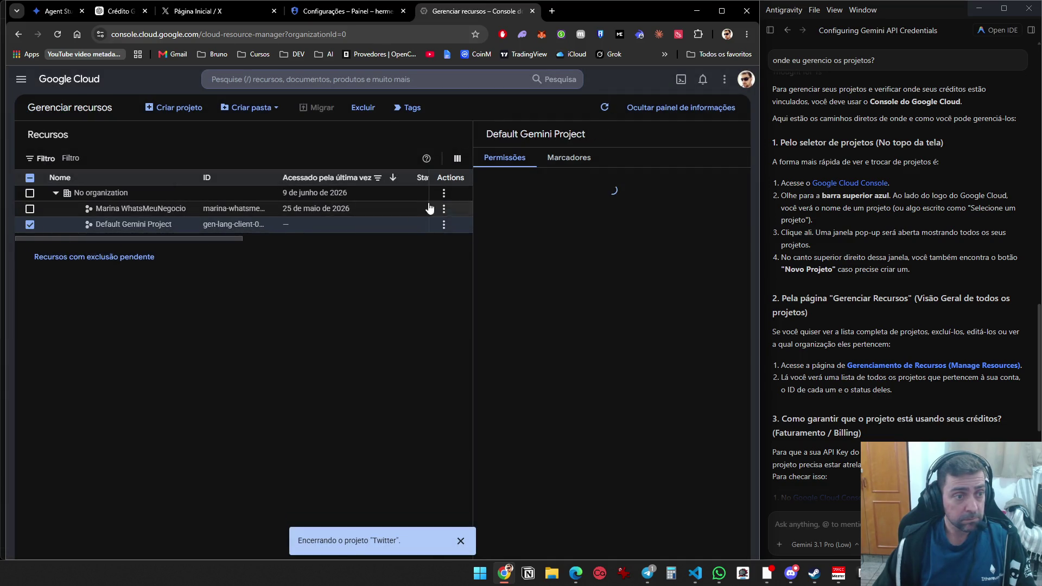
{"action": "left_click", "coordinate": [363, 108]}
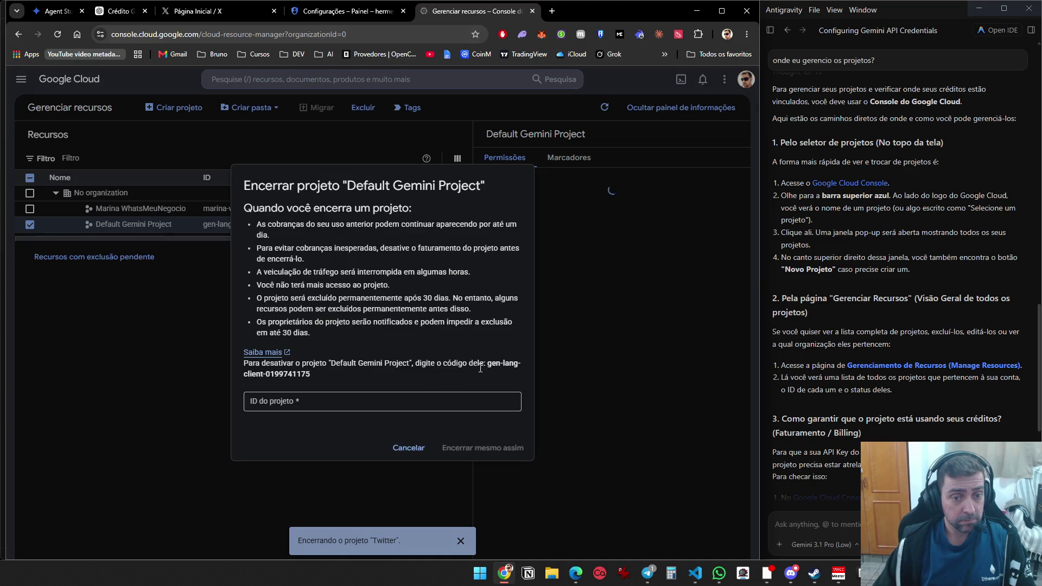
{"action": "left_click_drag", "start_coordinate": [490, 369], "coordinate": [497, 375]}
{"action": "key", "text": "ctrl+c"}
{"action": "left_click", "coordinate": [493, 401]}
{"action": "key", "text": "ctrl+v"}
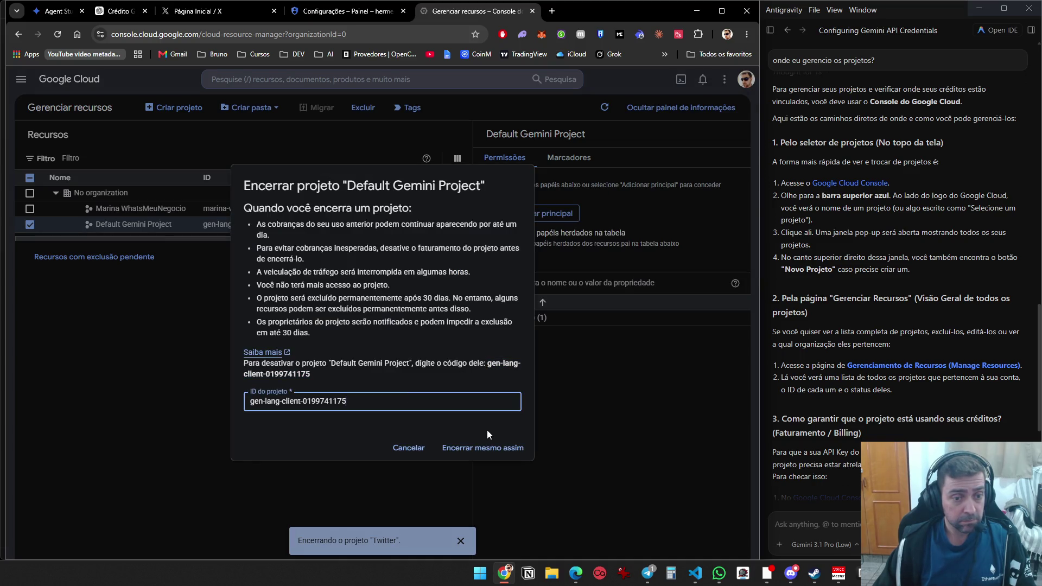
{"action": "left_click", "coordinate": [488, 449]}
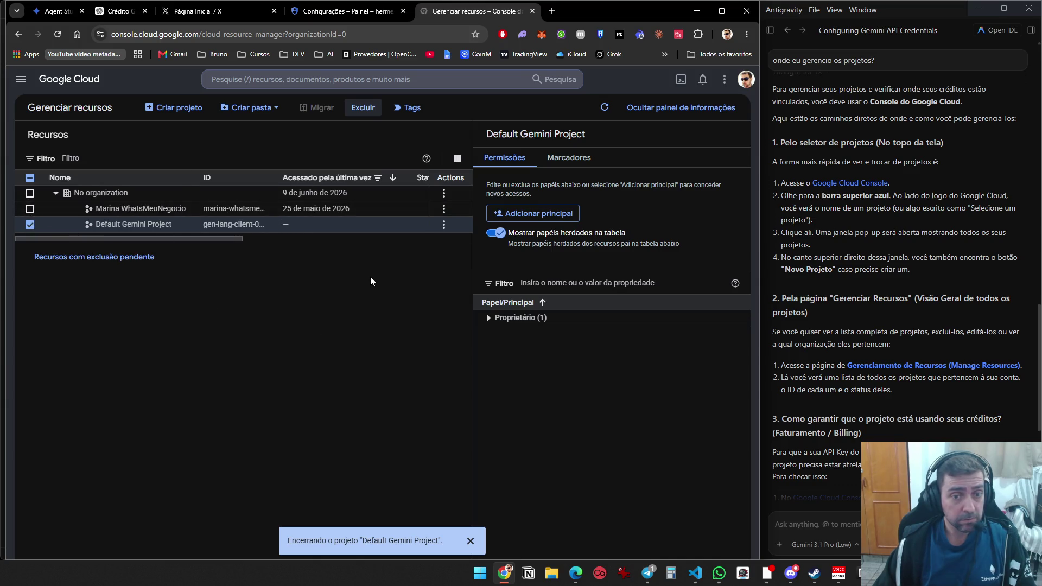
{"action": "left_click", "coordinate": [517, 349]}
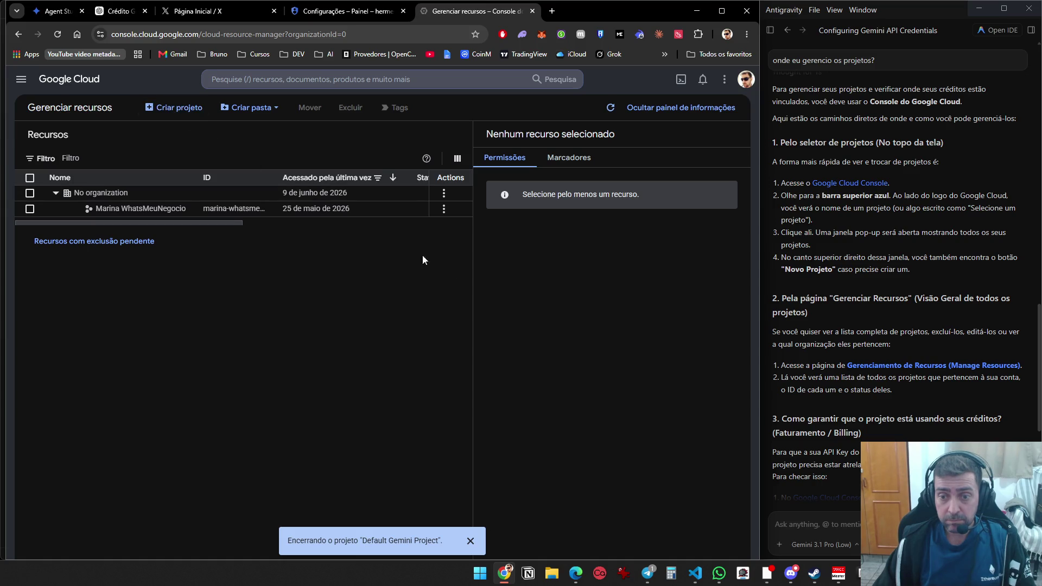
Go to Faturamento (Billing) from the console's navigation menu
{"action": "scroll", "coordinate": [847, 317], "scroll_direction": "down", "scroll_amount": 5}
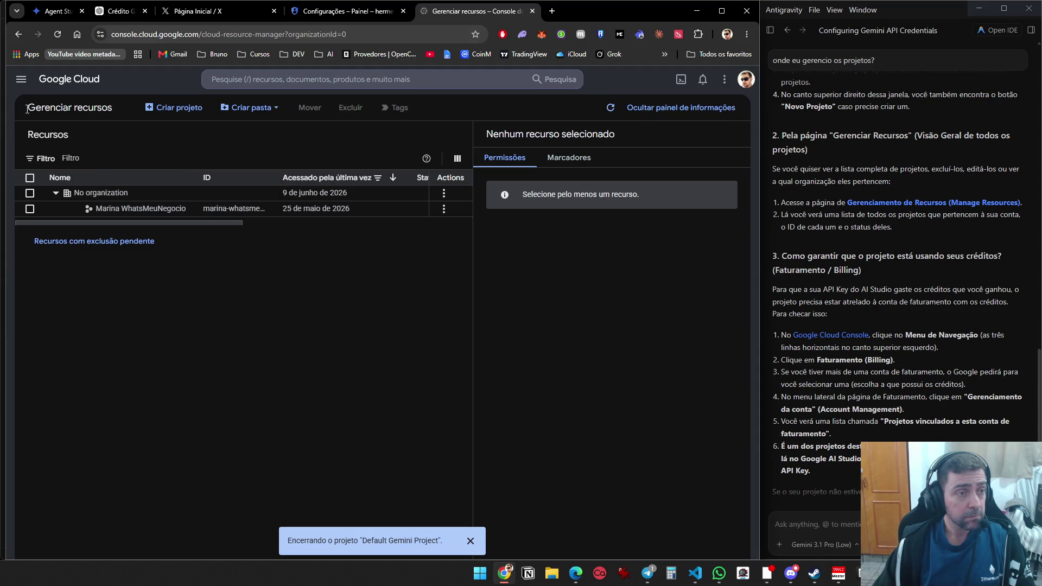
{"action": "left_click", "coordinate": [21, 80]}
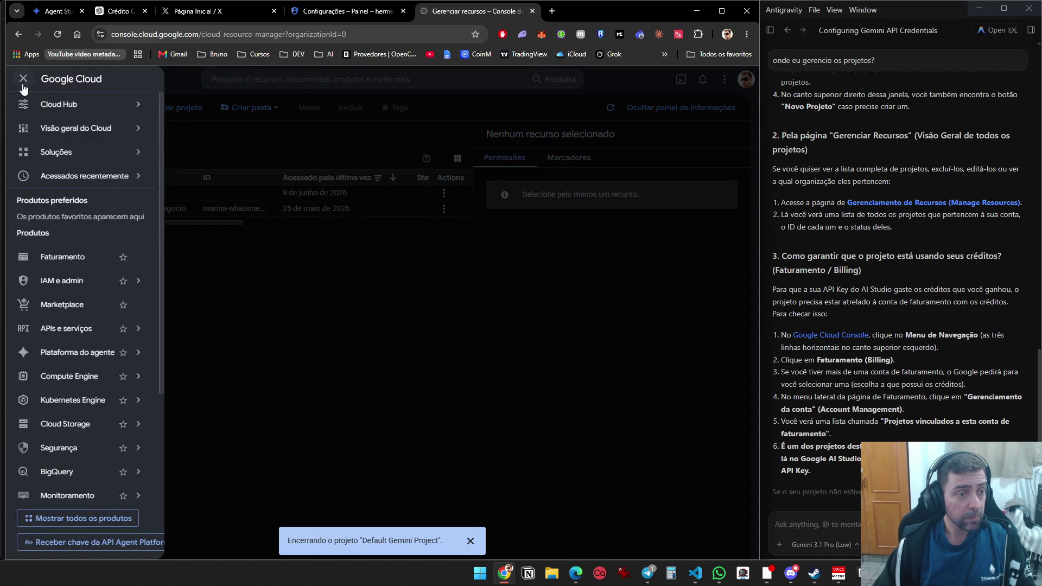
{"action": "left_click", "coordinate": [72, 257]}
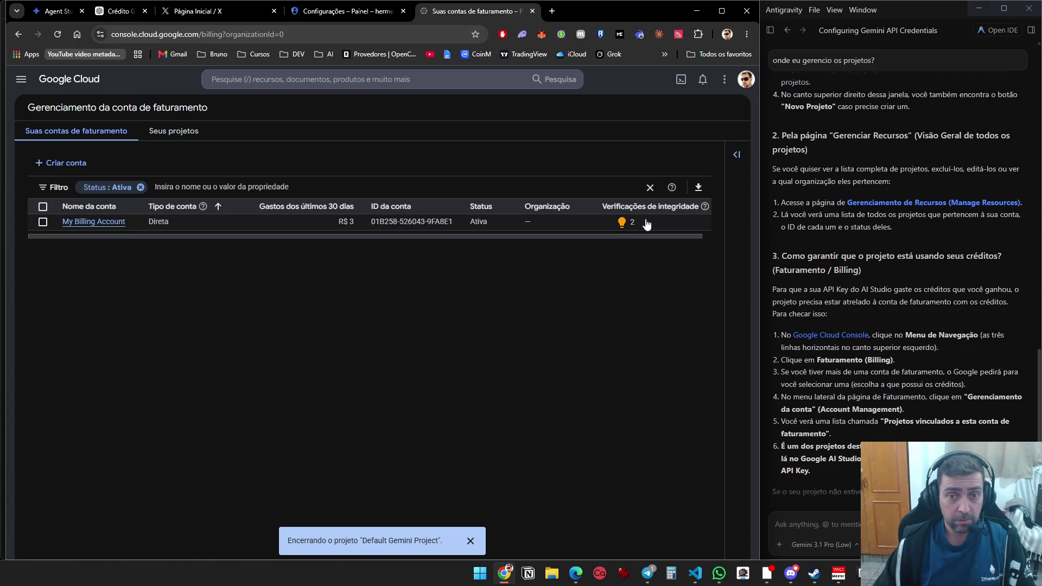
Open My Billing Account's overview: R$ 10,19 cost offset by savings, R$ 0,00 total
{"action": "mouse_move", "coordinate": [625, 227]}
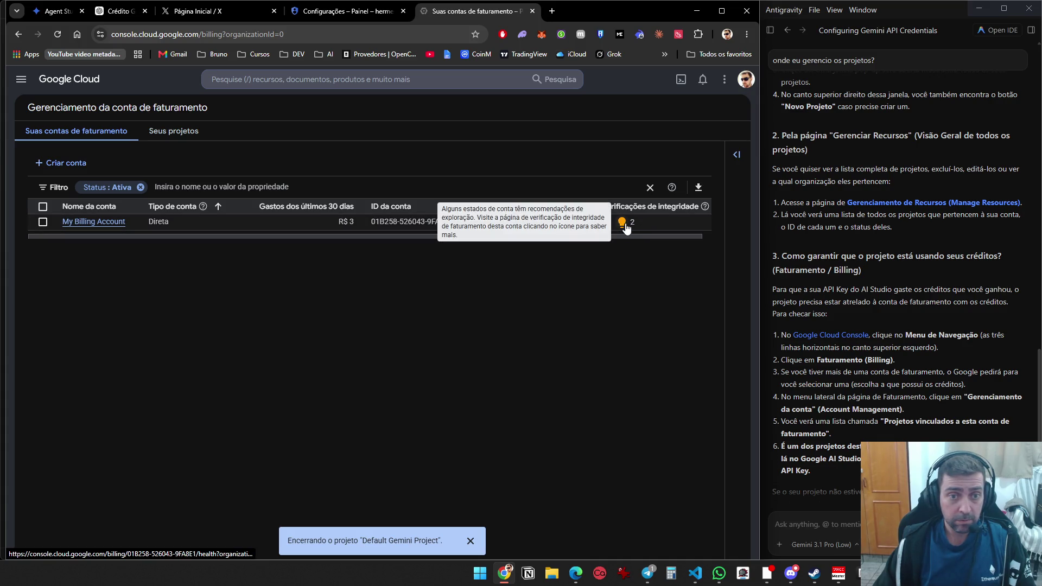
{"action": "left_click", "coordinate": [98, 223]}
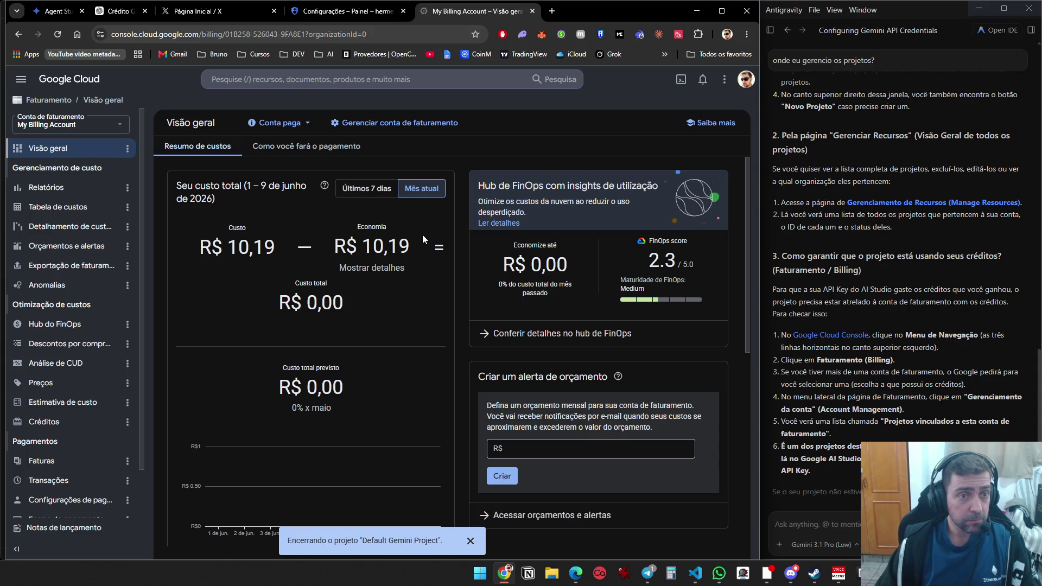
{"action": "scroll", "coordinate": [415, 296], "scroll_direction": "down", "scroll_amount": 5}
{"action": "scroll", "coordinate": [413, 338], "scroll_direction": "up", "scroll_amount": 5}
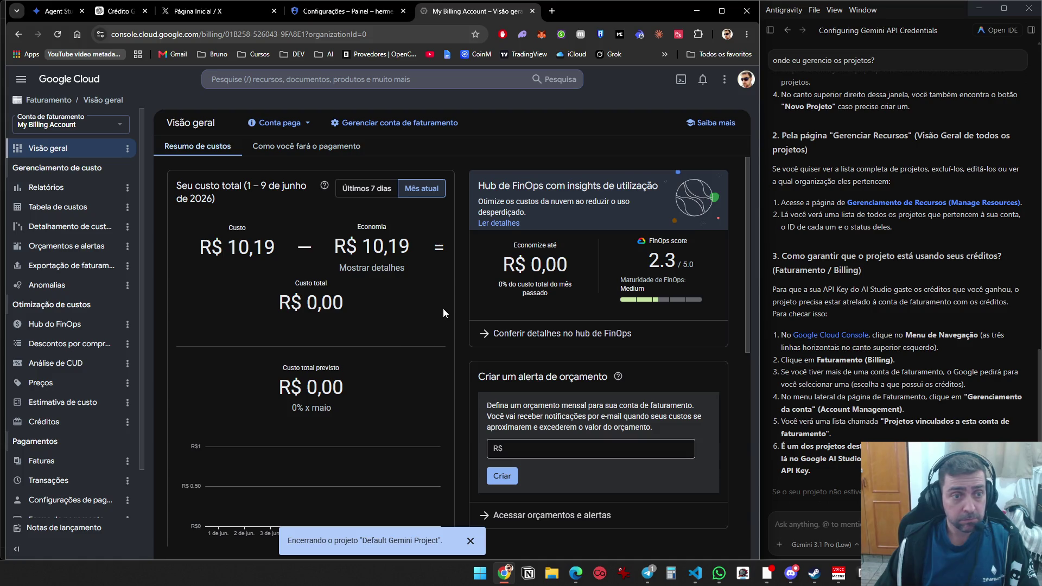
Review the payment page: R$ 2,56 postpaid balance and R$ 0,00 AI Studio prepaid credit
{"action": "left_click", "coordinate": [297, 147]}
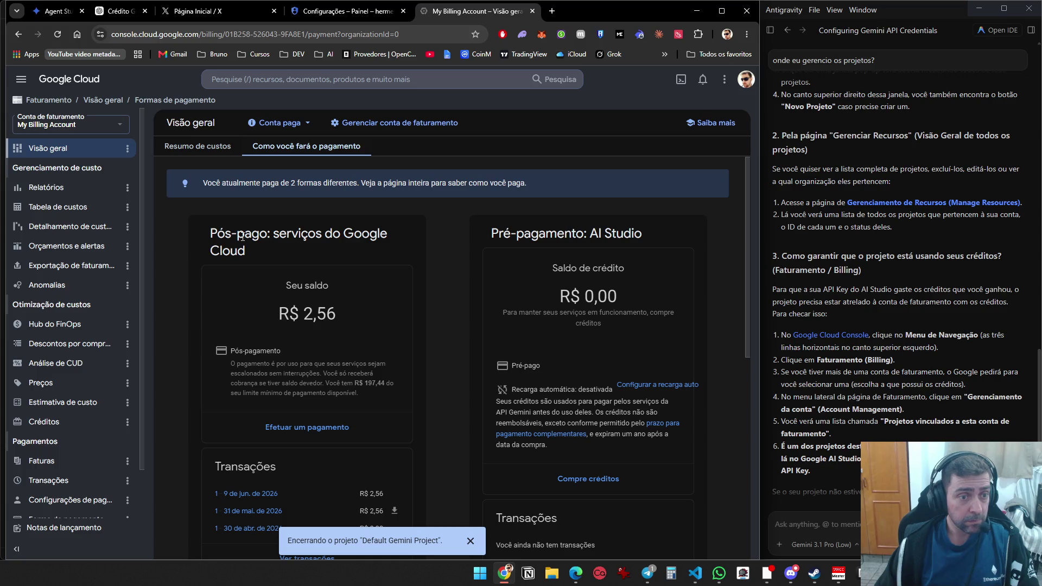
{"action": "scroll", "coordinate": [398, 253], "scroll_direction": "down", "scroll_amount": 2}
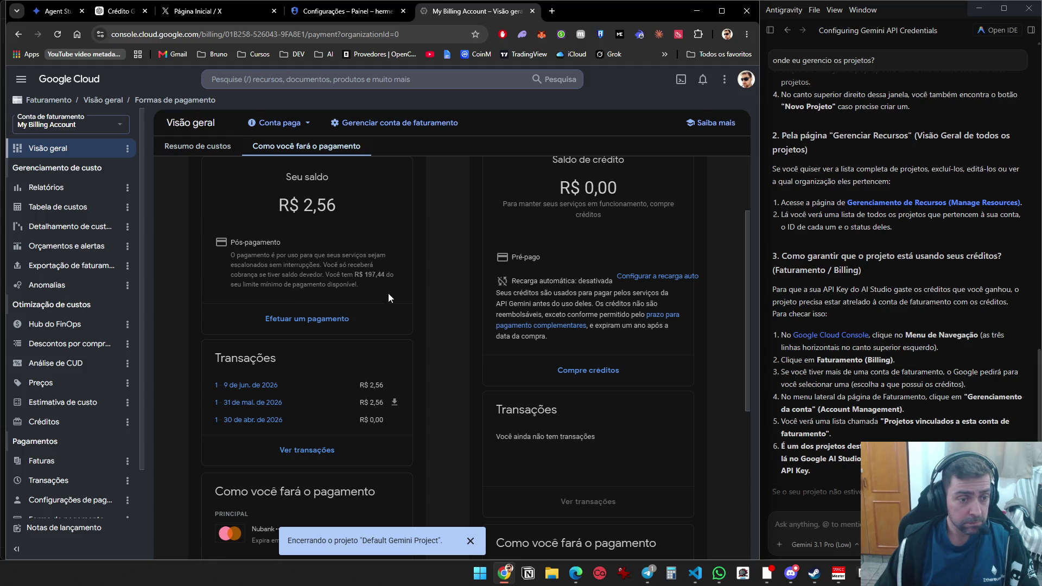
{"action": "scroll", "coordinate": [388, 299], "scroll_direction": "down", "scroll_amount": 4}
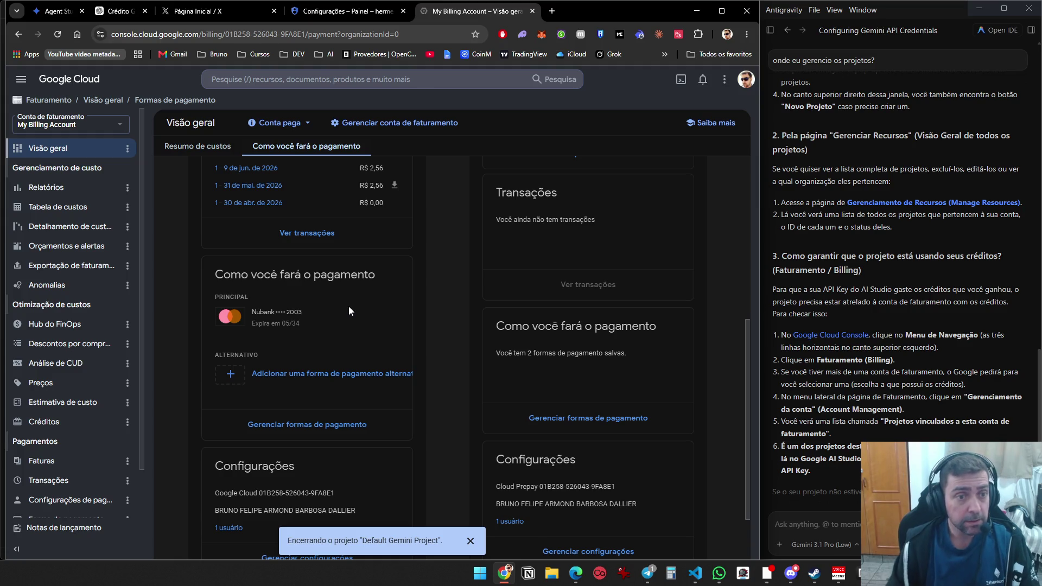
{"action": "scroll", "coordinate": [322, 330], "scroll_direction": "down", "scroll_amount": 1}
{"action": "scroll", "coordinate": [322, 327], "scroll_direction": "down", "scroll_amount": 1}
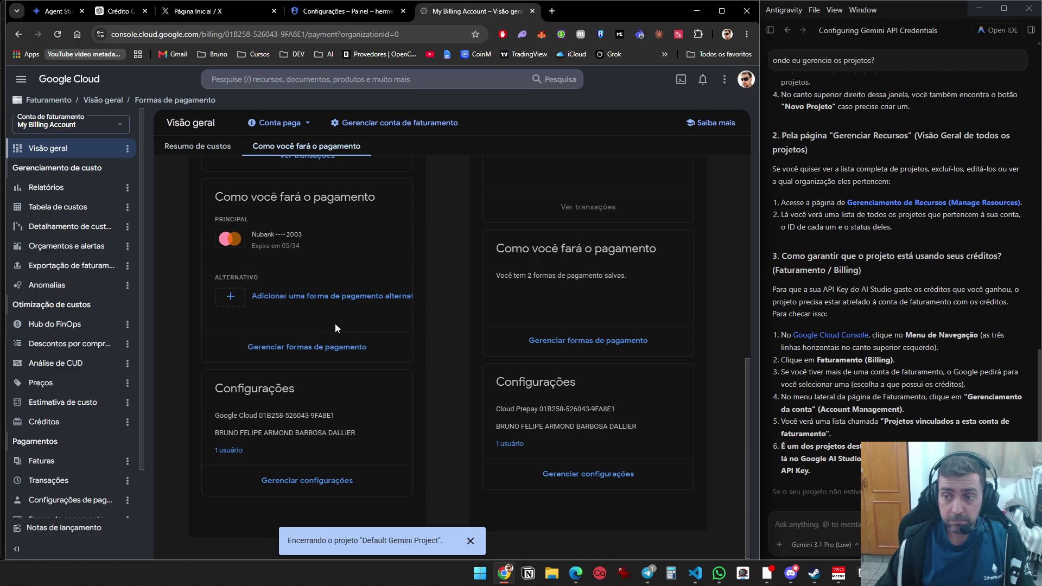
{"action": "scroll", "coordinate": [454, 359], "scroll_direction": "up", "scroll_amount": 5}
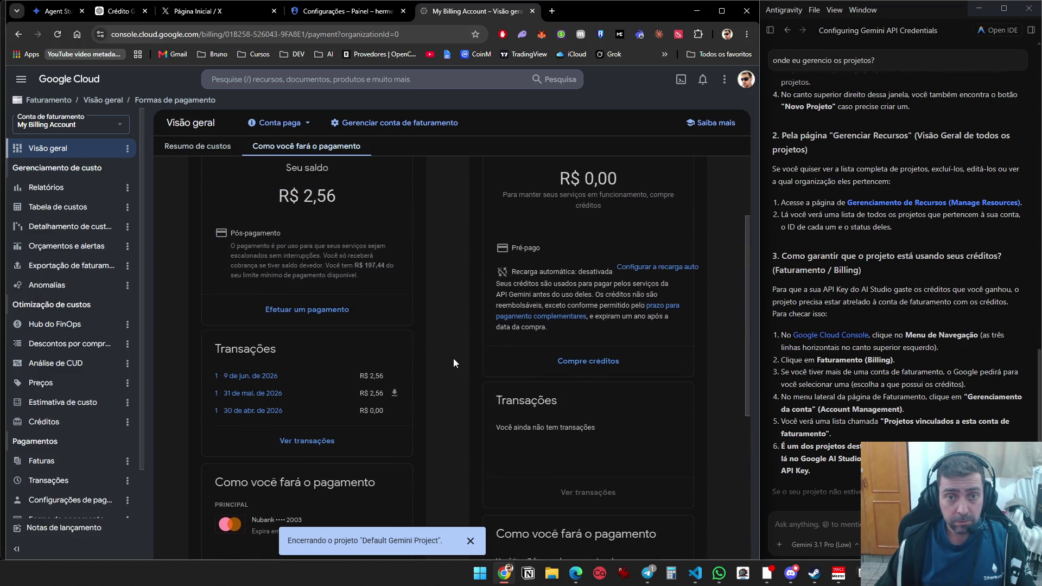
{"action": "scroll", "coordinate": [453, 359], "scroll_direction": "up", "scroll_amount": 3}
{"action": "scroll", "coordinate": [453, 359], "scroll_direction": "down", "scroll_amount": 7}
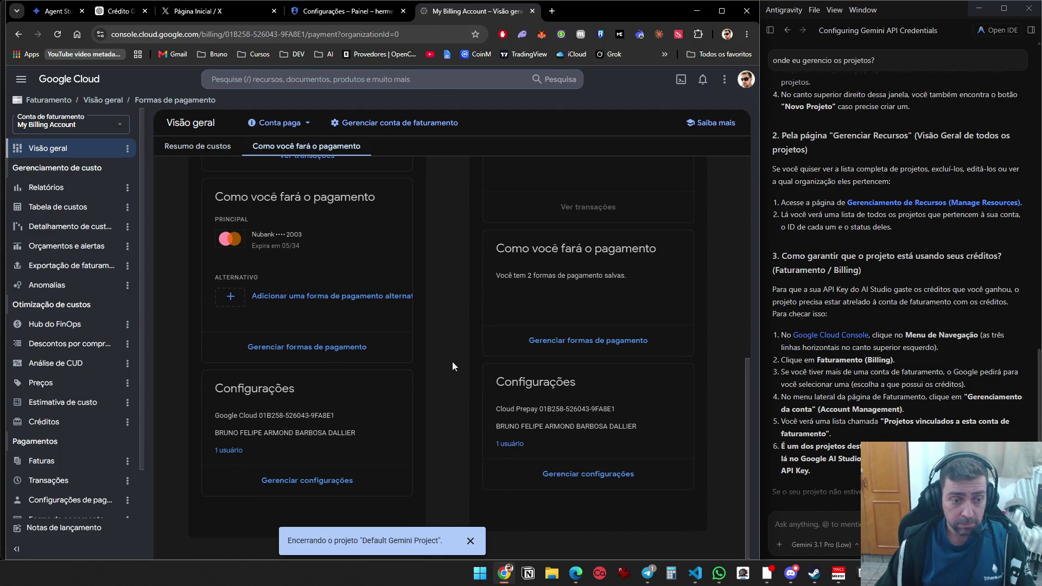
{"action": "scroll", "coordinate": [468, 408], "scroll_direction": "up", "scroll_amount": 7}
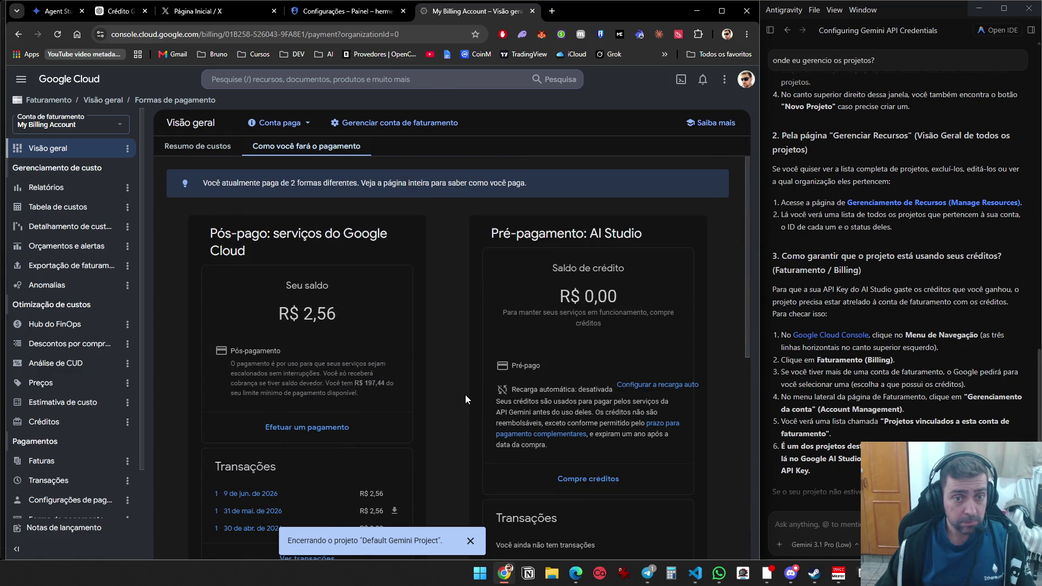
{"action": "scroll", "coordinate": [457, 388], "scroll_direction": "down", "scroll_amount": 6}
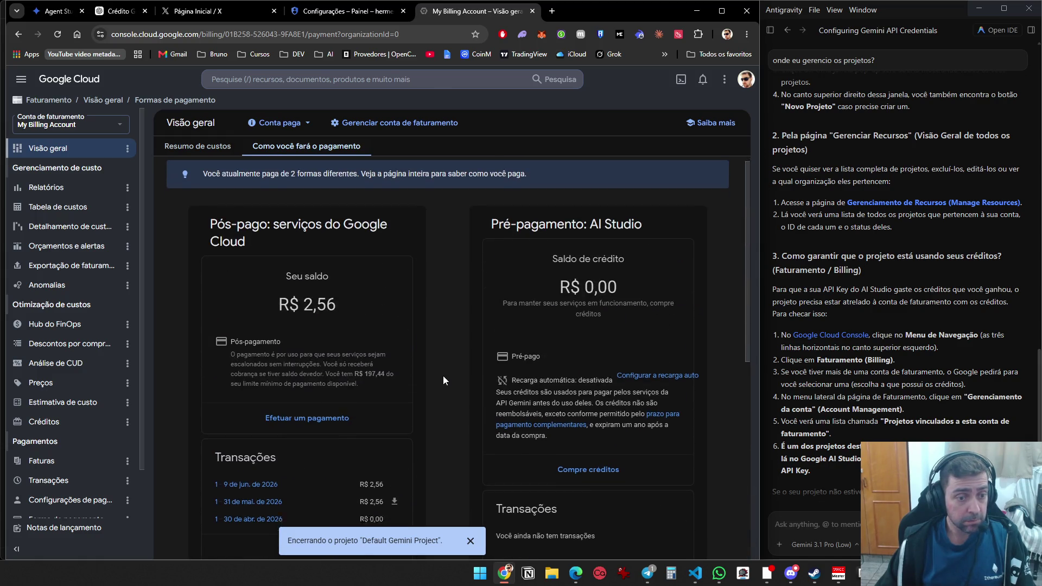
{"action": "scroll", "coordinate": [441, 379], "scroll_direction": "up", "scroll_amount": 6}
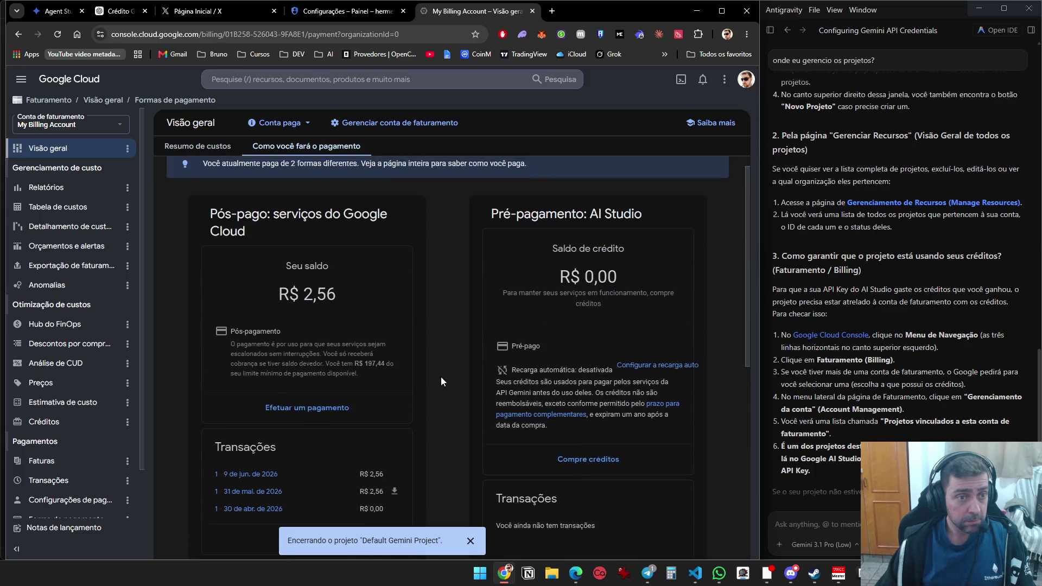
{"action": "left_click", "coordinate": [279, 124]}
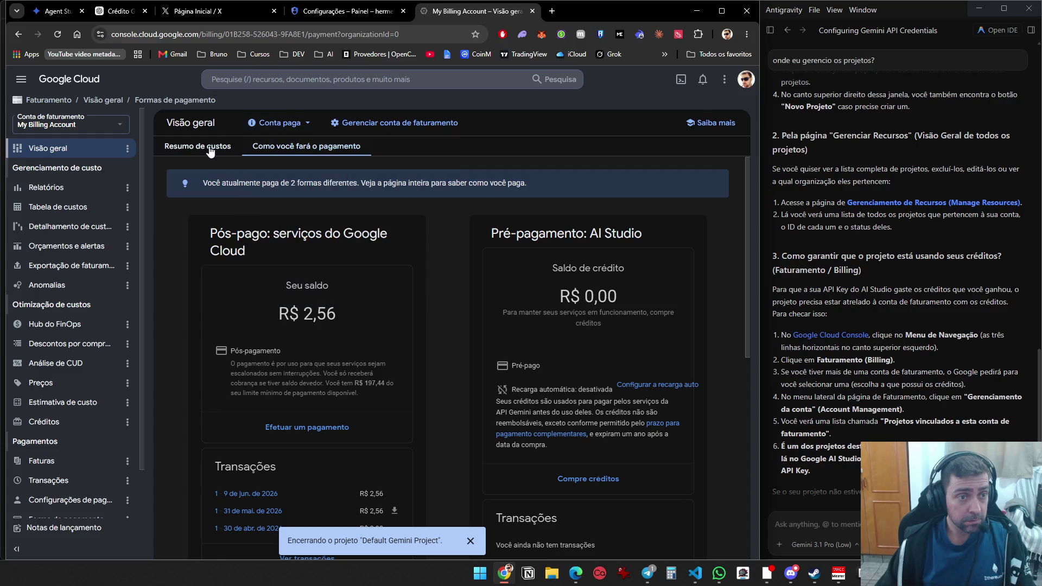
Check the GCP Free Credit under Créditos: R$ 1.693,00 of R$ 1.703,19 remaining
{"action": "left_click", "coordinate": [411, 126]}
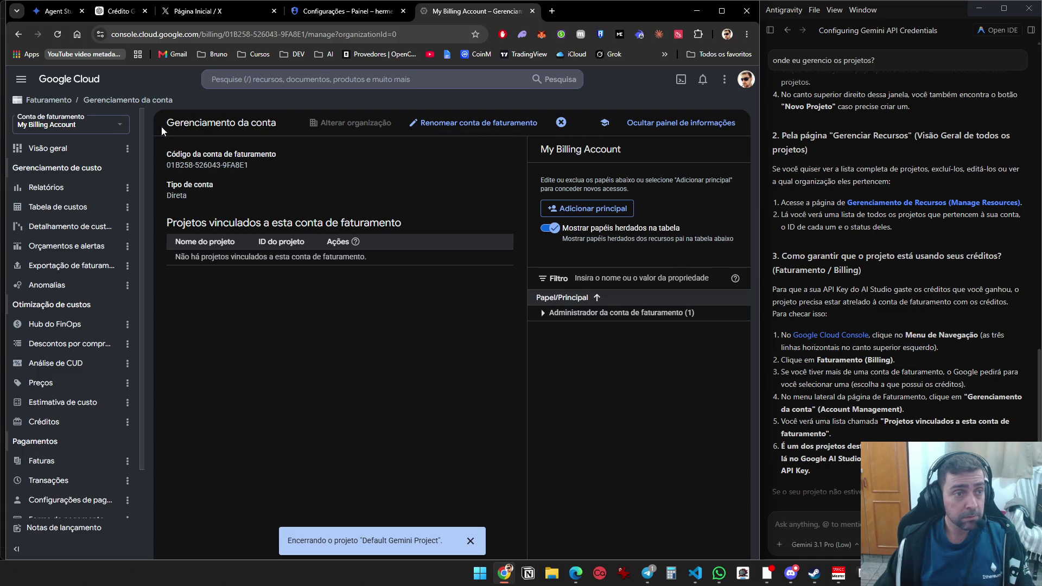
{"action": "left_click", "coordinate": [117, 126]}
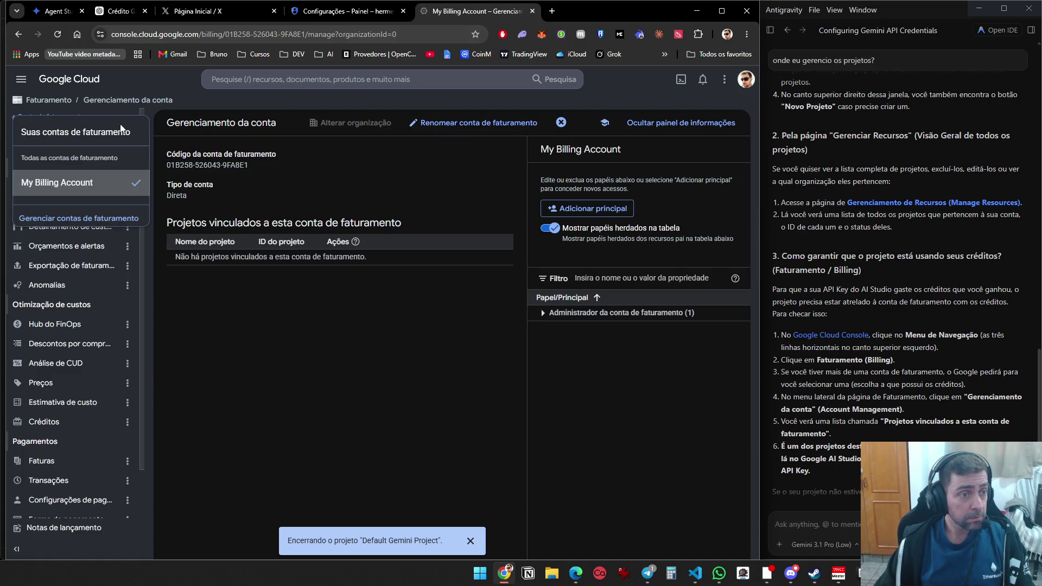
{"action": "left_click", "coordinate": [278, 286]}
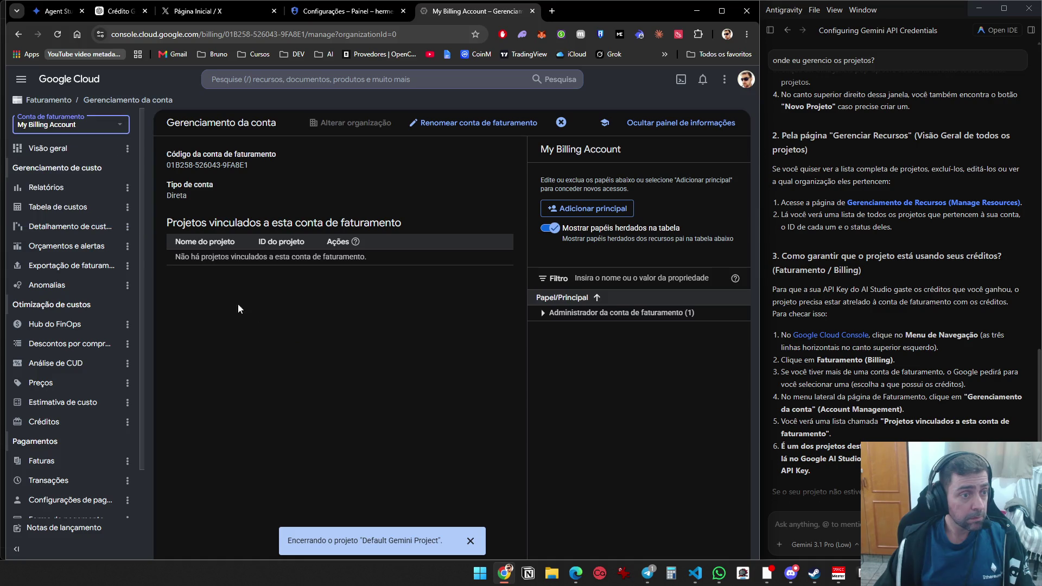
{"action": "left_click", "coordinate": [72, 156]}
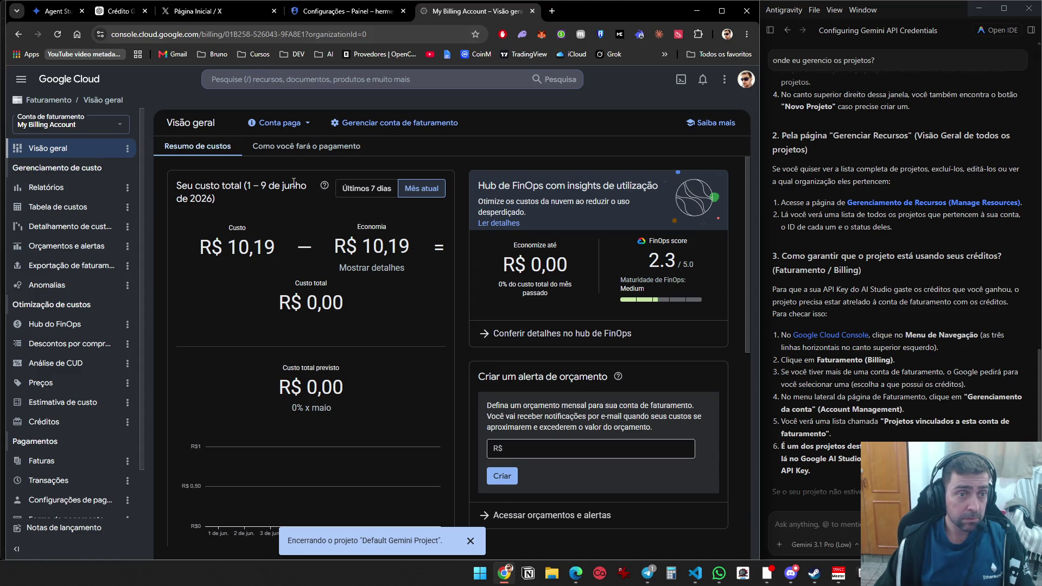
{"action": "left_click", "coordinate": [307, 148]}
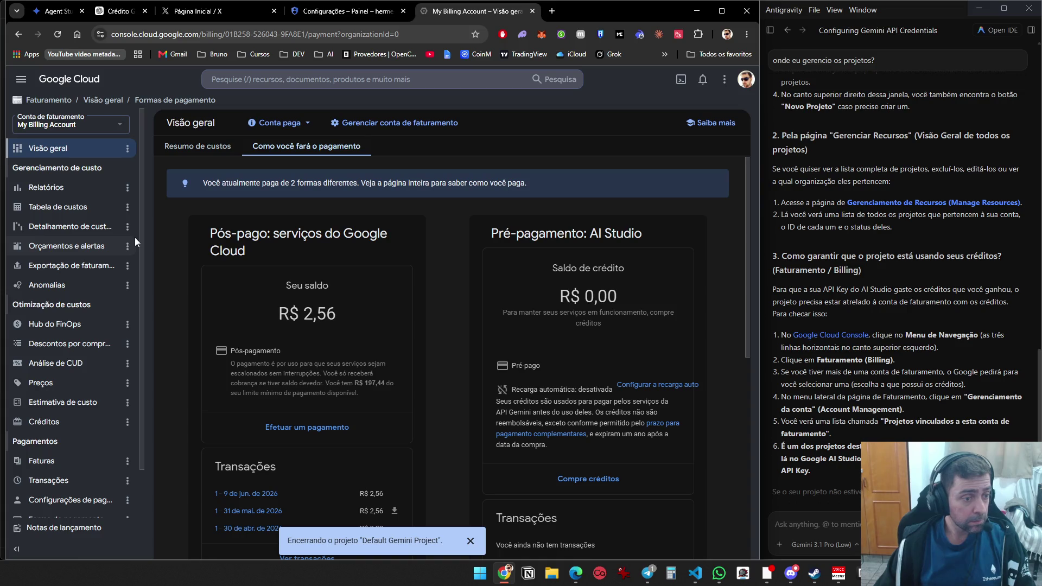
{"action": "left_click", "coordinate": [51, 423]}
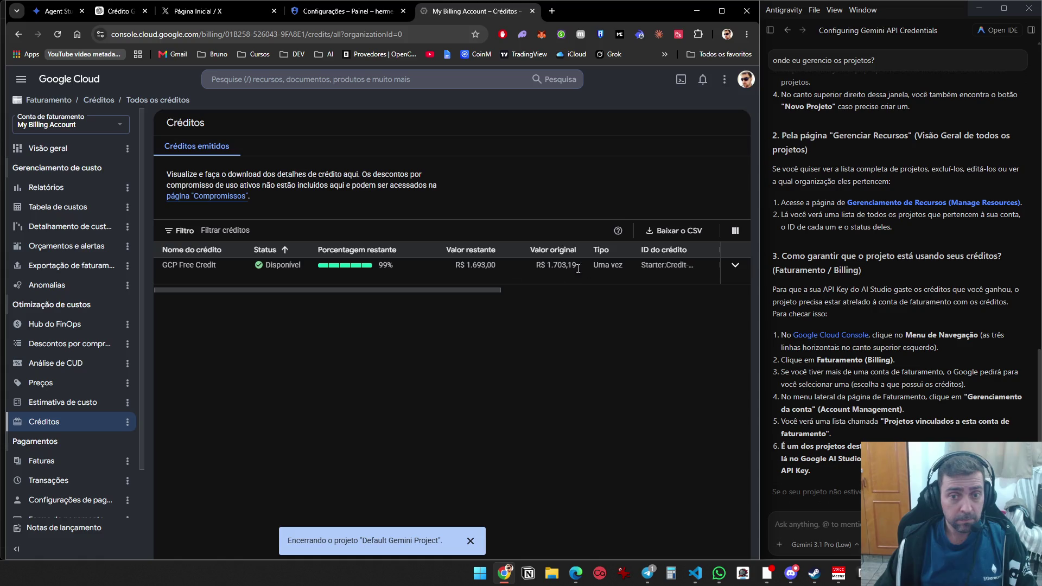
From the console home, try a new project and back out at the project limit
{"action": "left_click", "coordinate": [32, 83]}
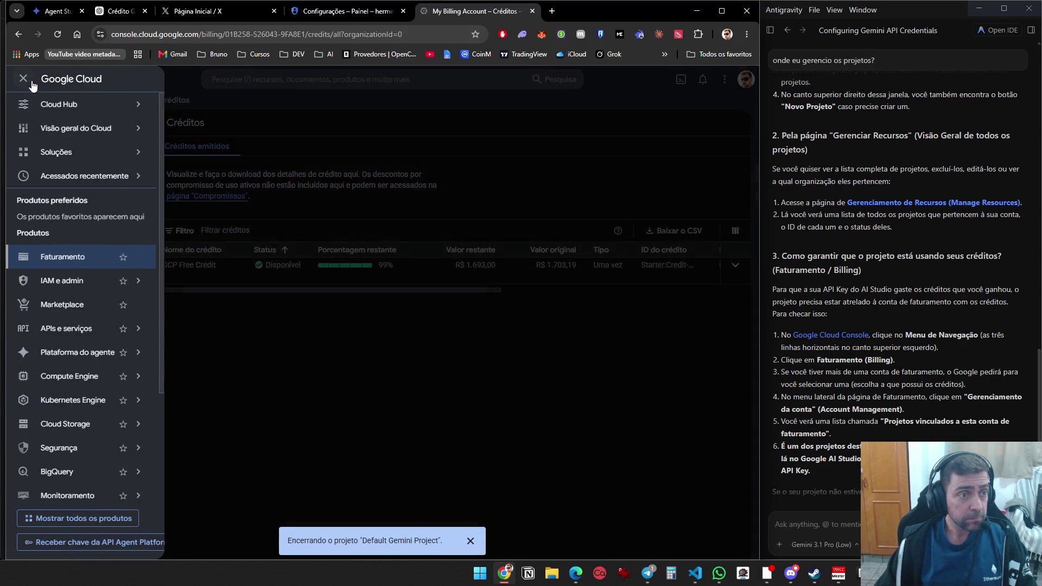
{"action": "left_click", "coordinate": [80, 81]}
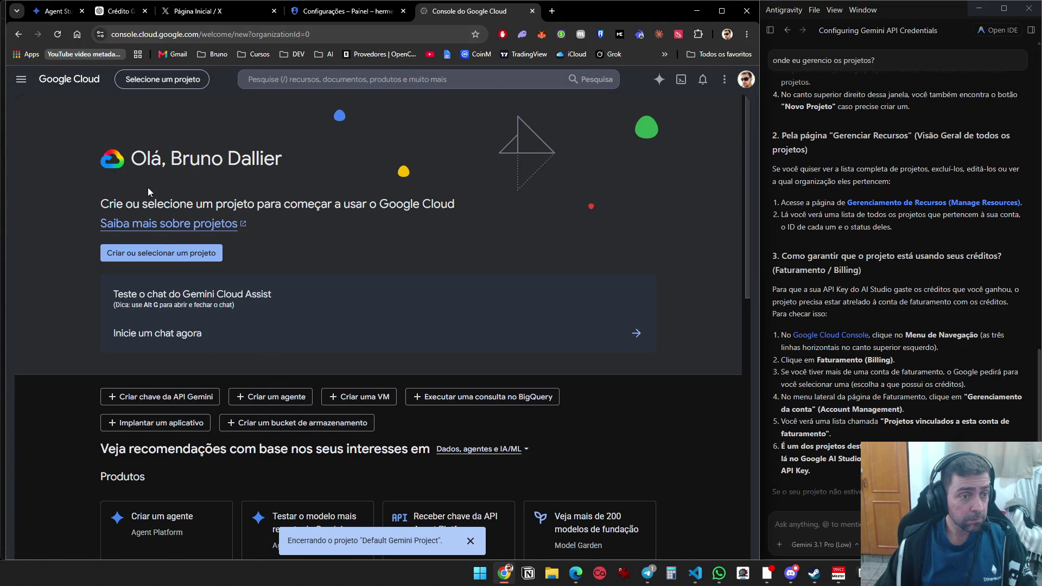
{"action": "left_click", "coordinate": [164, 257]}
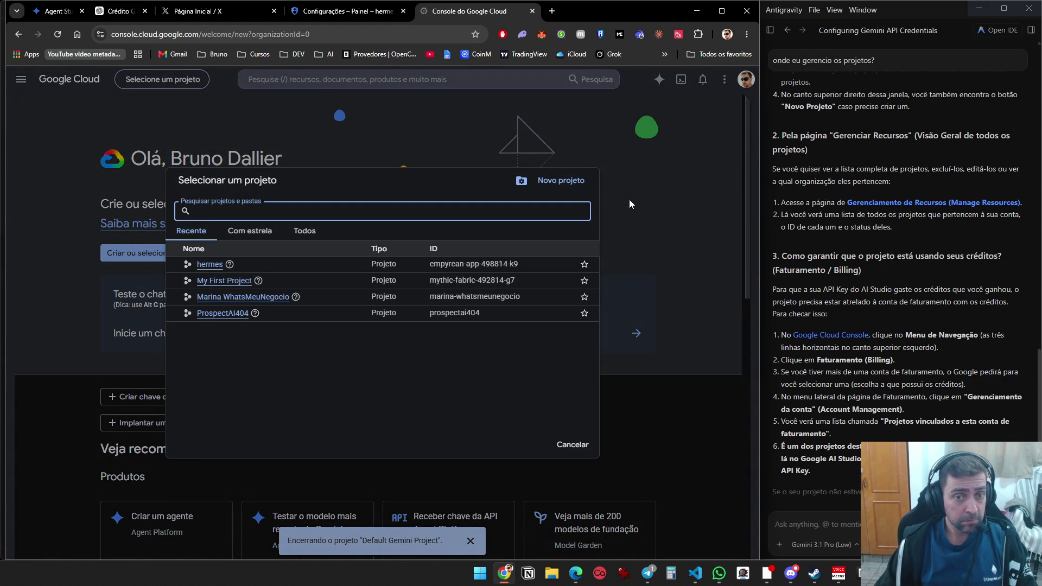
{"action": "left_click", "coordinate": [627, 197]}
{"action": "left_click", "coordinate": [174, 258]}
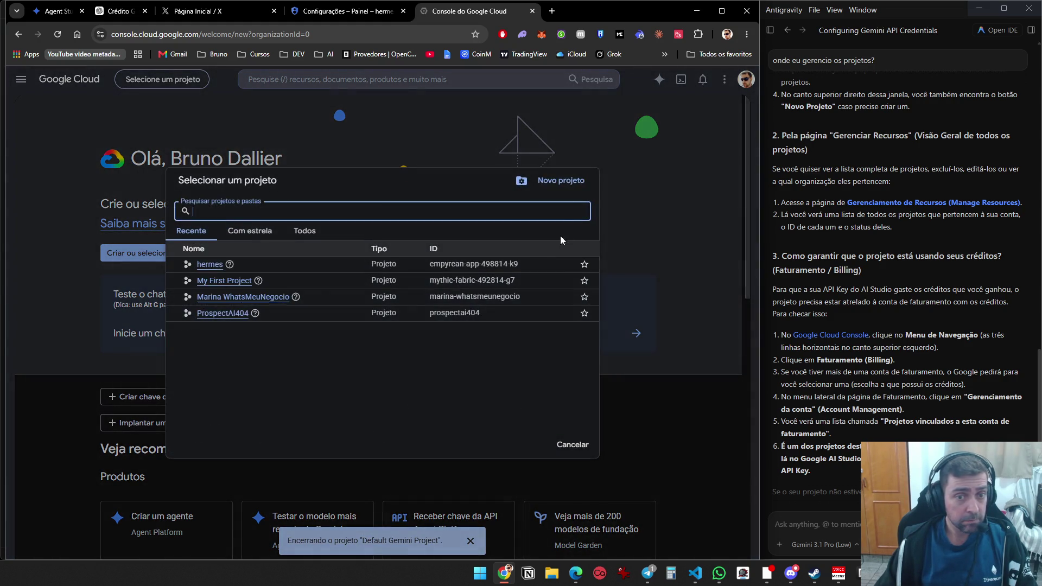
{"action": "left_click", "coordinate": [564, 184]}
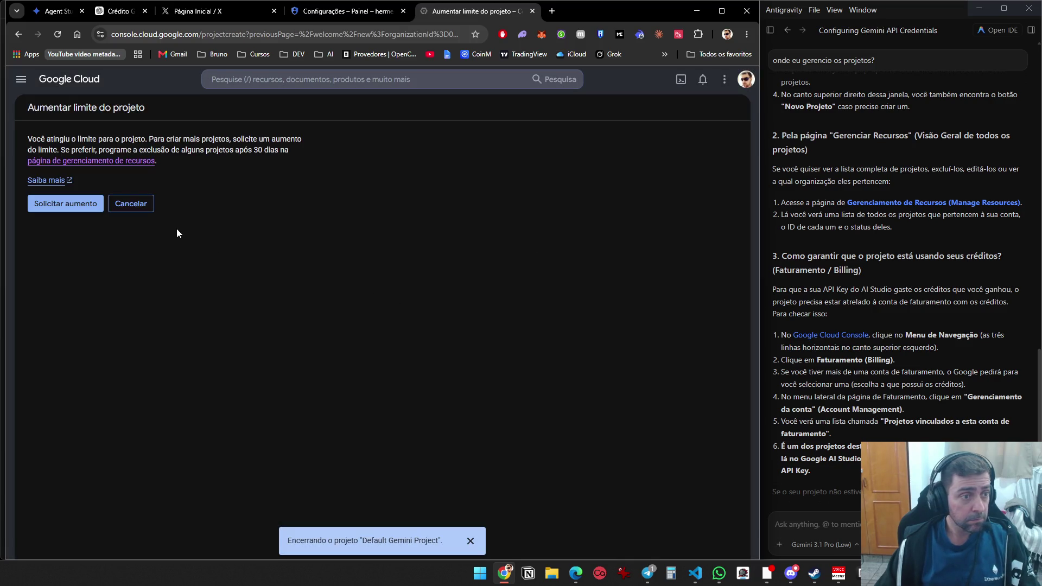
{"action": "left_click", "coordinate": [138, 206]}
Switch the console to the hermes project and view its welcome page
{"action": "left_click", "coordinate": [163, 80]}
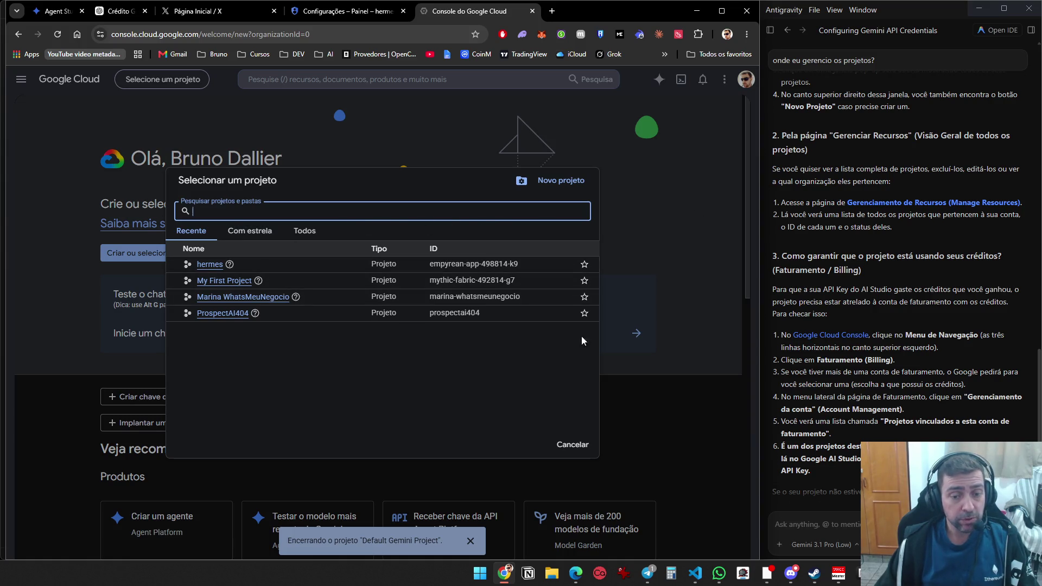
{"action": "left_click", "coordinate": [215, 265]}
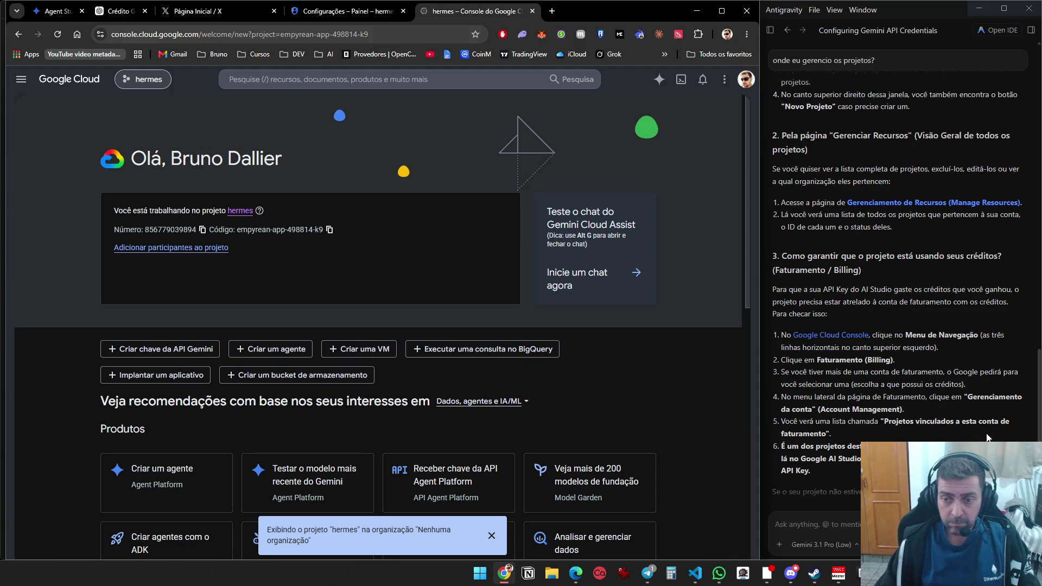
{"action": "scroll", "coordinate": [991, 439], "scroll_direction": "down", "scroll_amount": 2}
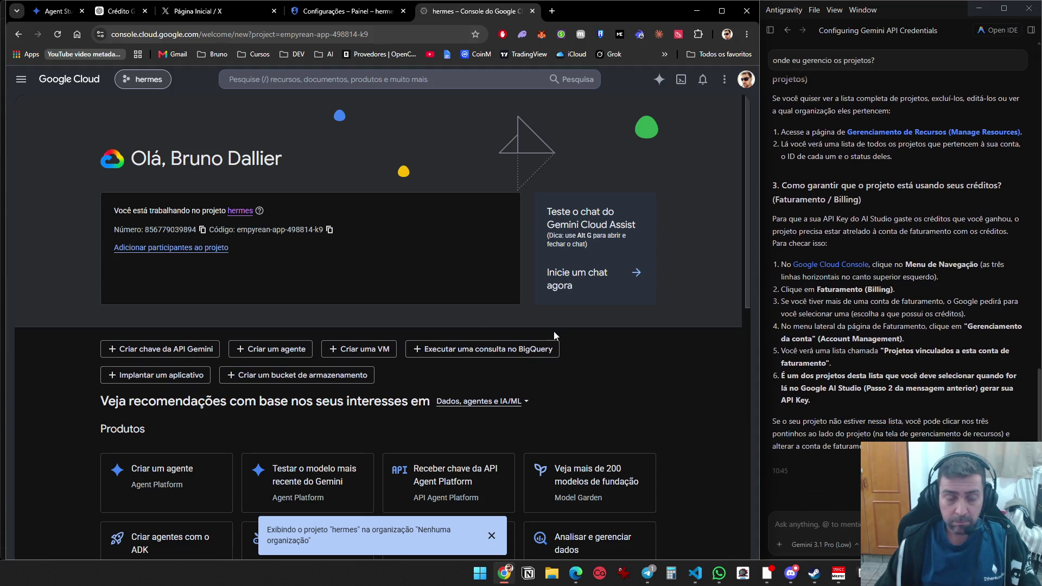
Try linking My Billing Account to hermes from the Faturamento page
{"action": "left_click", "coordinate": [14, 81]}
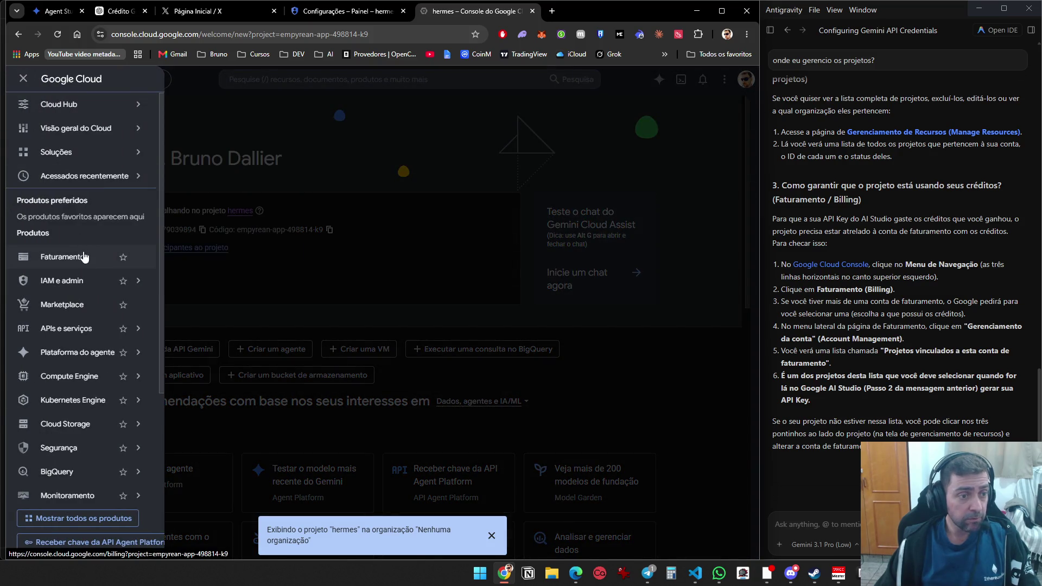
{"action": "left_click", "coordinate": [83, 256]}
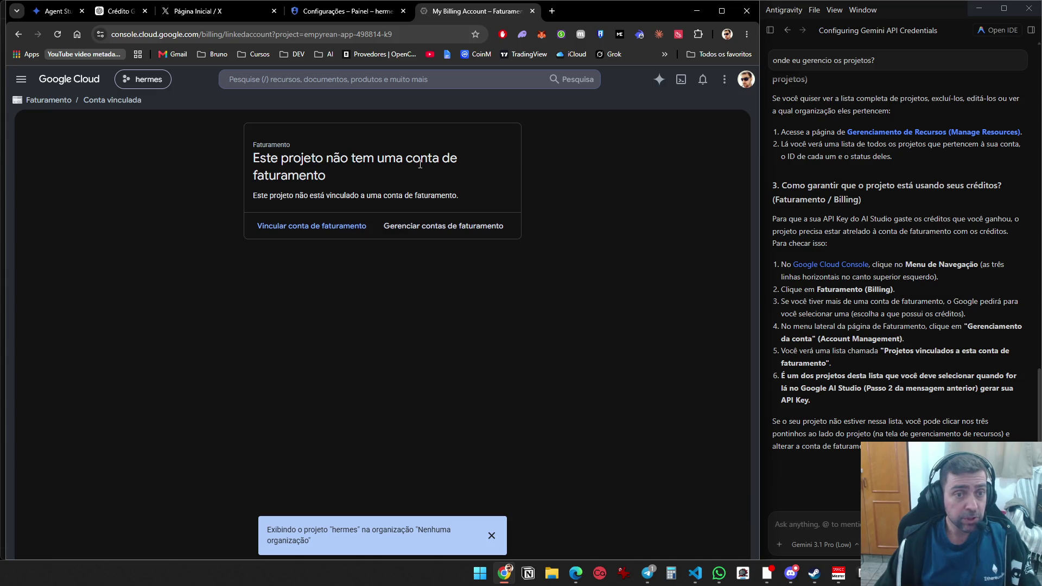
{"action": "left_click", "coordinate": [313, 232]}
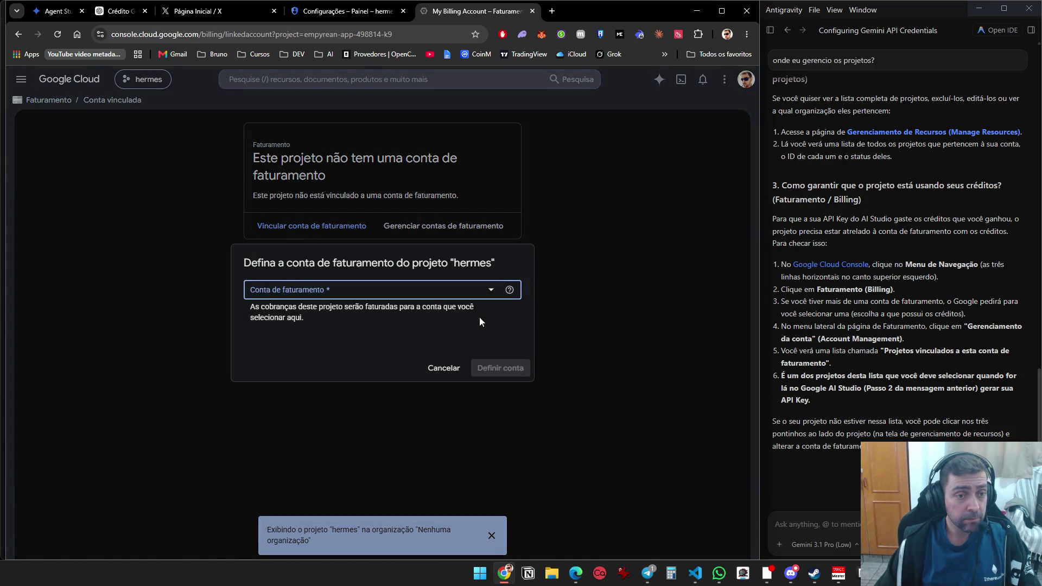
{"action": "left_click", "coordinate": [434, 291]}
{"action": "left_click", "coordinate": [375, 345]}
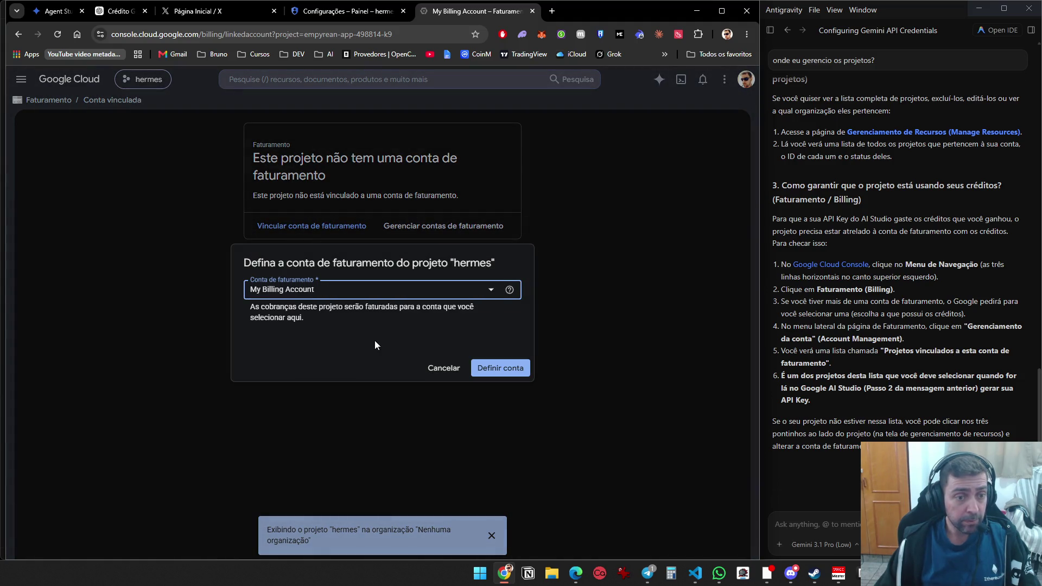
{"action": "left_click", "coordinate": [501, 369]}
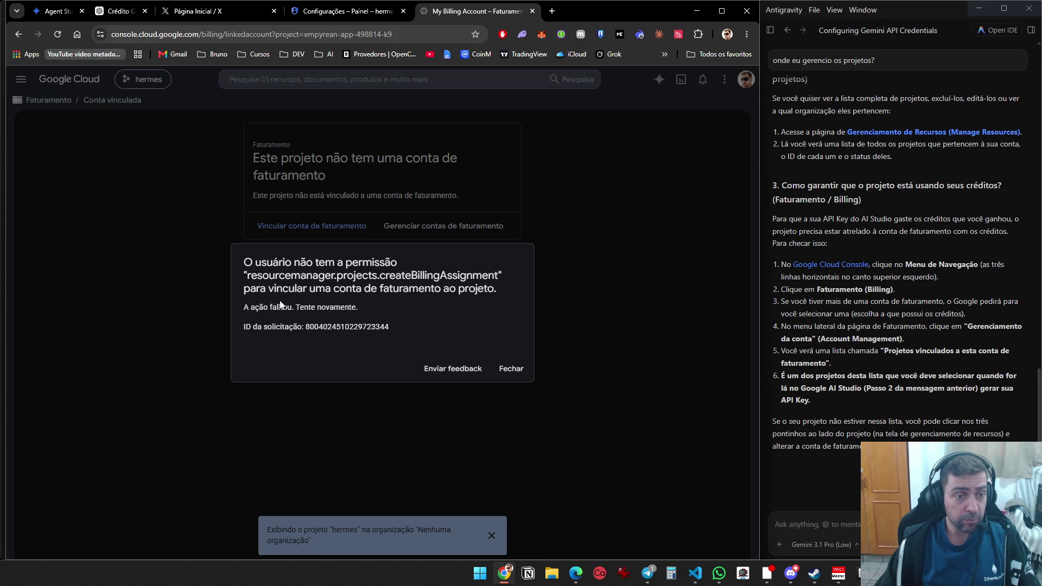
Dismiss the permission errors, cancel the link, and open the billing accounts list
{"action": "left_click", "coordinate": [513, 369]}
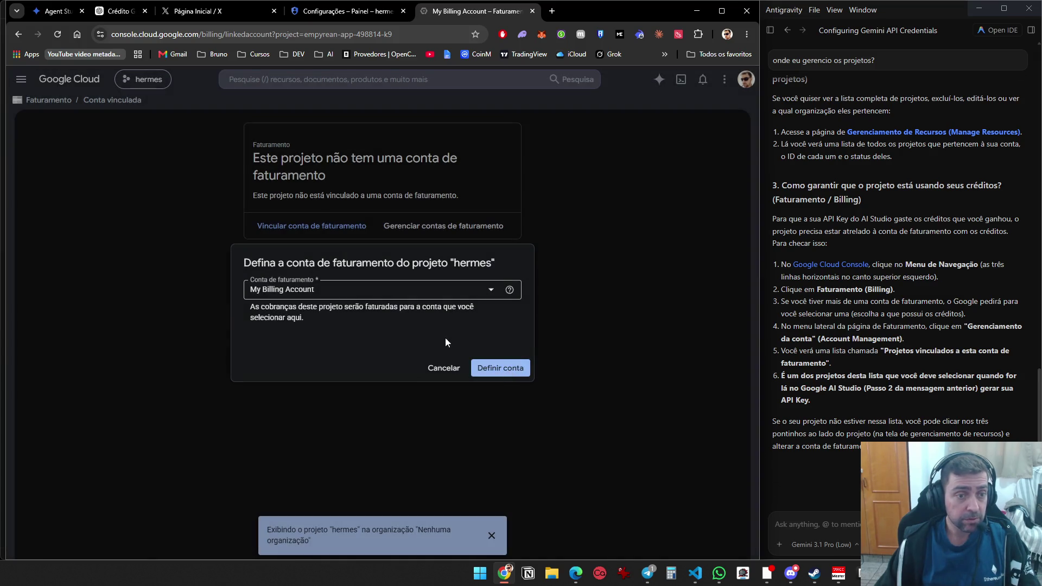
{"action": "left_click", "coordinate": [491, 367]}
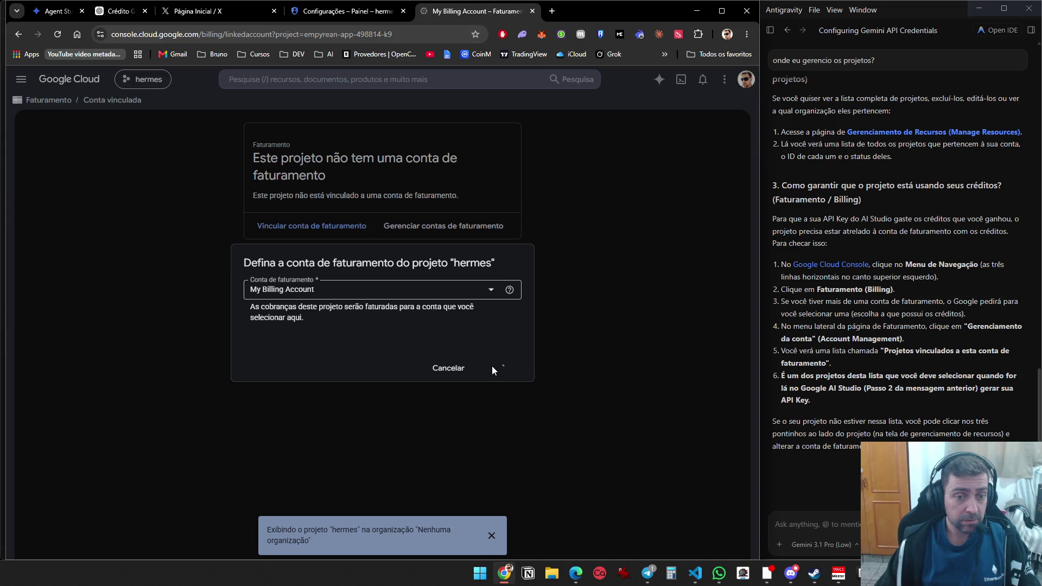
{"action": "left_click", "coordinate": [499, 369]}
{"action": "left_click", "coordinate": [442, 365]}
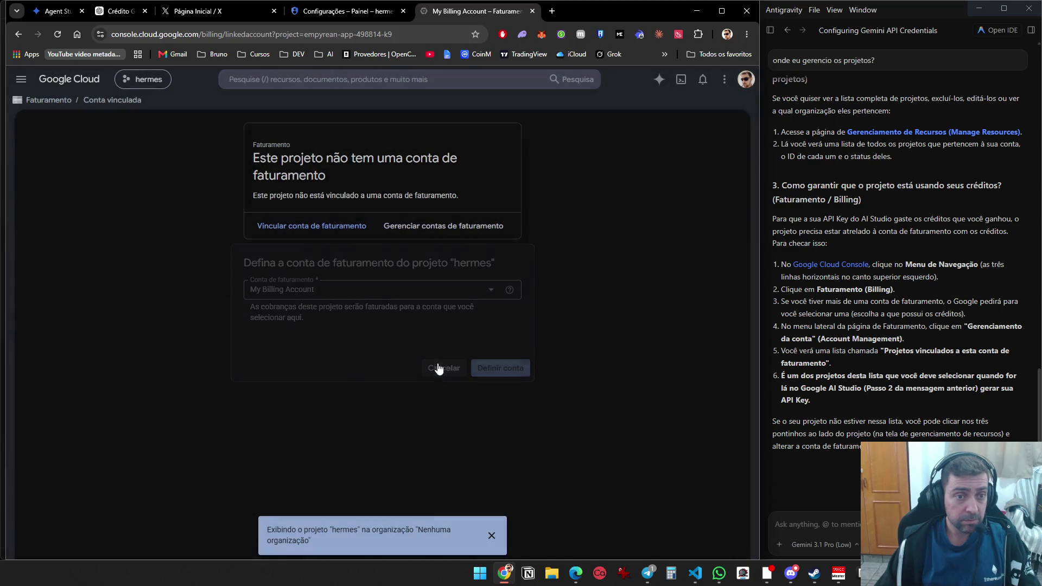
{"action": "left_click", "coordinate": [444, 227]}
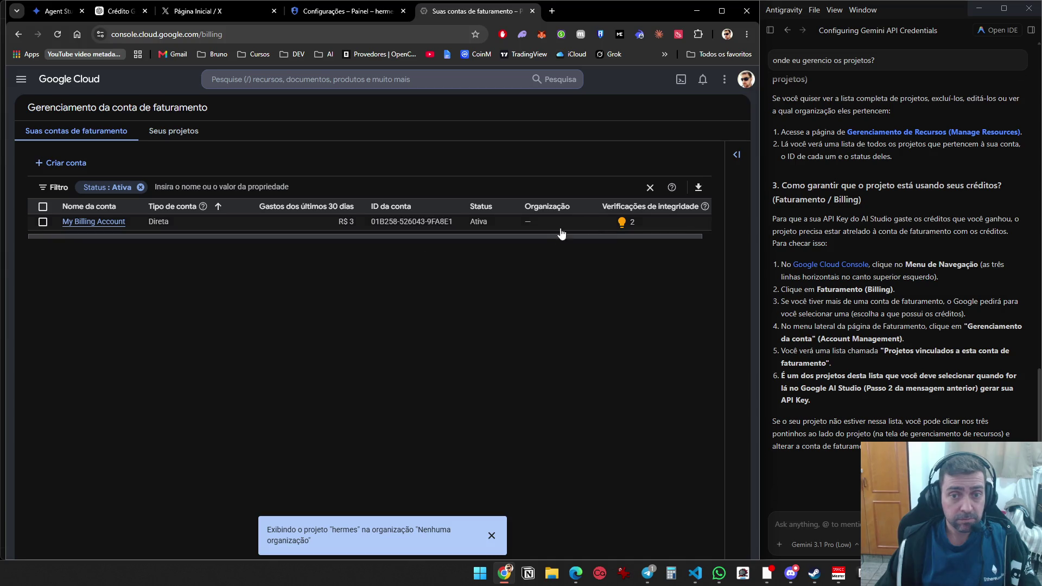
Check My Billing Account's credits, then review its overview: R$ 10,19 costs offset to R$ 0,00
{"action": "left_click", "coordinate": [106, 222]}
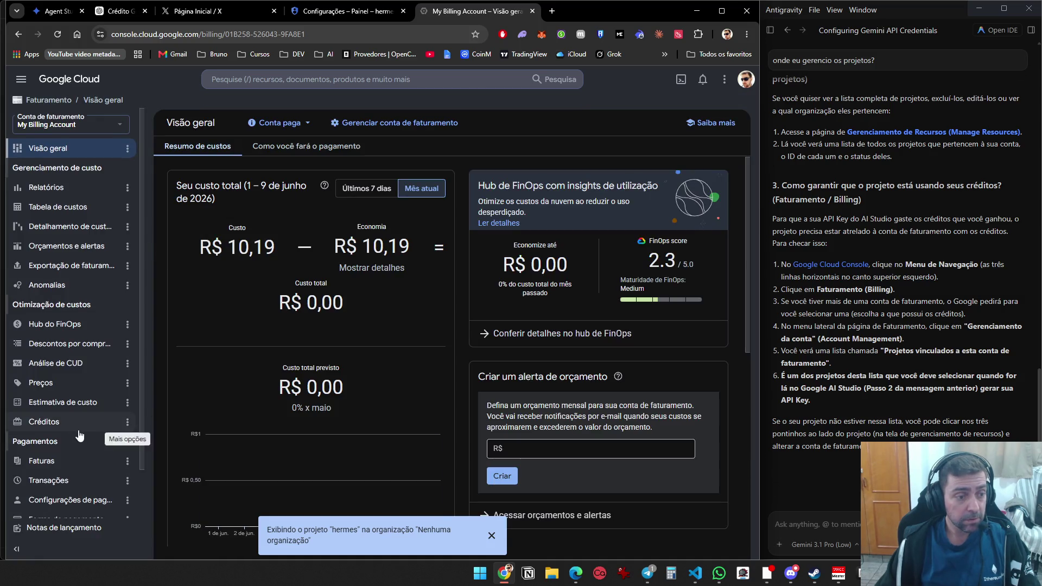
{"action": "left_click", "coordinate": [119, 435]}
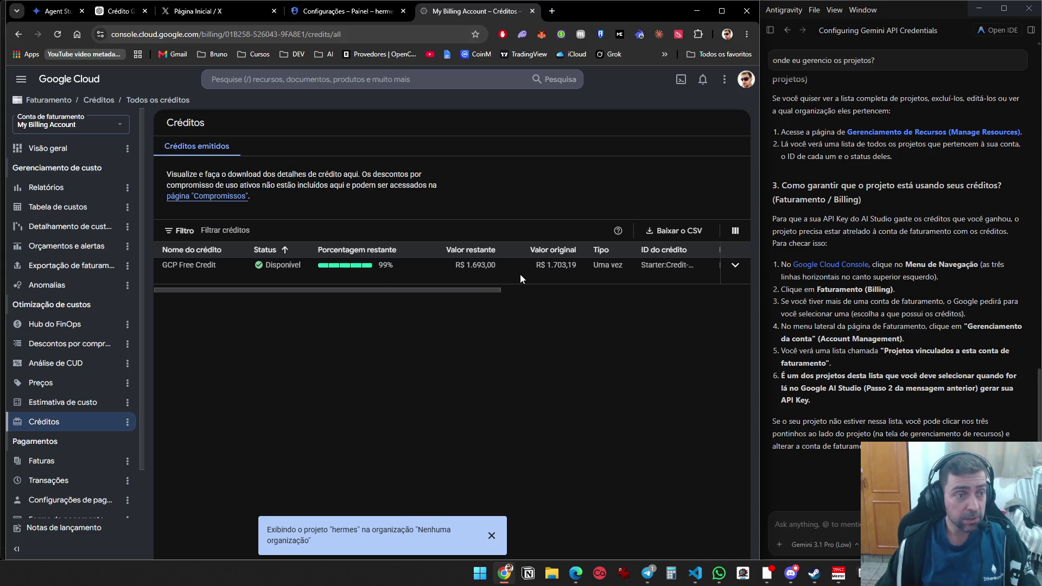
{"action": "left_click", "coordinate": [59, 150]}
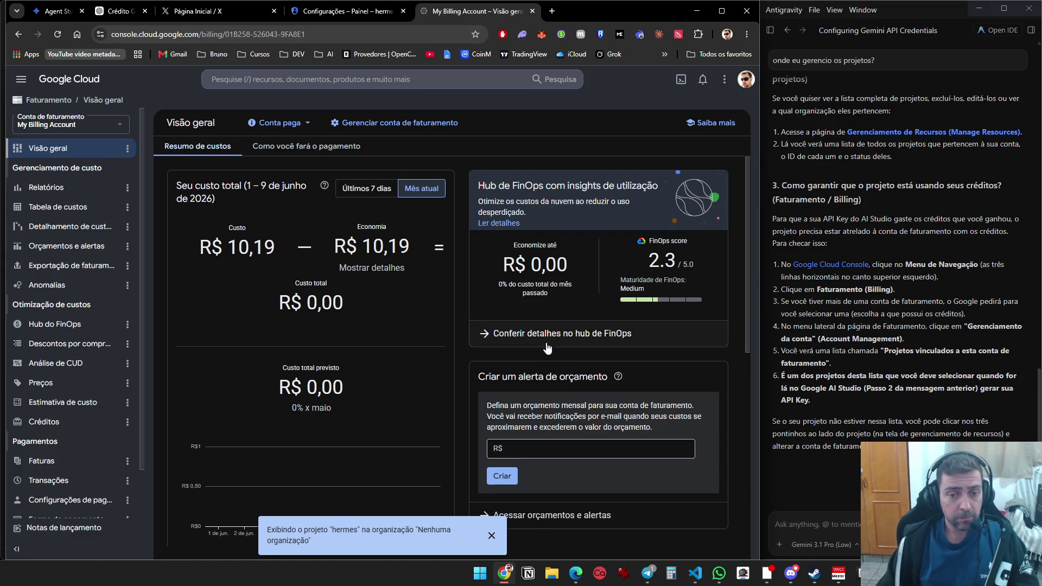
{"action": "scroll", "coordinate": [547, 348], "scroll_direction": "down", "scroll_amount": 4}
{"action": "scroll", "coordinate": [493, 375], "scroll_direction": "down", "scroll_amount": 3}
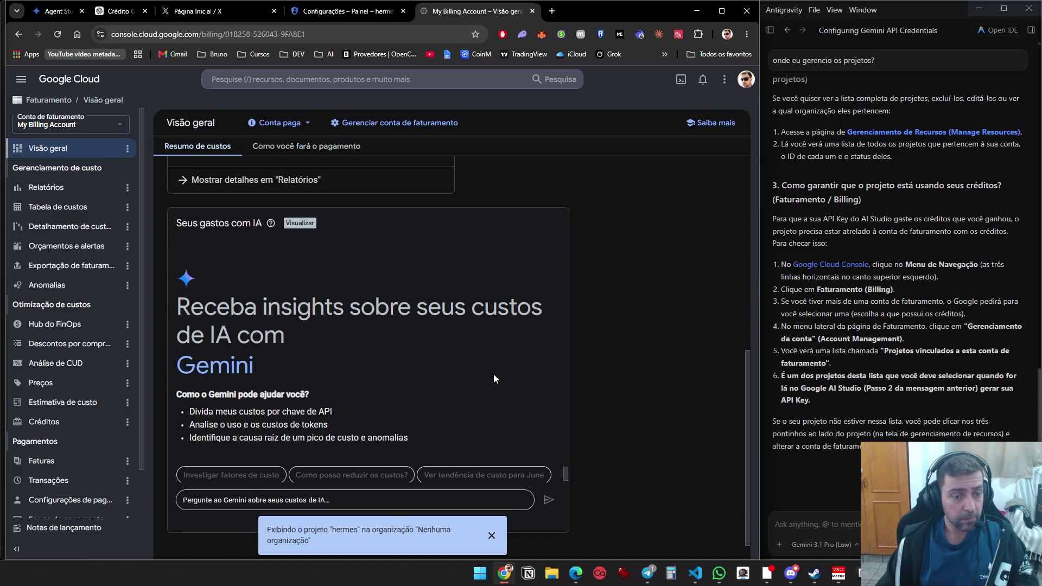
{"action": "scroll", "coordinate": [494, 378], "scroll_direction": "up", "scroll_amount": 7}
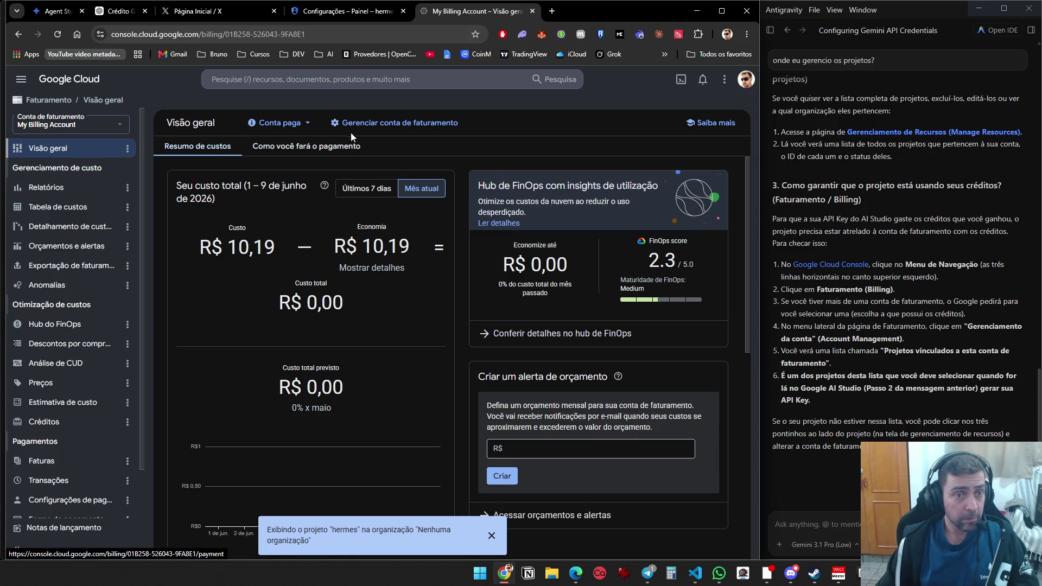
Open account management for My Billing Account and begin, then cancel, granting someone access
{"action": "left_click", "coordinate": [377, 128]}
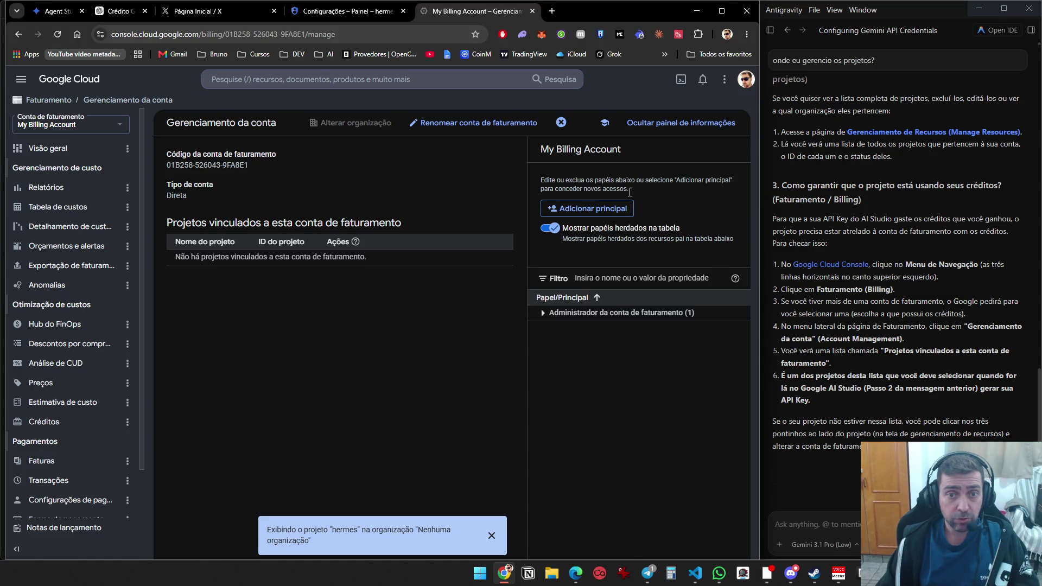
{"action": "left_click", "coordinate": [605, 209]}
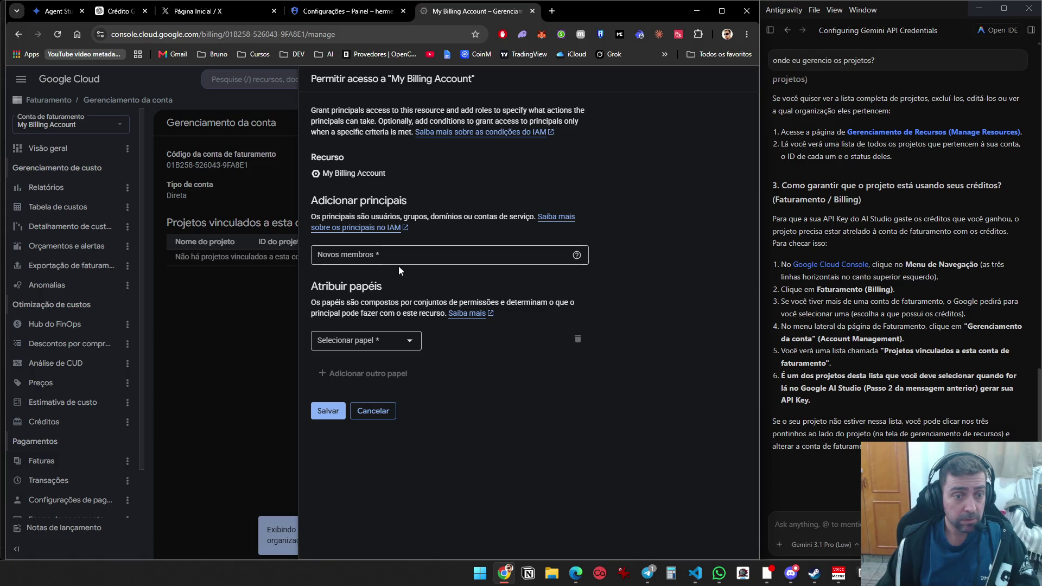
{"action": "left_click", "coordinate": [391, 338]}
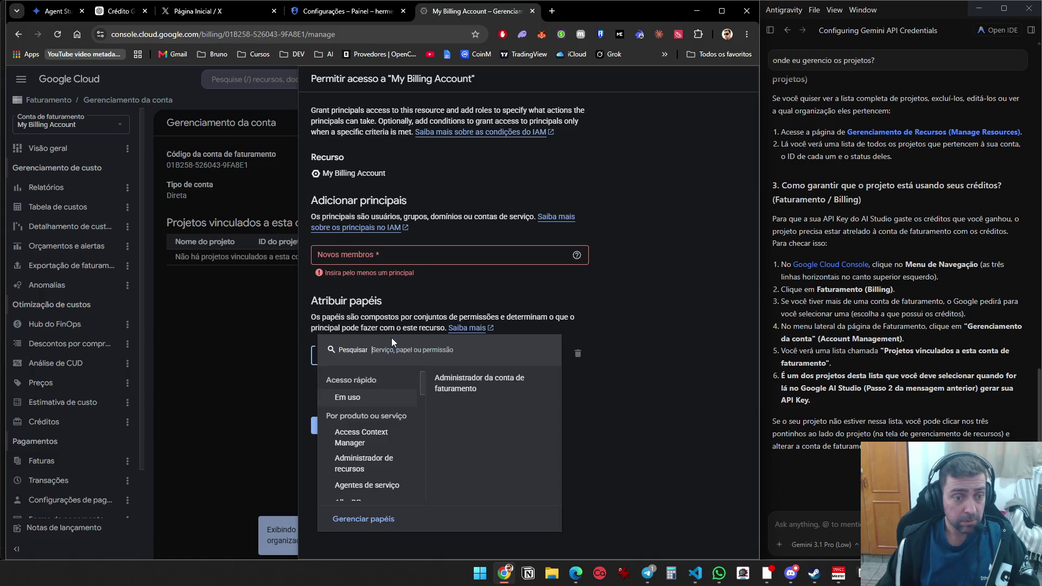
{"action": "left_click", "coordinate": [626, 345]}
{"action": "left_click", "coordinate": [380, 426]}
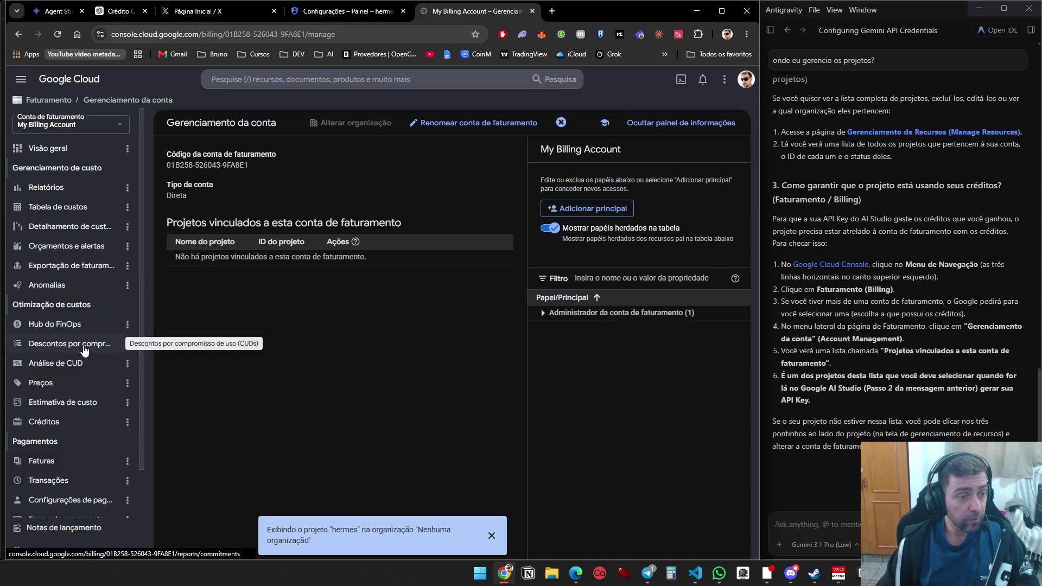
Dismiss the hermes notification, show the billing administrator role holders, and return to the welcome page
{"action": "scroll", "coordinate": [90, 383], "scroll_direction": "down", "scroll_amount": 2}
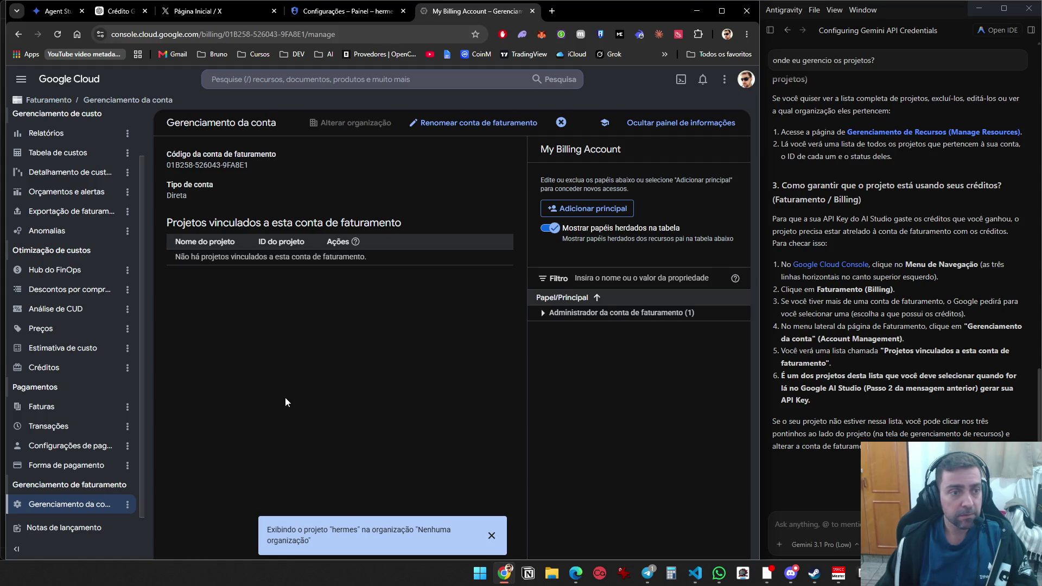
{"action": "left_click", "coordinate": [491, 535]}
{"action": "scroll", "coordinate": [87, 188], "scroll_direction": "up", "scroll_amount": 2}
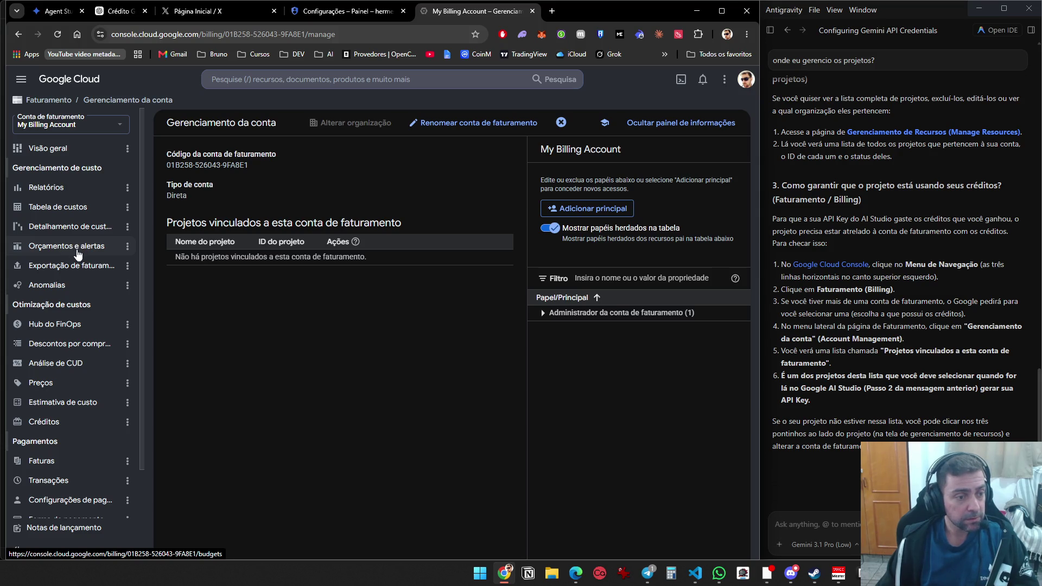
{"action": "scroll", "coordinate": [82, 296], "scroll_direction": "down", "scroll_amount": 2}
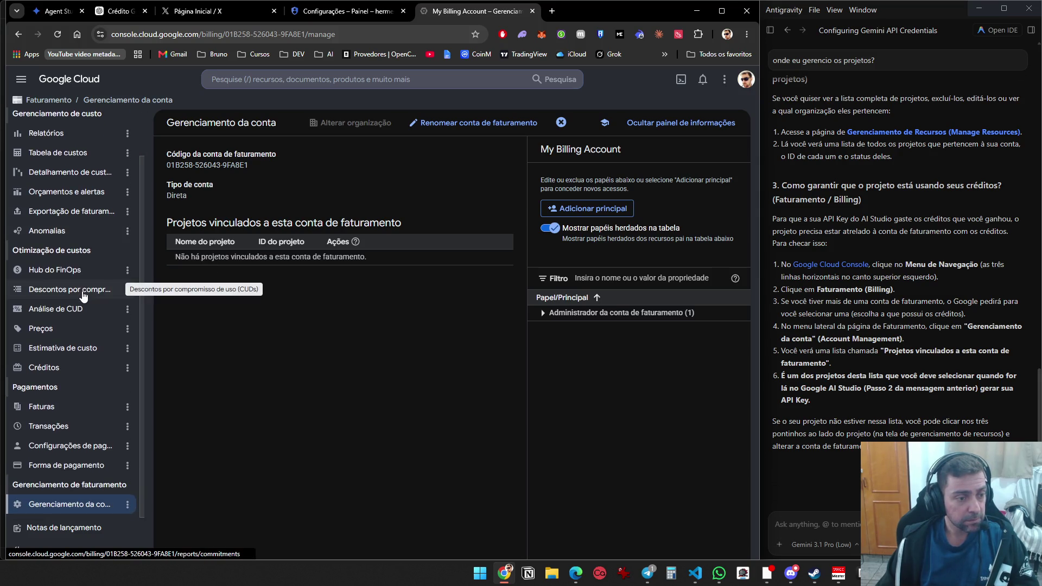
{"action": "scroll", "coordinate": [93, 301], "scroll_direction": "up", "scroll_amount": 2}
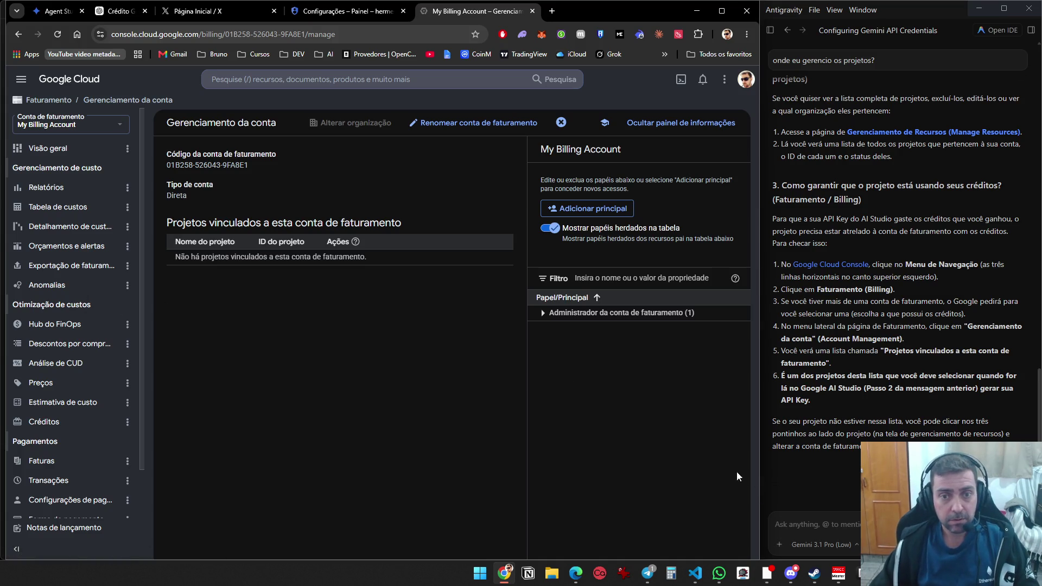
{"action": "left_click", "coordinate": [757, 529]}
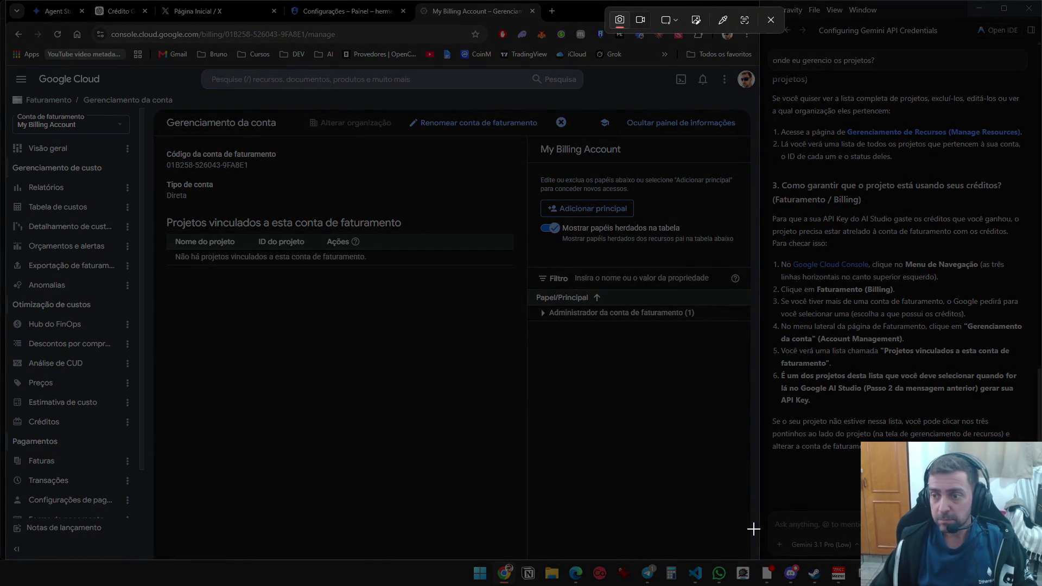
{"action": "key", "text": "Escape"}
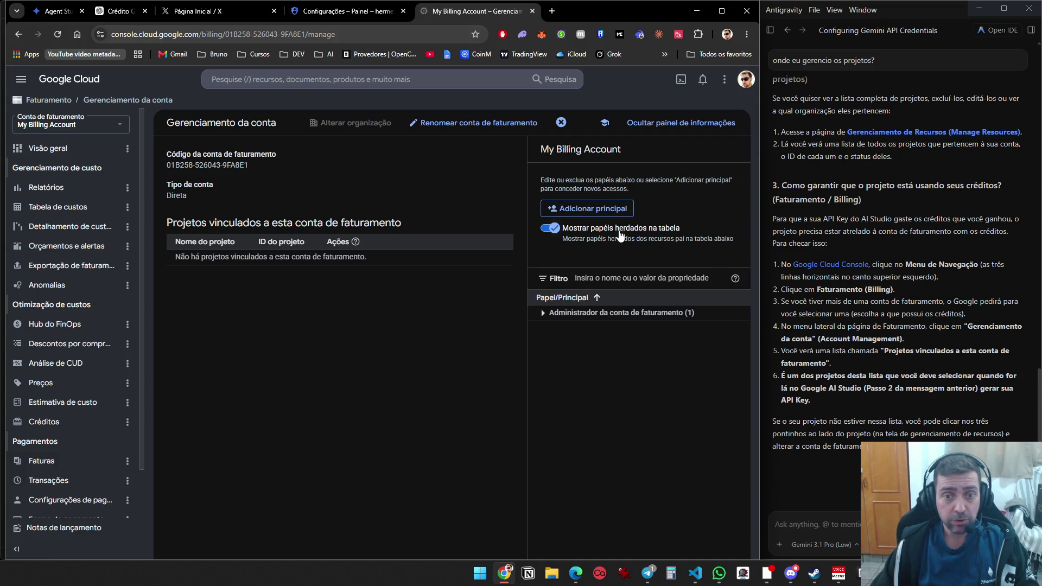
{"action": "left_click", "coordinate": [543, 314]}
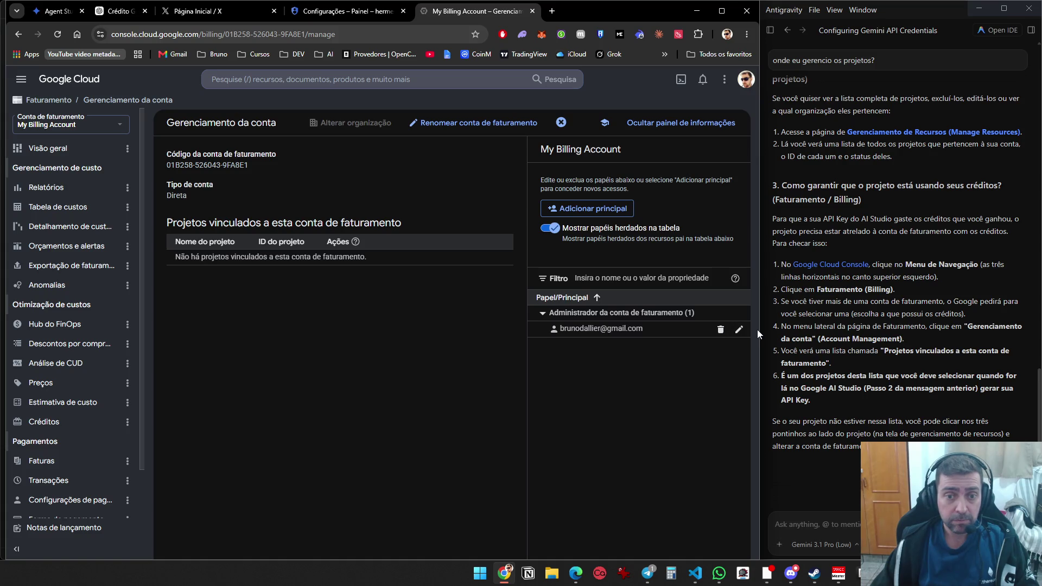
{"action": "left_click", "coordinate": [62, 82]}
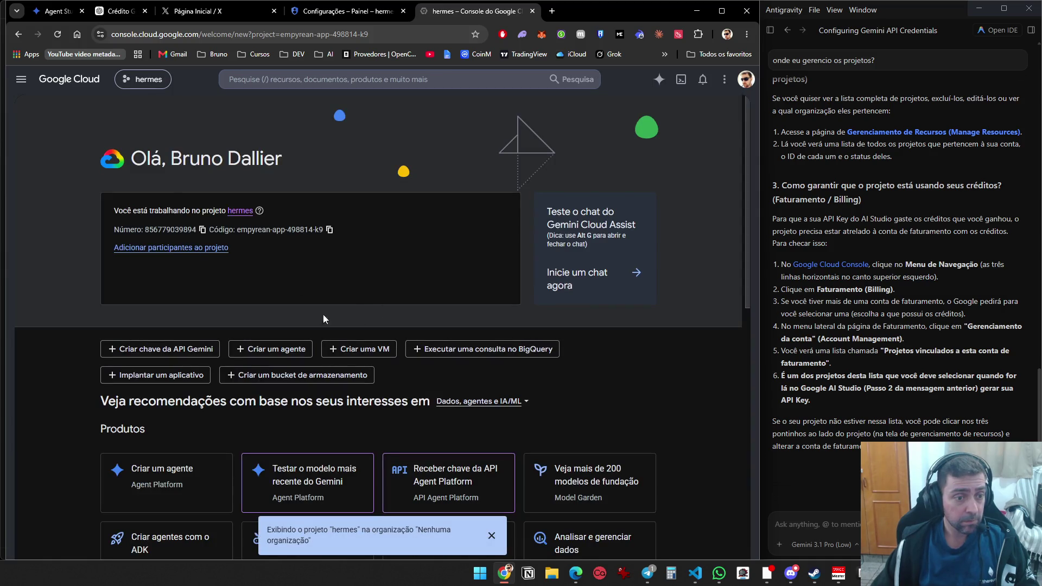
{"action": "scroll", "coordinate": [607, 343], "scroll_direction": "down", "scroll_amount": 8}
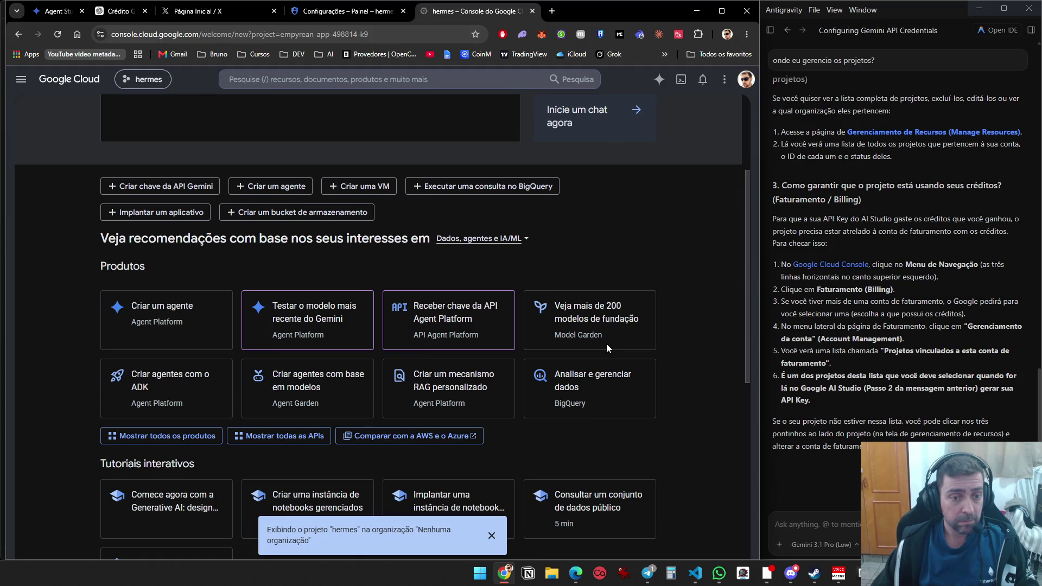
{"action": "scroll", "coordinate": [541, 419], "scroll_direction": "up", "scroll_amount": 10}
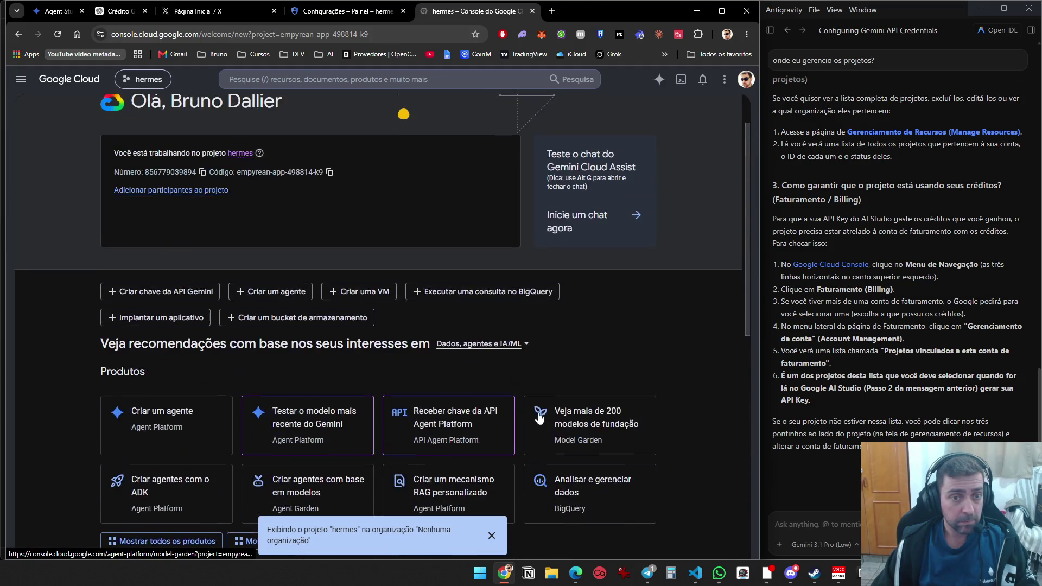
{"action": "left_click", "coordinate": [142, 79]}
{"action": "left_click", "coordinate": [228, 265]}
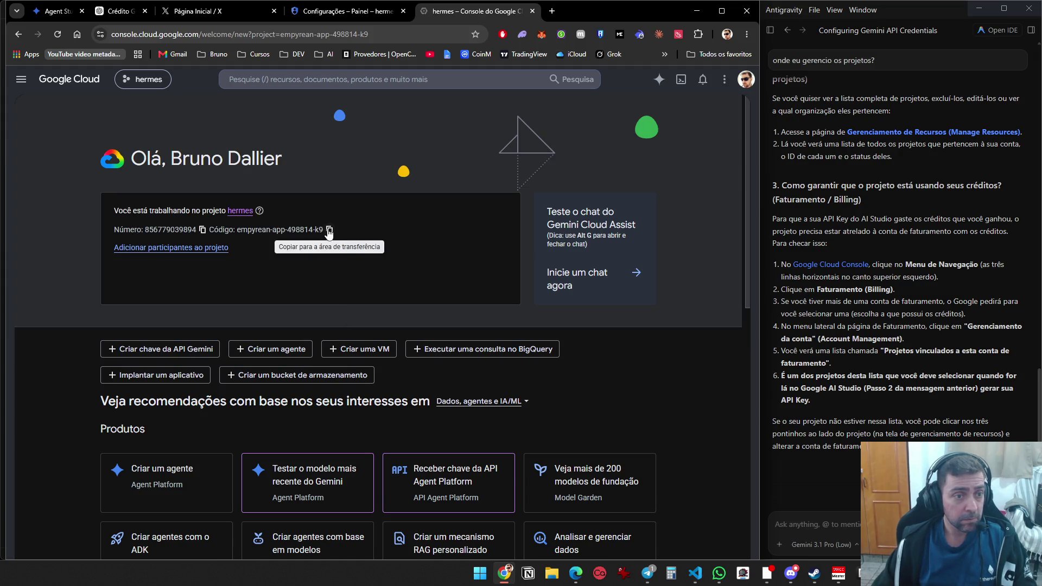
{"action": "scroll", "coordinate": [571, 352], "scroll_direction": "down", "scroll_amount": 2}
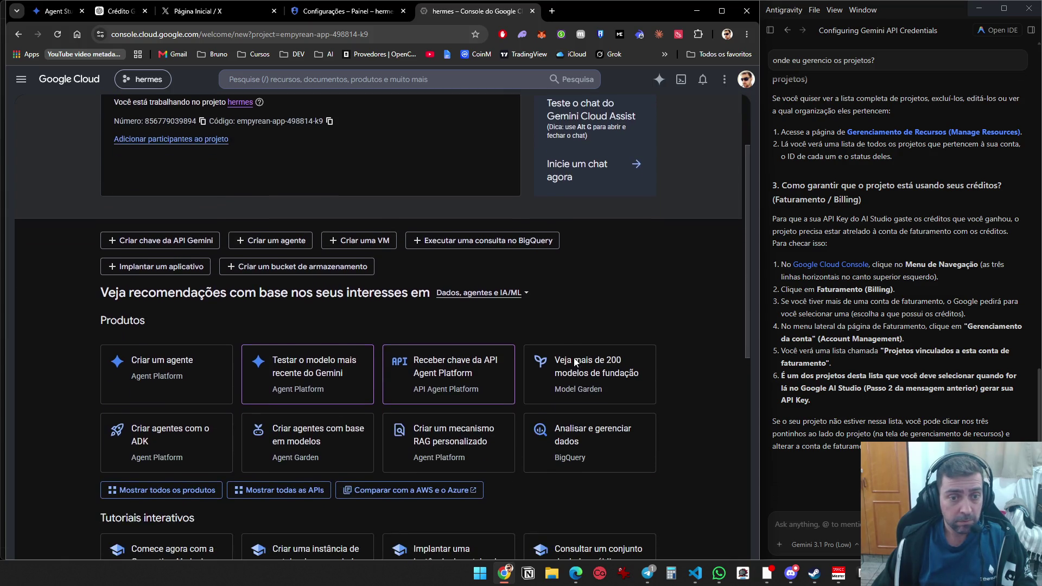
{"action": "scroll", "coordinate": [559, 309], "scroll_direction": "down", "scroll_amount": 4}
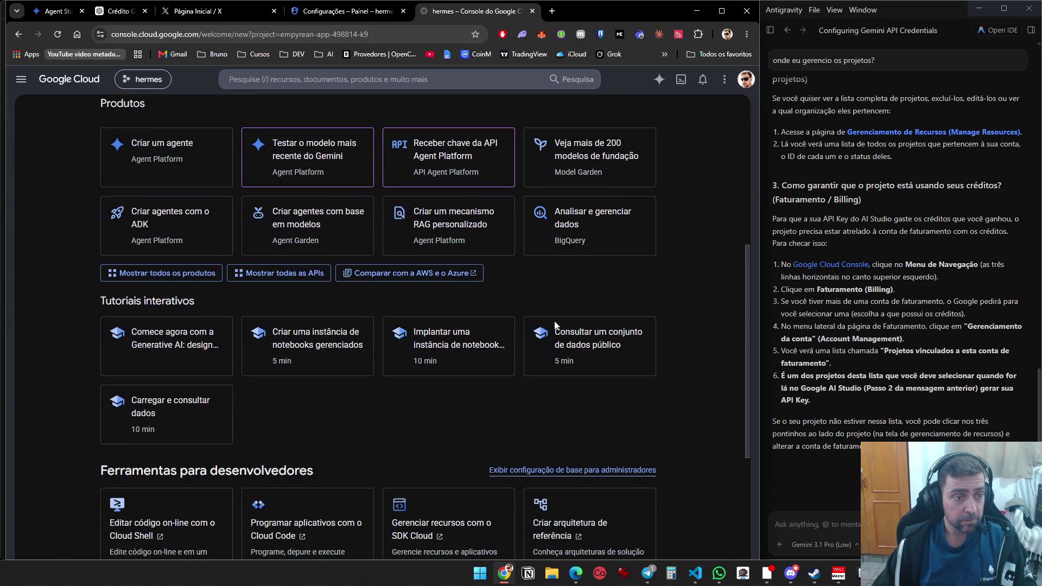
{"action": "scroll", "coordinate": [404, 402], "scroll_direction": "down", "scroll_amount": 3}
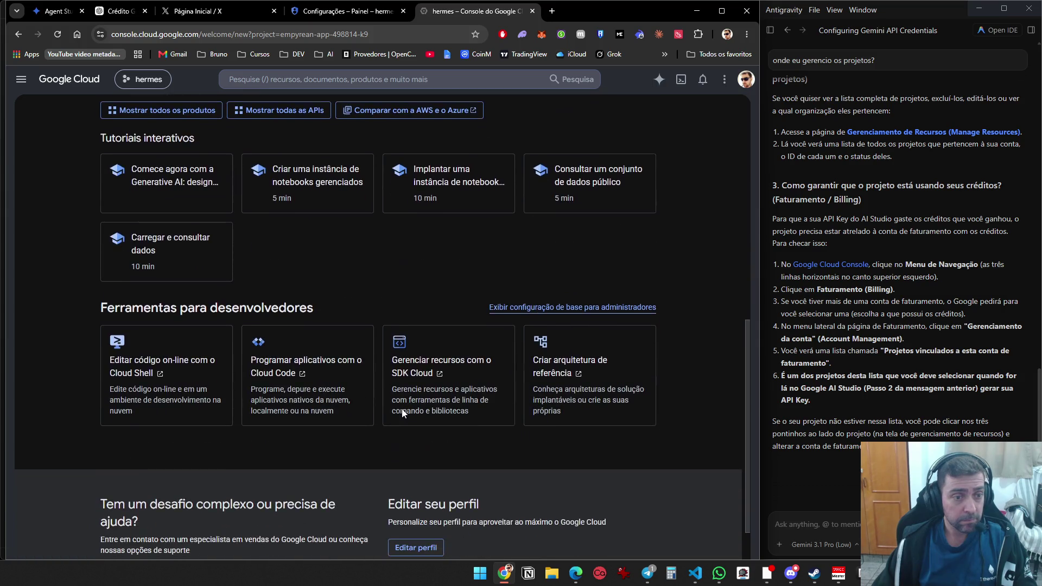
{"action": "scroll", "coordinate": [398, 448], "scroll_direction": "down", "scroll_amount": 1}
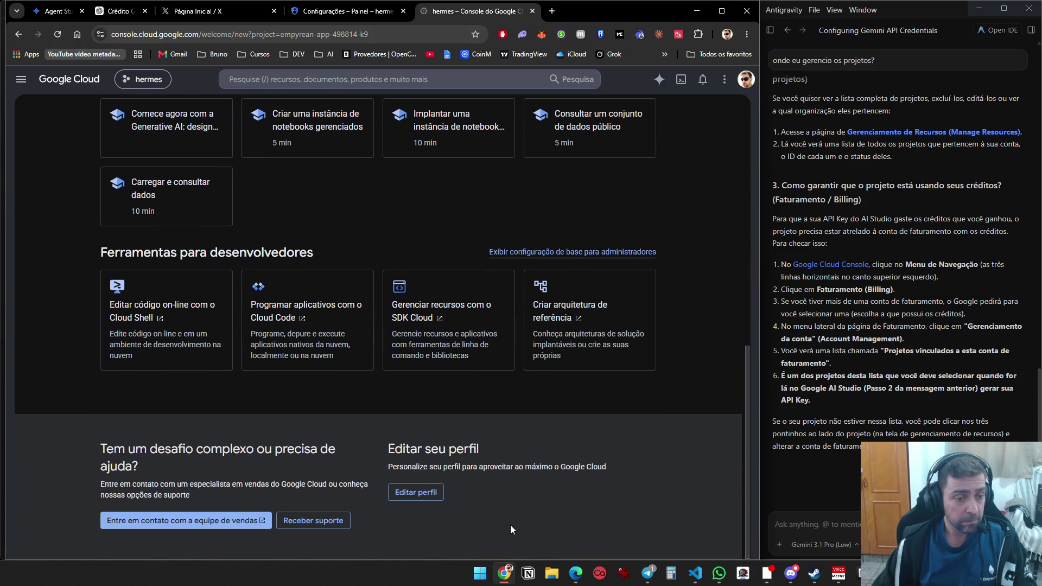
{"action": "scroll", "coordinate": [450, 532], "scroll_direction": "up", "scroll_amount": 8}
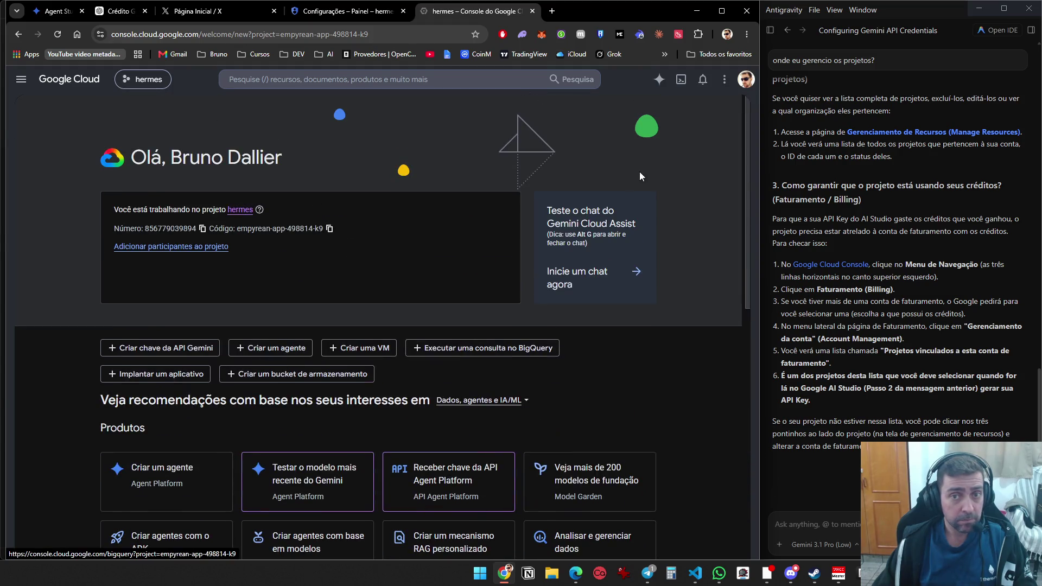
{"action": "left_click", "coordinate": [724, 80]}
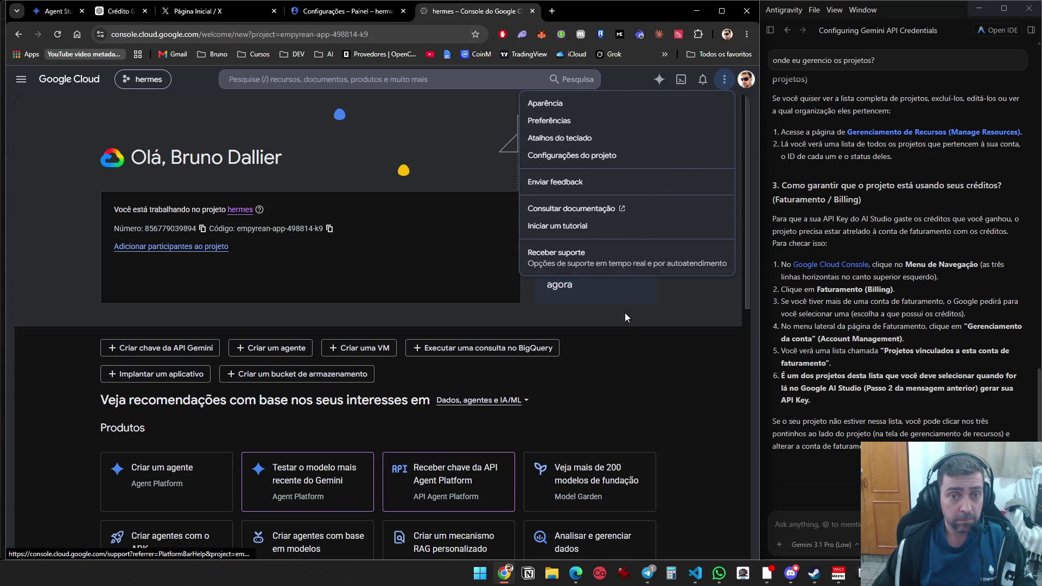
{"action": "left_click", "coordinate": [640, 380]}
{"action": "scroll", "coordinate": [578, 345], "scroll_direction": "down", "scroll_amount": 1}
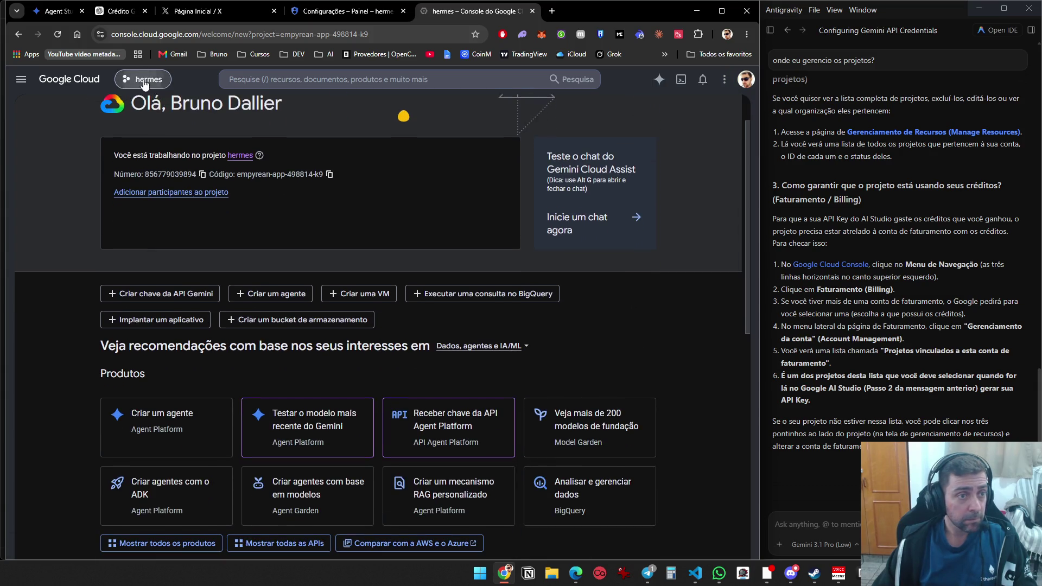
Attempt a new project from the project picker, then back out of the project limit request
{"action": "left_click", "coordinate": [142, 79]}
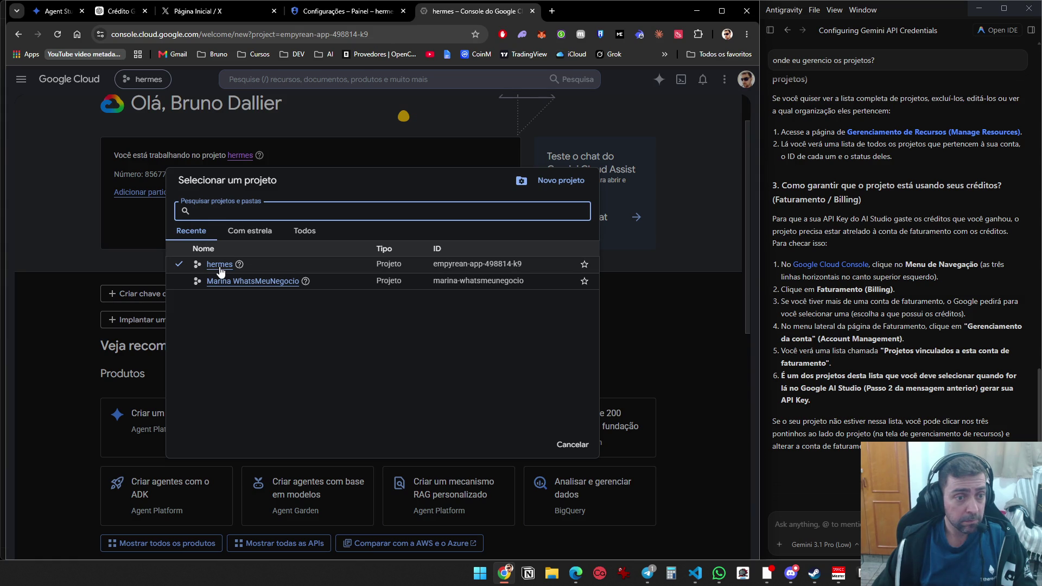
{"action": "left_click", "coordinate": [219, 265]}
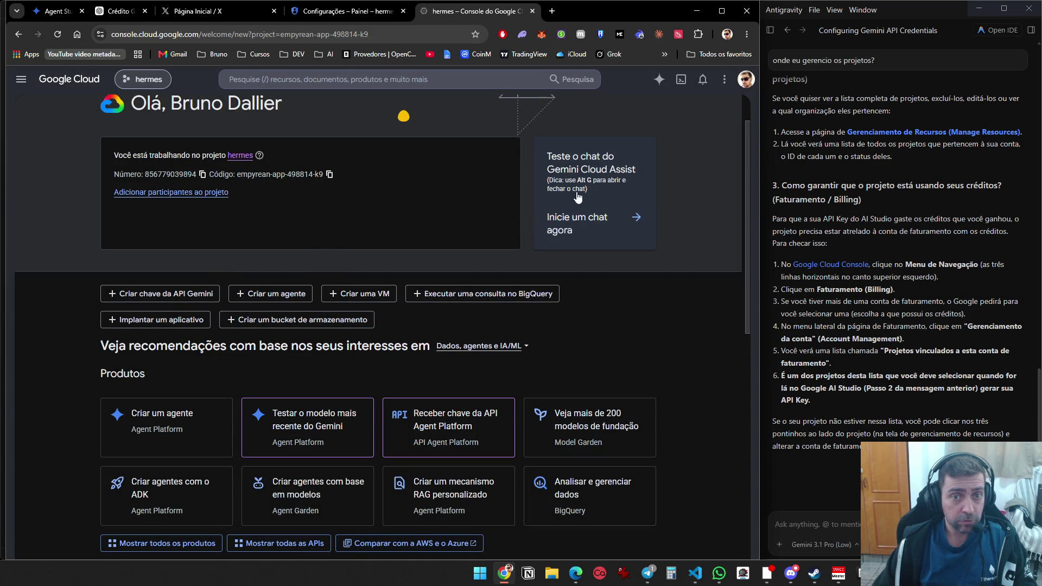
{"action": "left_click", "coordinate": [142, 79]}
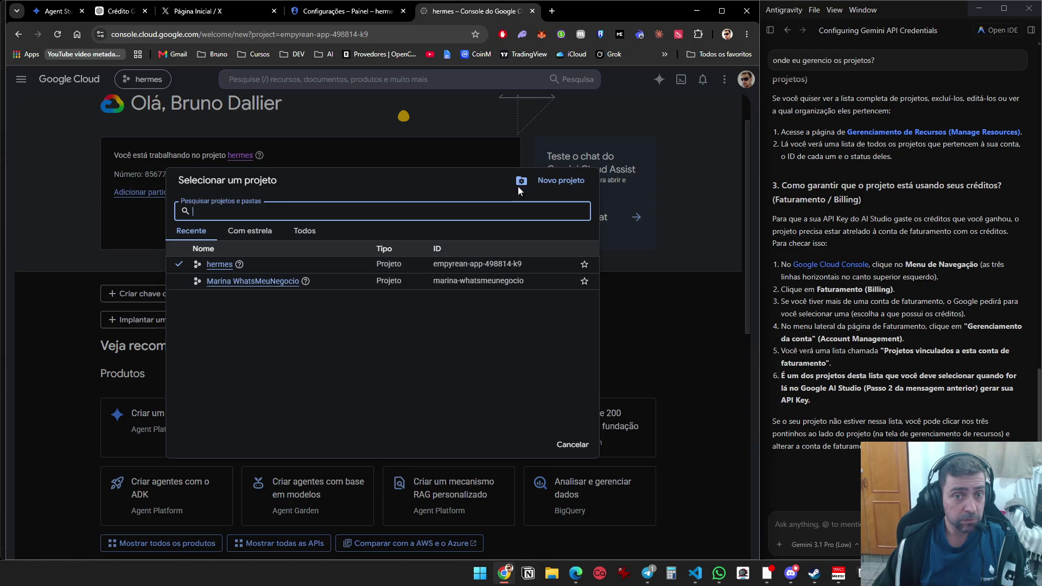
{"action": "left_click", "coordinate": [559, 180]}
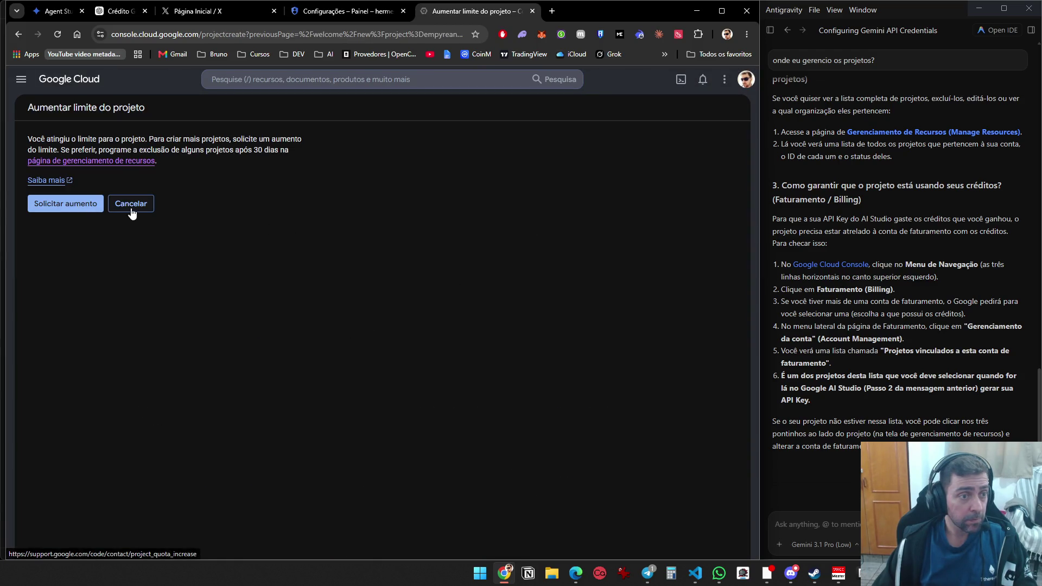
{"action": "left_click", "coordinate": [131, 210]}
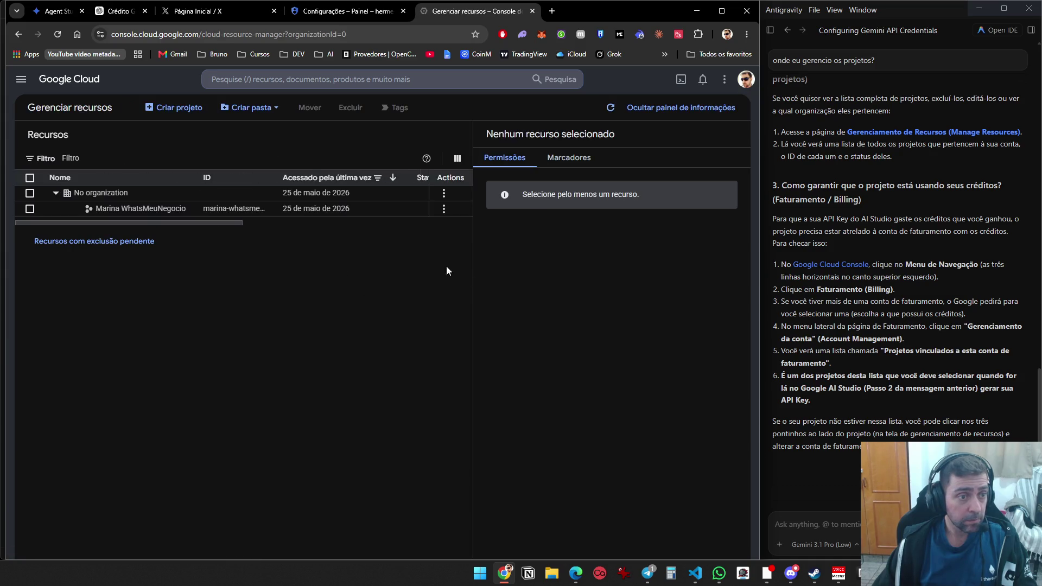
Reload Gerenciar recursos and retry Criar projeto, reaching the project-limit-reached page
{"action": "mouse_move", "coordinate": [163, 209]}
{"action": "left_mouse_down"}
{"action": "mouse_move", "coordinate": [136, 207]}
{"action": "mouse_move", "coordinate": [184, 202]}
{"action": "left_mouse_up"}
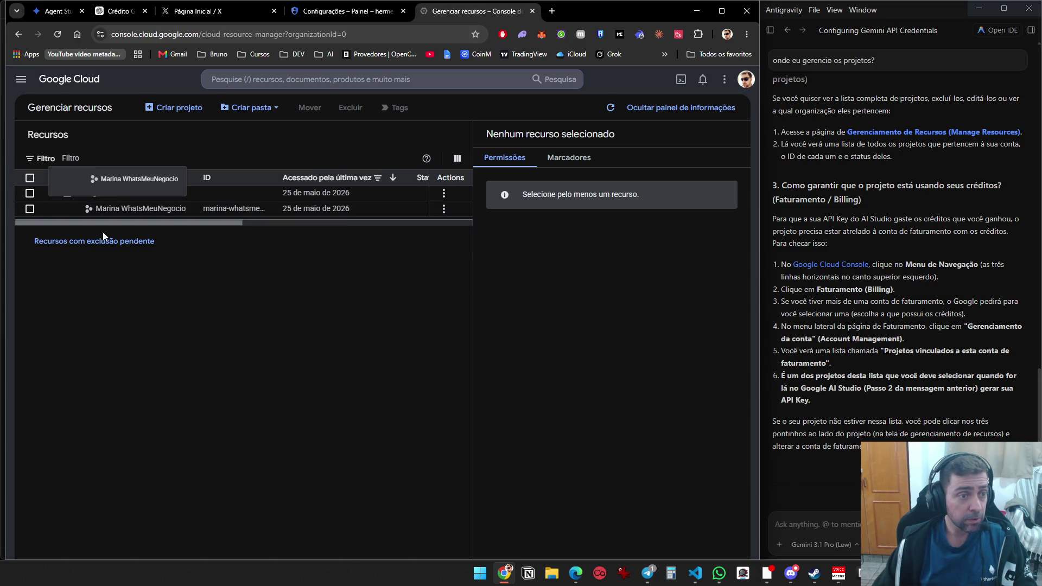
{"action": "left_click_drag", "start_coordinate": [141, 209], "coordinate": [171, 126]}
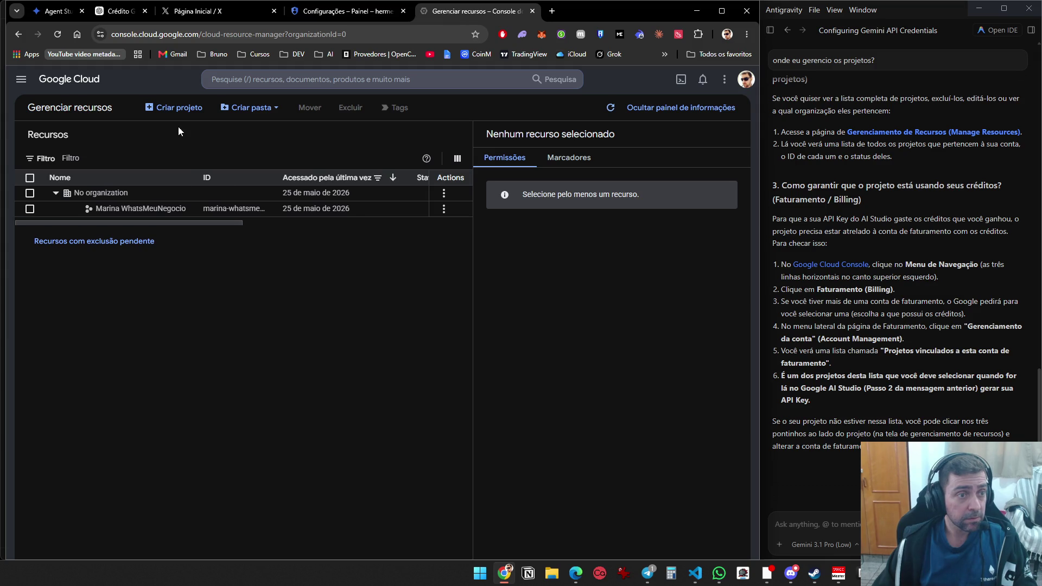
{"action": "key", "text": "F5"}
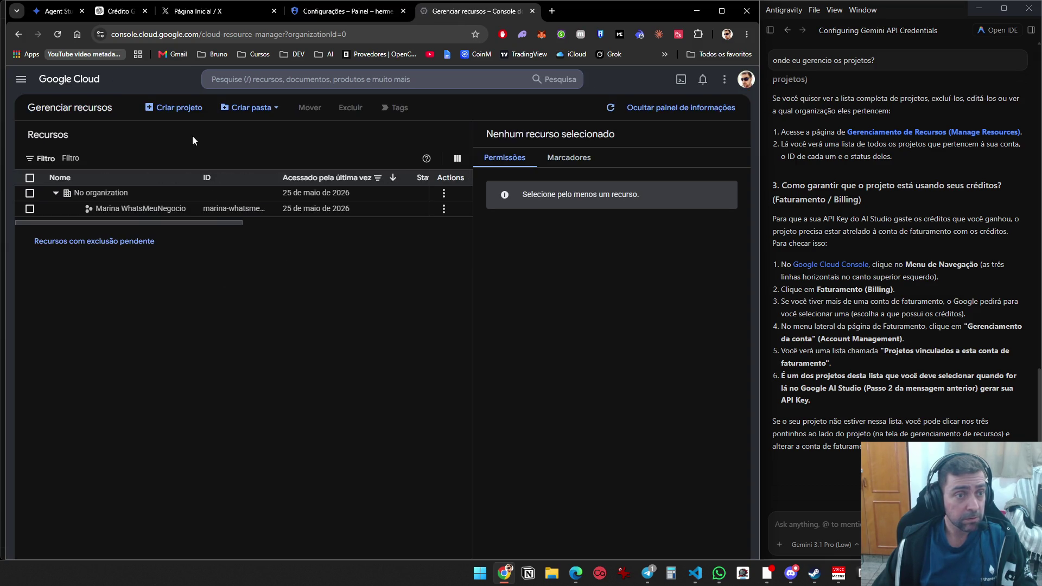
{"action": "left_click", "coordinate": [180, 108]}
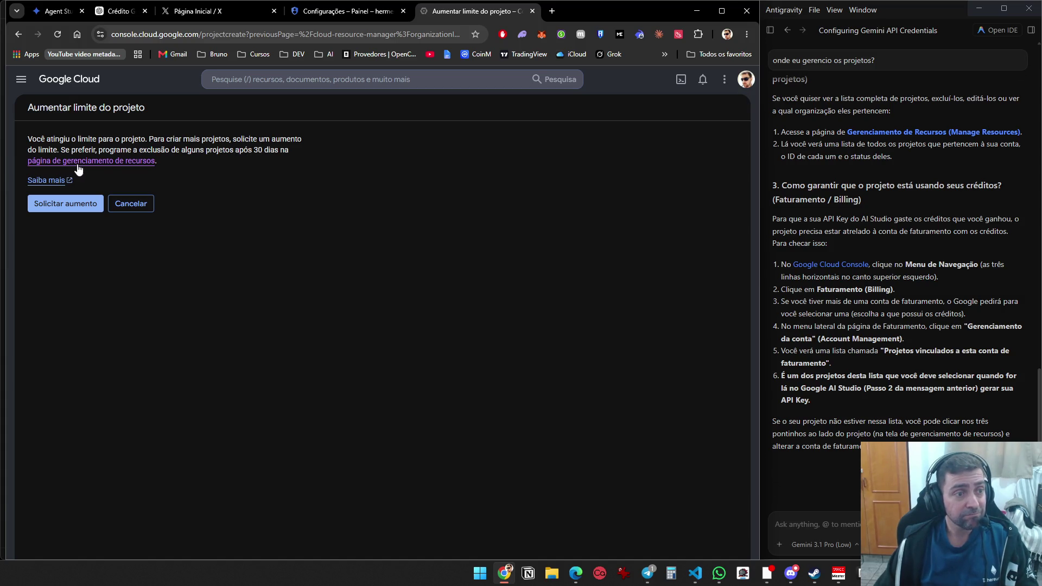
Look over the request form for more projects, then go back from it
{"action": "left_click", "coordinate": [71, 208]}
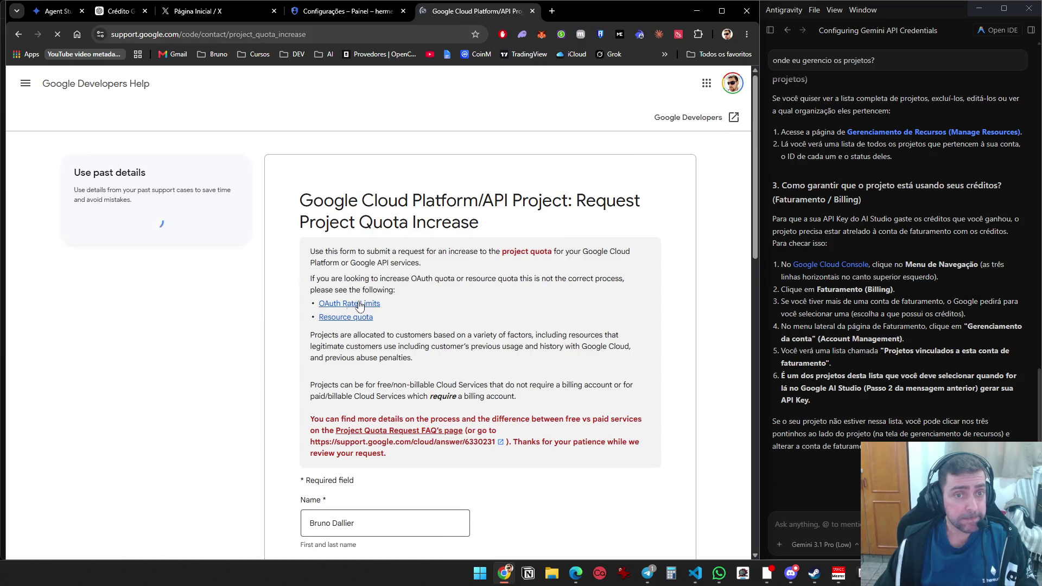
{"action": "scroll", "coordinate": [390, 342], "scroll_direction": "down", "scroll_amount": 5}
{"action": "scroll", "coordinate": [390, 342], "scroll_direction": "down", "scroll_amount": 8}
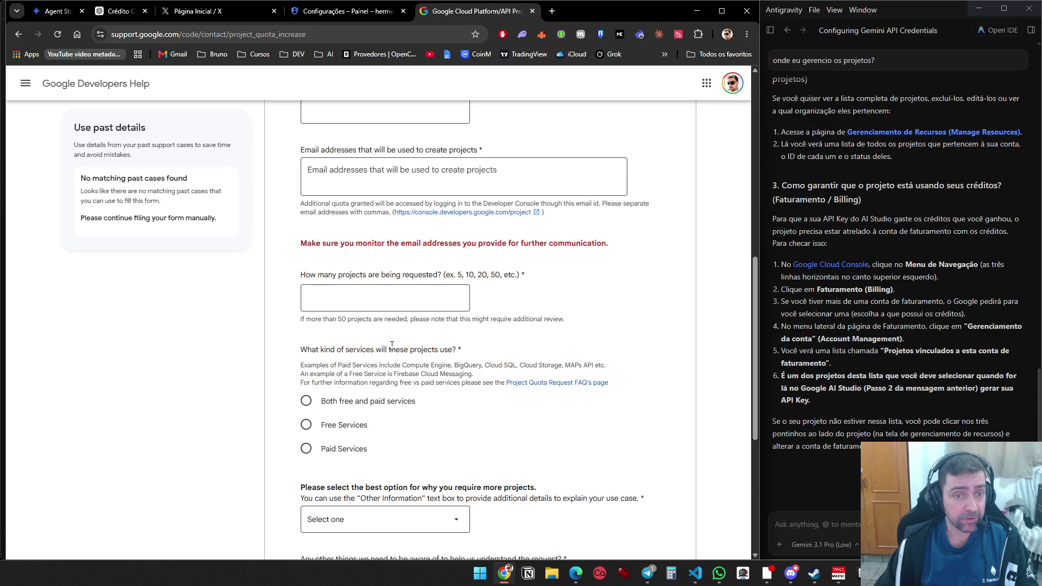
{"action": "left_click", "coordinate": [18, 35]}
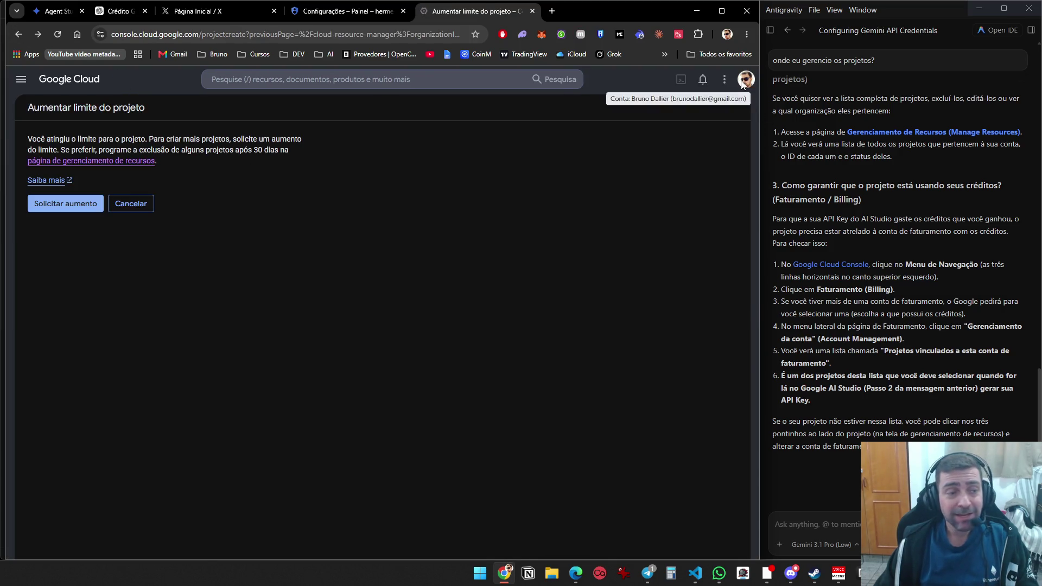
{"action": "left_click", "coordinate": [746, 79]}
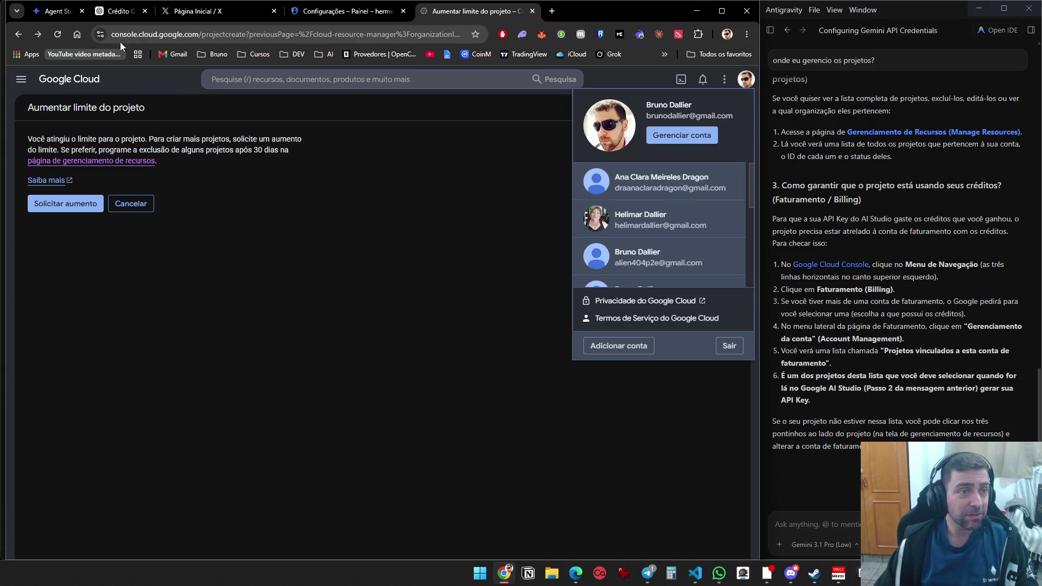
{"action": "left_click", "coordinate": [201, 34]}
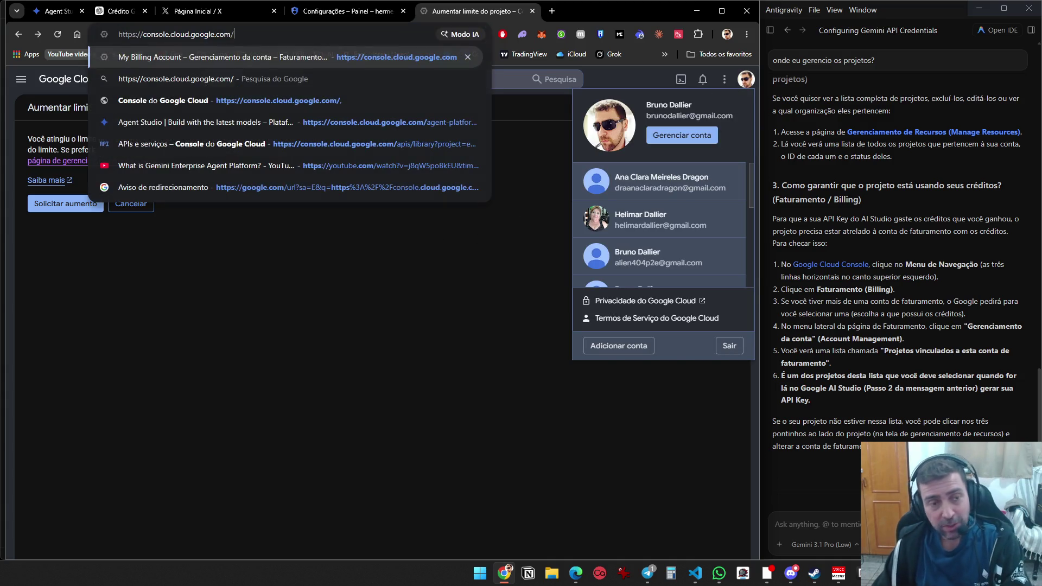
{"action": "key", "text": "shift+End"}
{"action": "key", "text": "Delete"}
{"action": "key", "text": "Return"}
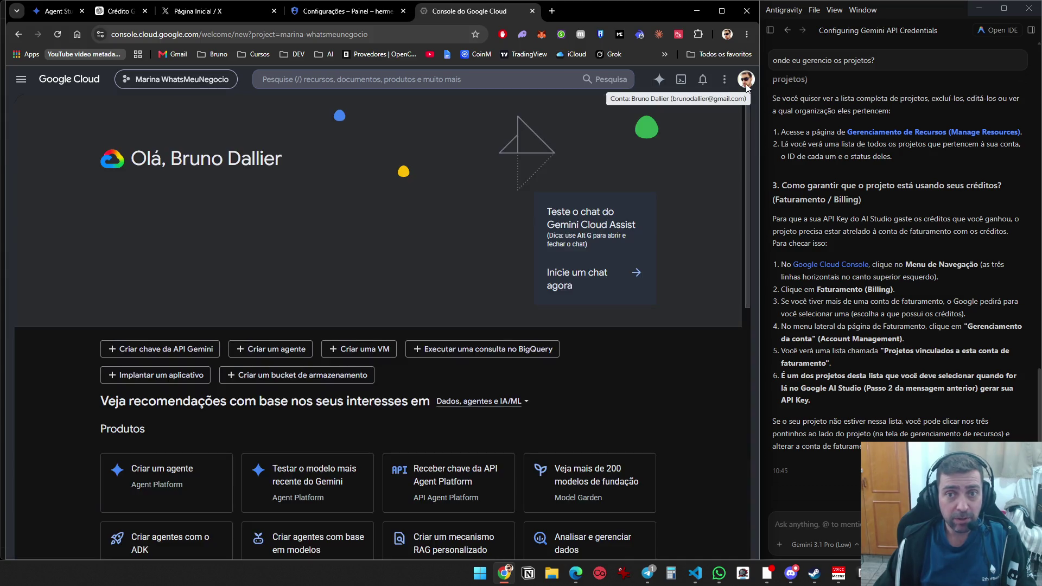
Switch to the other Google account and start its US$ 300 free trial signup
{"action": "left_click", "coordinate": [746, 80]}
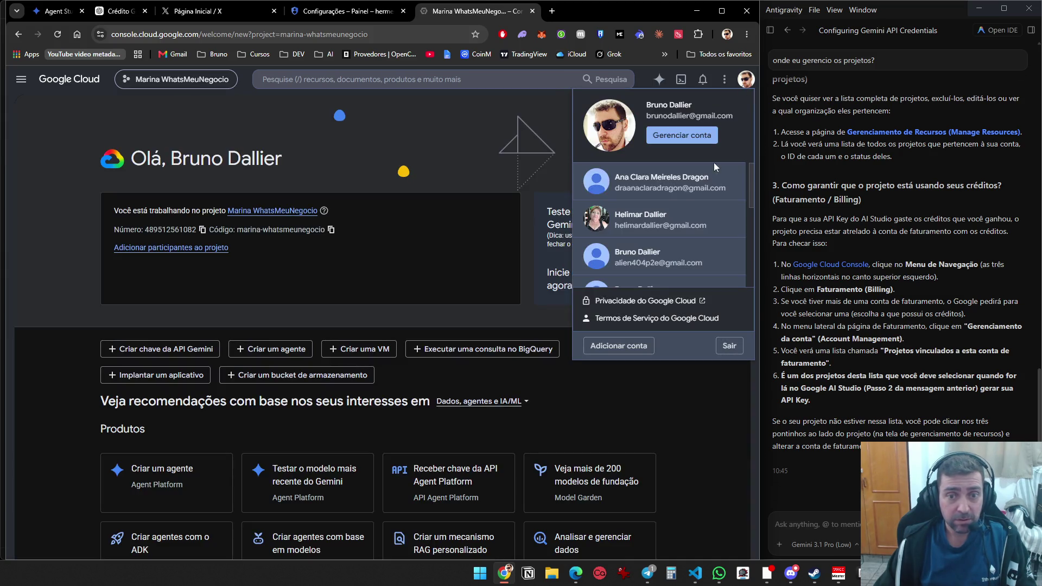
{"action": "left_click", "coordinate": [680, 264]}
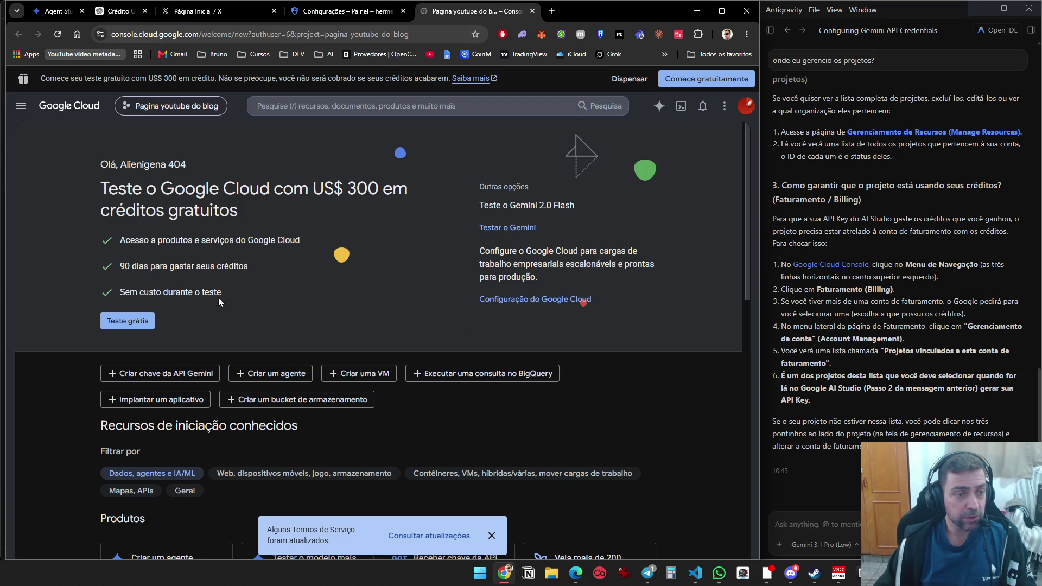
{"action": "left_click", "coordinate": [128, 323]}
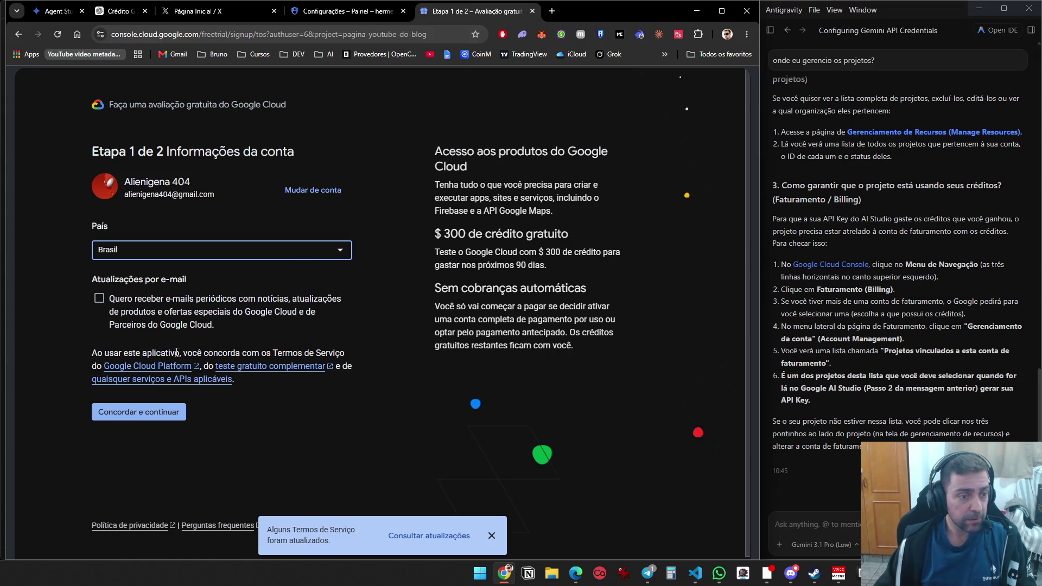
Accept the free-trial terms with country Brasil and continue the signup
{"action": "left_click", "coordinate": [142, 415]}
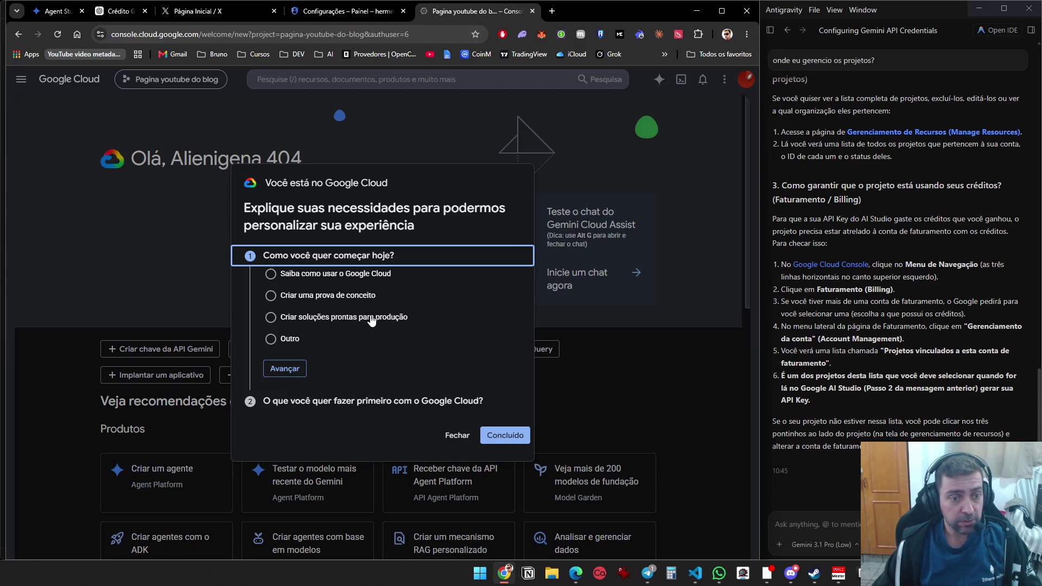
Answer 'Saiba como usar o Google Cloud' and 'Acessar modelos de IA (como o Gemini)', then finish
{"action": "left_click", "coordinate": [288, 277]}
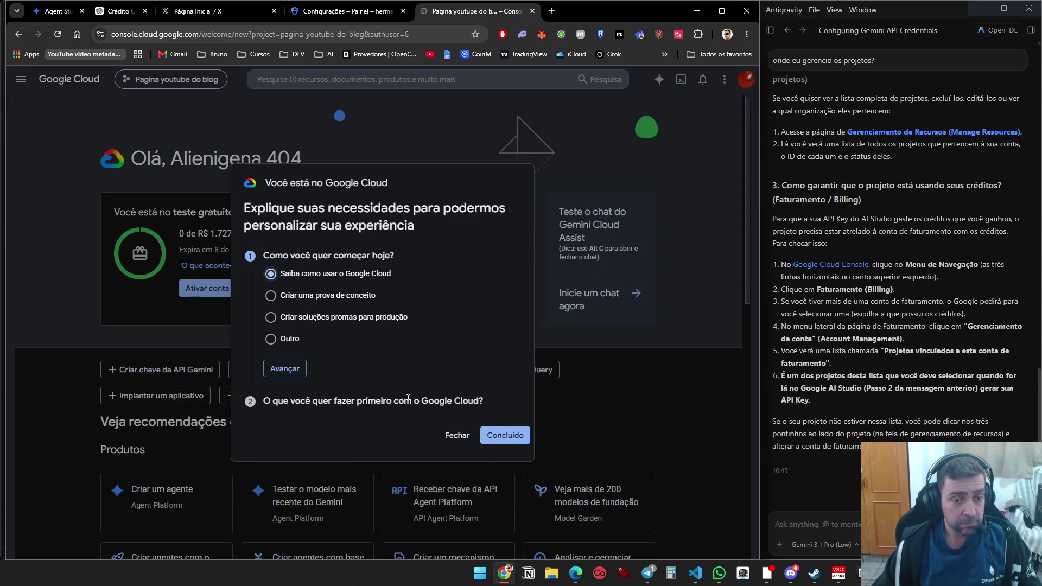
{"action": "left_click", "coordinate": [503, 437]}
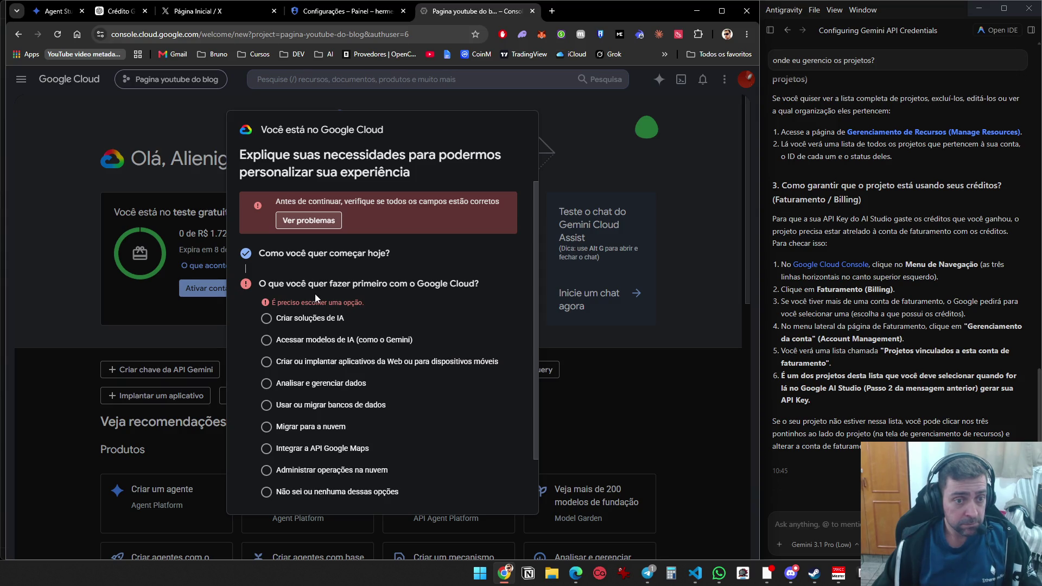
{"action": "left_click", "coordinate": [267, 342]}
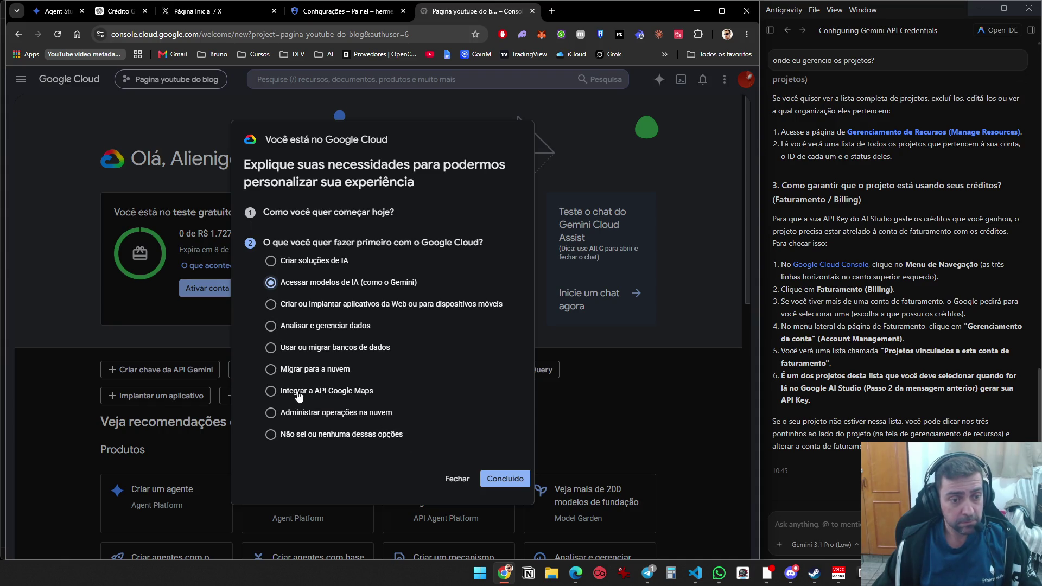
{"action": "left_click", "coordinate": [504, 477]}
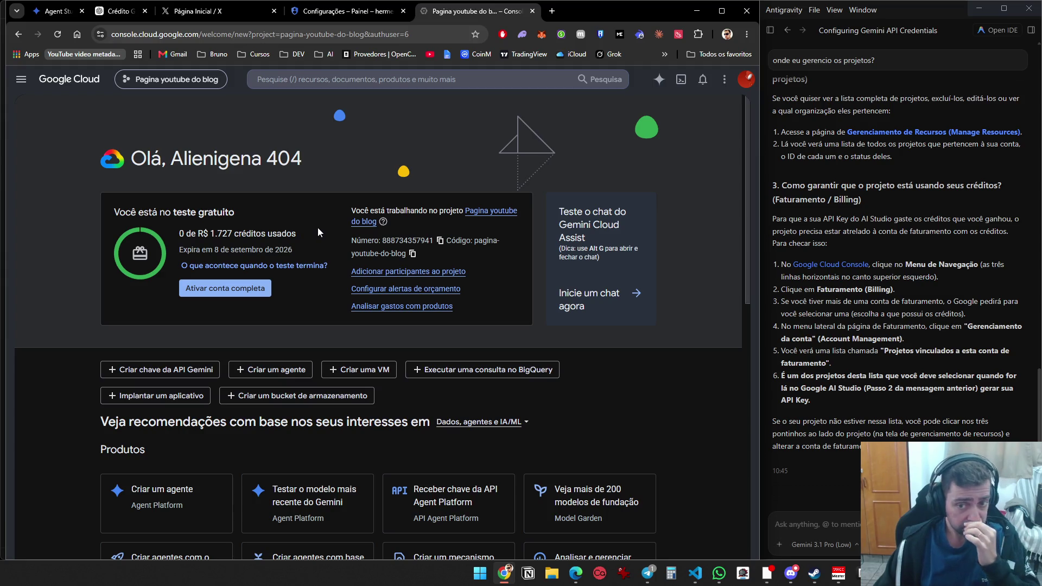
Send Antigravity the note 'Fiz o sguinte, comecu' with a snip of the trial panel, then check projects
{"action": "left_click", "coordinate": [857, 519]}
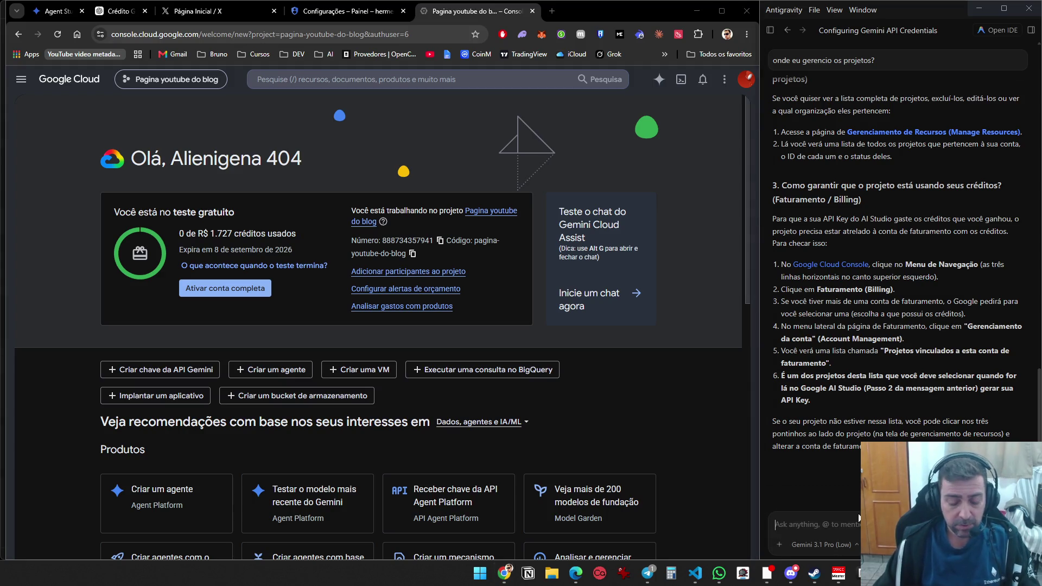
{"action": "type", "text": "Fiz o sguinte, comec"}
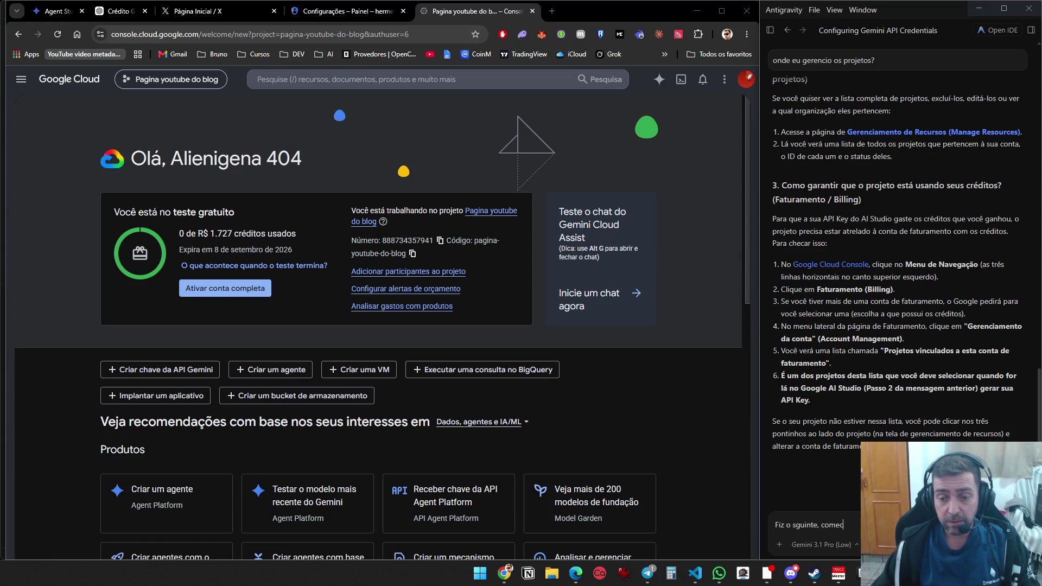
{"action": "type", "text": "u"}
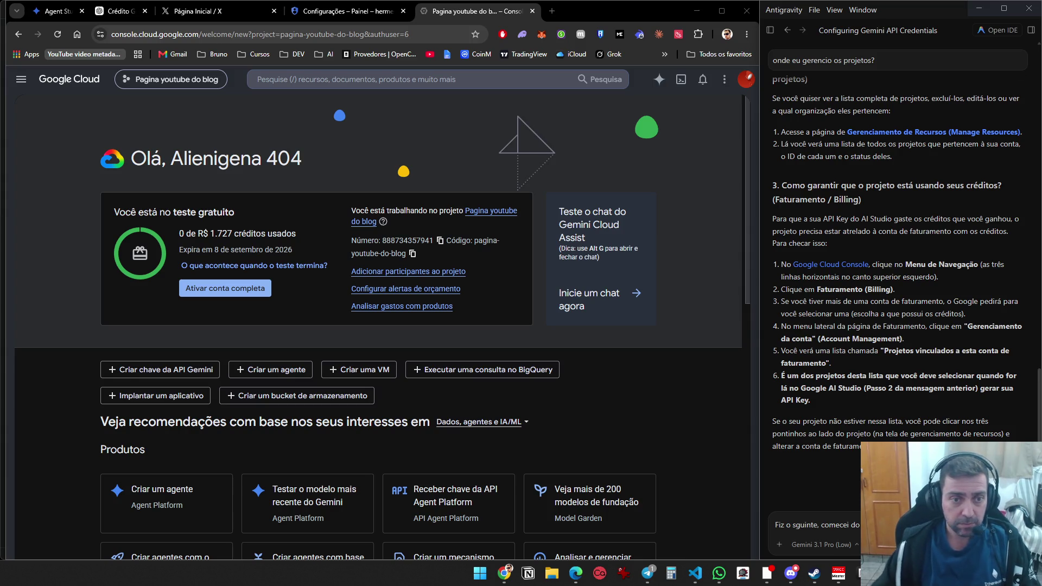
{"action": "key", "text": "super+shift+s"}
{"action": "left_click_drag", "start_coordinate": [8, 69], "coordinate": [413, 181]}
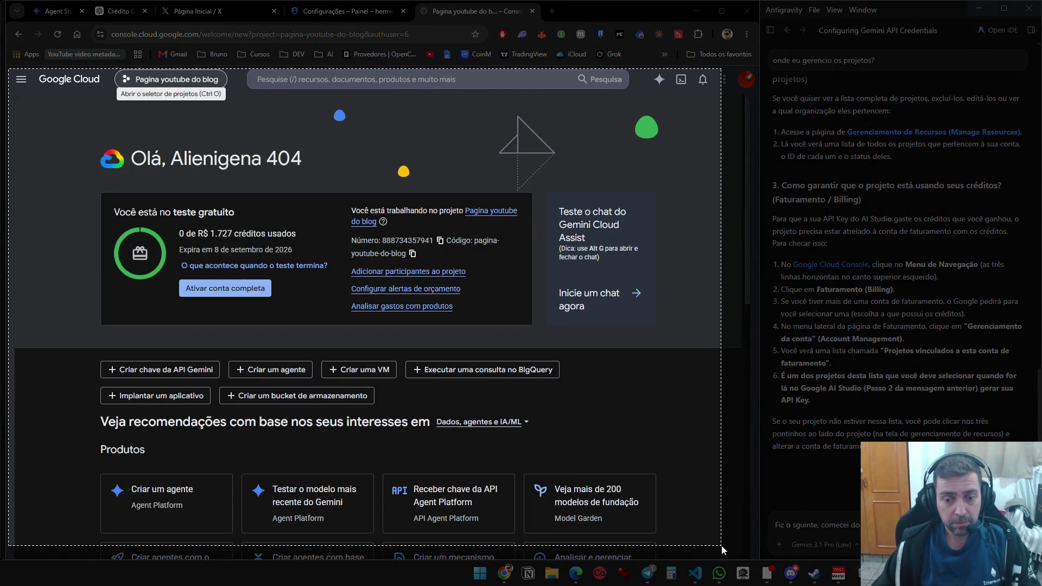
{"action": "key", "text": "ctrl+v"}
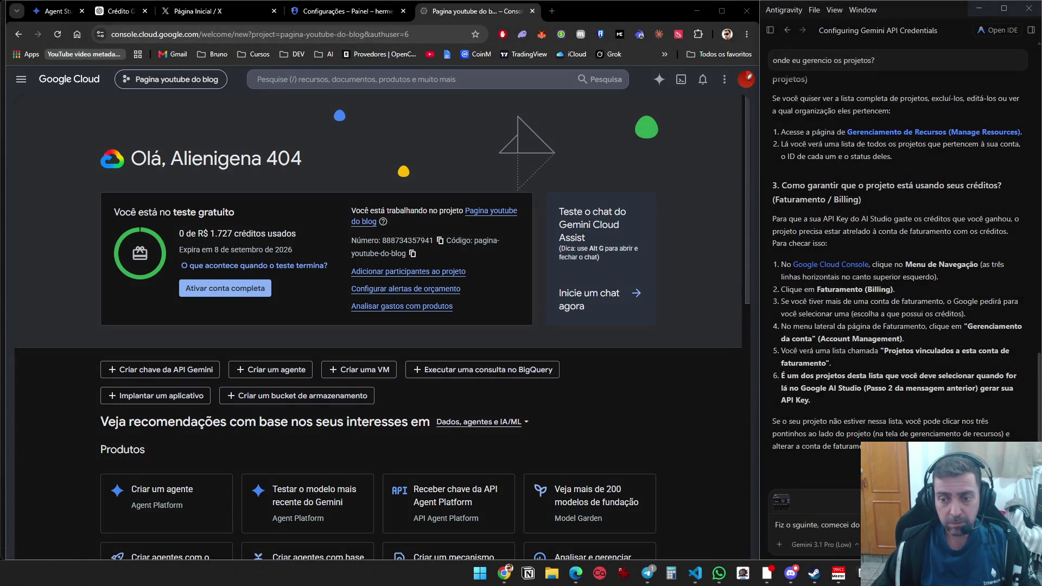
{"action": "key", "text": "Return"}
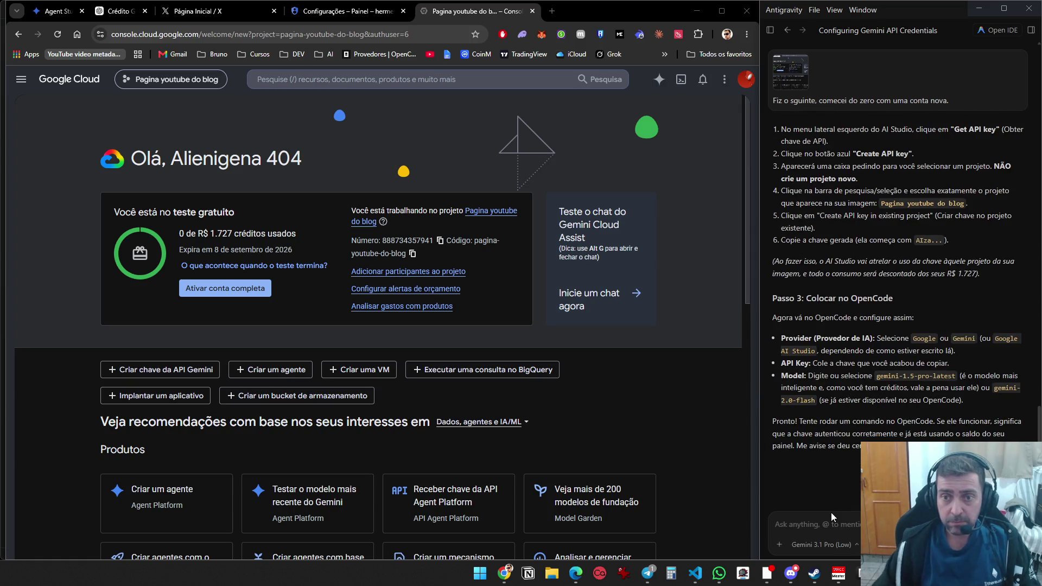
{"action": "scroll", "coordinate": [953, 350], "scroll_direction": "up", "scroll_amount": 3}
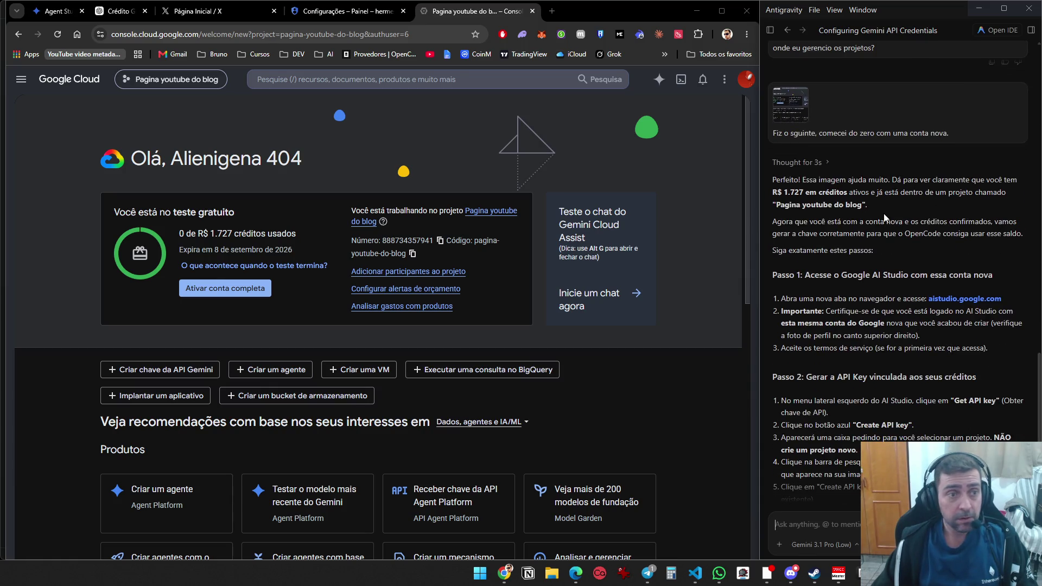
{"action": "left_click", "coordinate": [174, 79]}
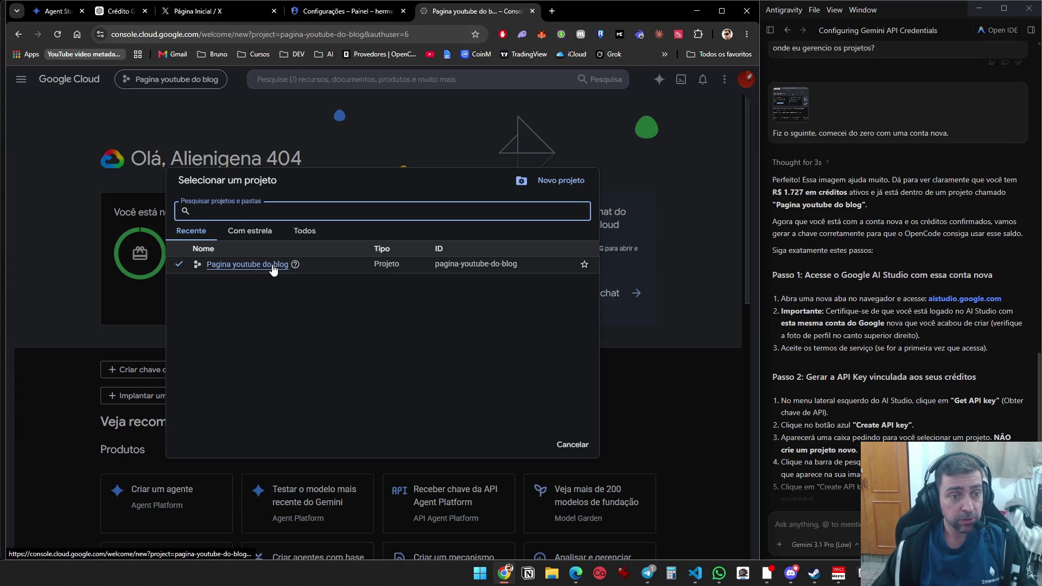
{"action": "mouse_move", "coordinate": [293, 270]}
{"action": "left_click", "coordinate": [398, 128]}
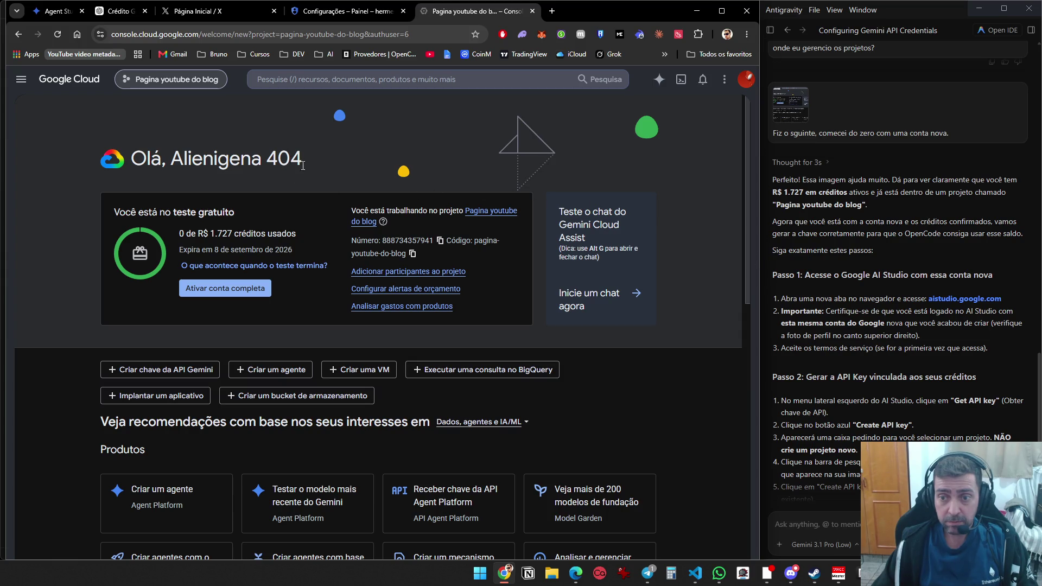
{"action": "left_click", "coordinate": [76, 81]}
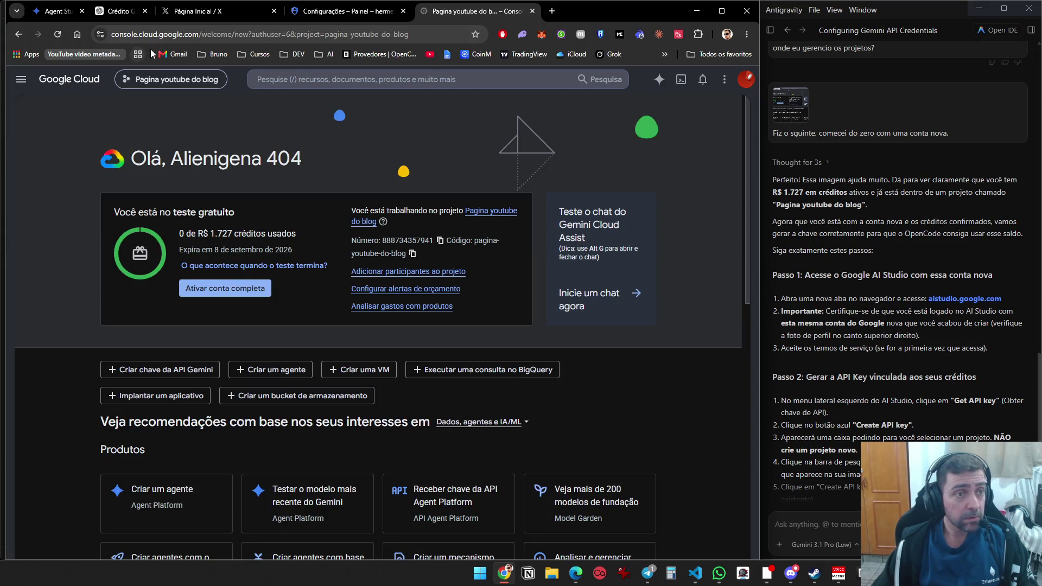
Open AI Studio in a new tab, switch to the trial account, and agree to the developer terms
{"action": "left_click", "coordinate": [969, 299]}
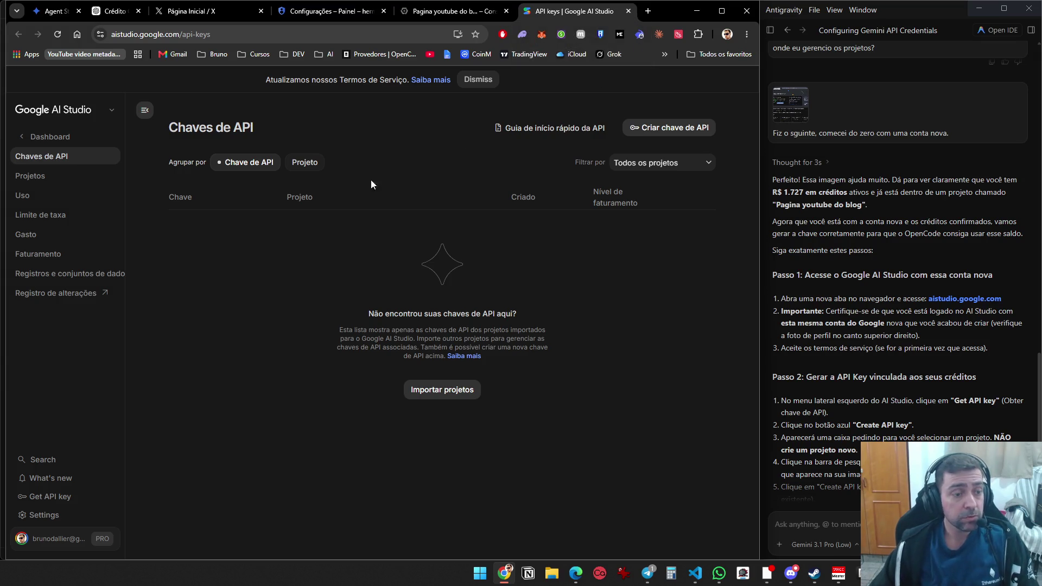
{"action": "left_click", "coordinate": [32, 539]}
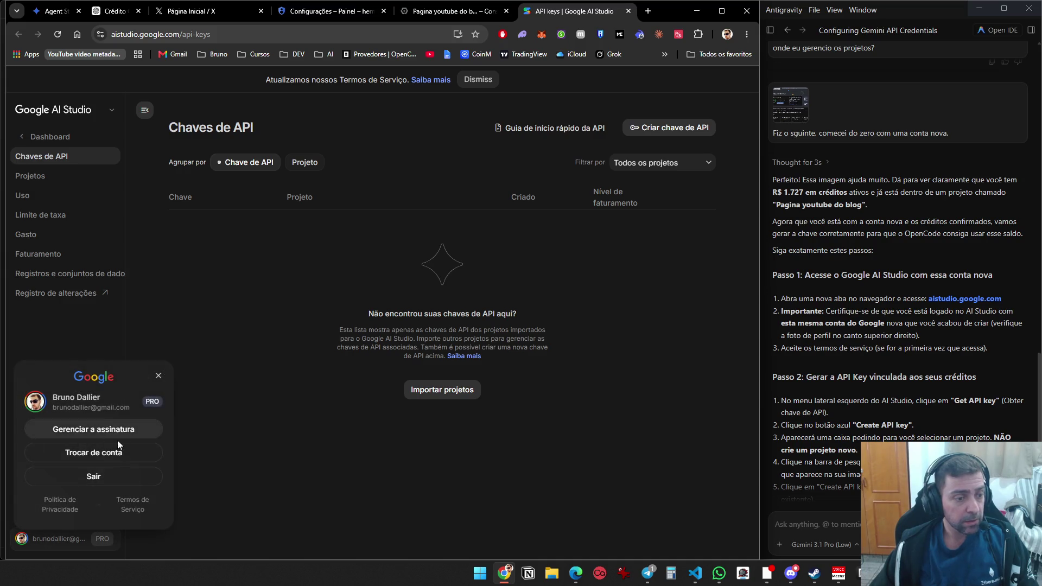
{"action": "left_click", "coordinate": [134, 455]}
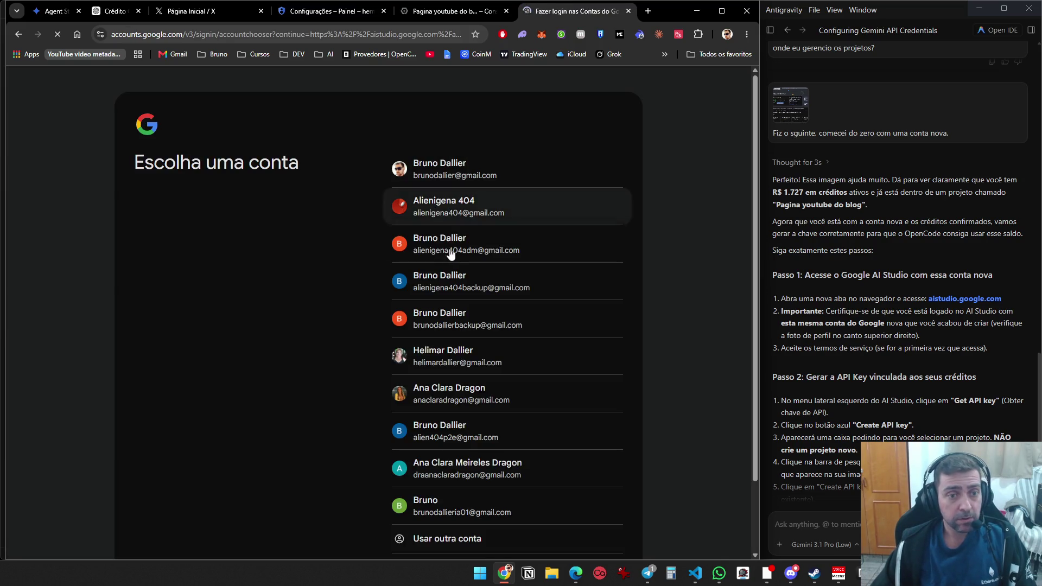
{"action": "left_click", "coordinate": [466, 212]}
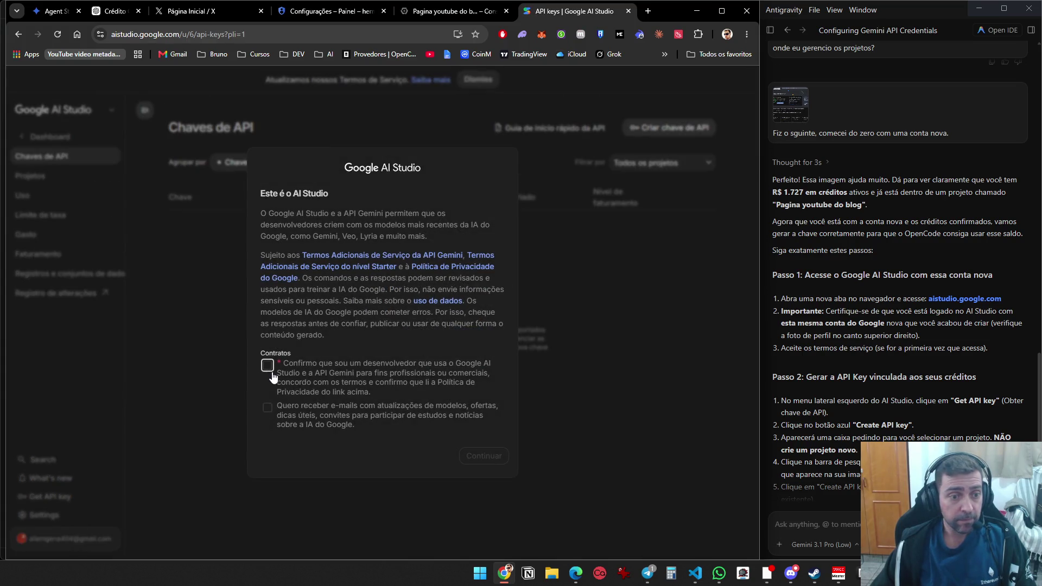
{"action": "left_click", "coordinate": [266, 367]}
Confirm the terms to reach the empty Chaves de API page for pagina-youtube-do-blog
{"action": "left_click", "coordinate": [489, 457]}
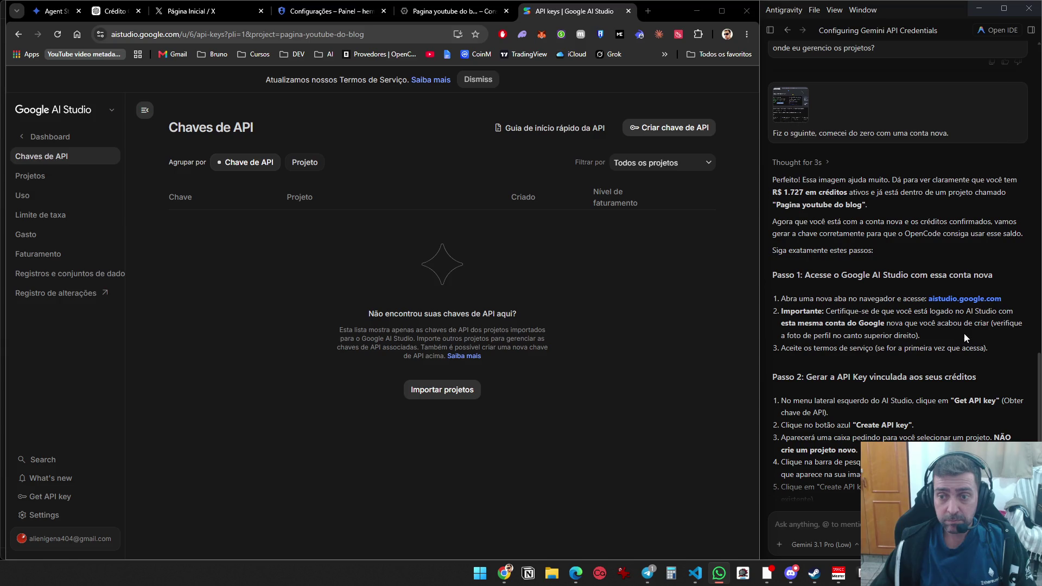
Review the OpenCode API key in AI Studio, then bring the OpenCode app to the front
{"action": "scroll", "coordinate": [978, 345], "scroll_direction": "down", "scroll_amount": 3}
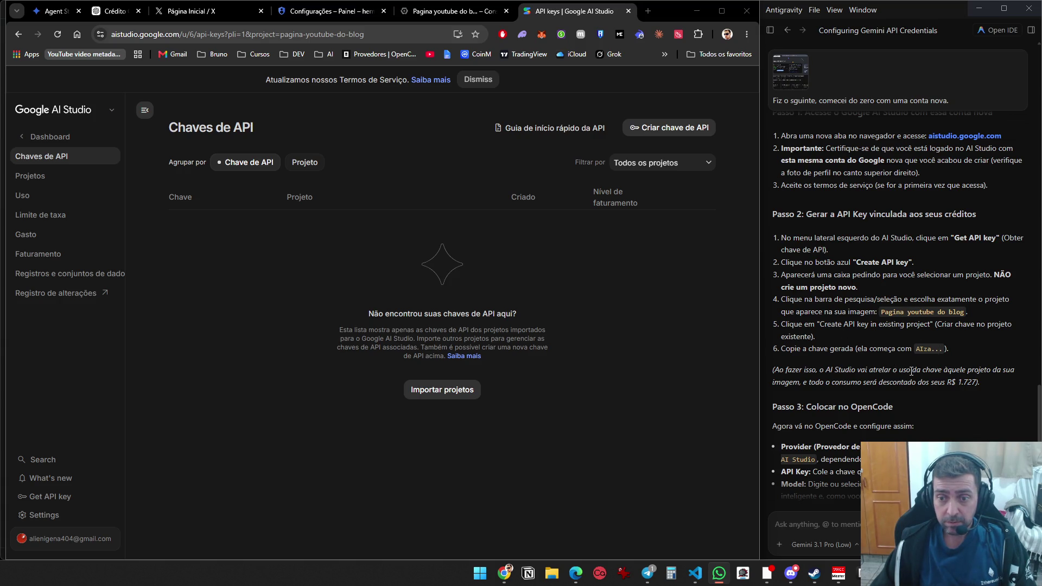
{"action": "scroll", "coordinate": [909, 372], "scroll_direction": "down", "scroll_amount": 2}
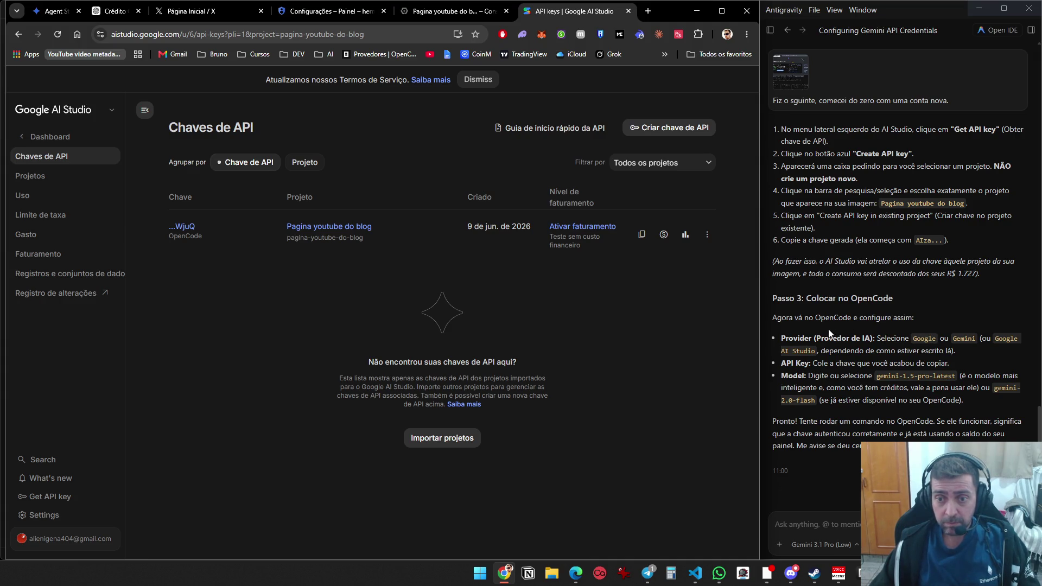
{"action": "left_click", "coordinate": [860, 572]}
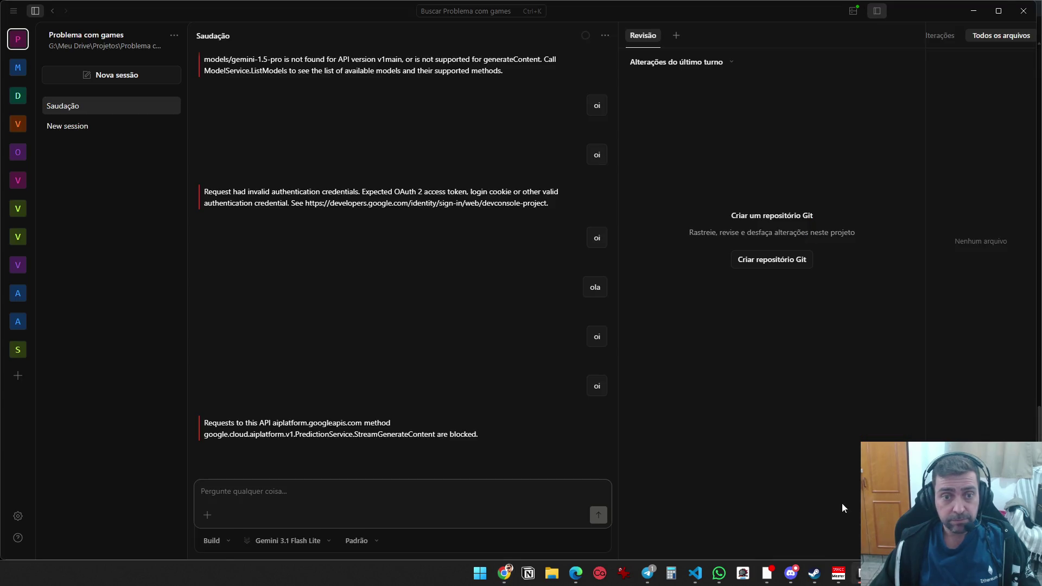
Place the OpenCode window over the browser and open the model list, with Gemini 3.1 Flash Lite current
{"action": "mouse_move", "coordinate": [1036, 40]}
{"action": "left_mouse_down"}
{"action": "mouse_move", "coordinate": [581, 60]}
{"action": "mouse_move", "coordinate": [140, 105]}
{"action": "mouse_move", "coordinate": [206, 126]}
{"action": "mouse_move", "coordinate": [262, 127]}
{"action": "left_mouse_up"}
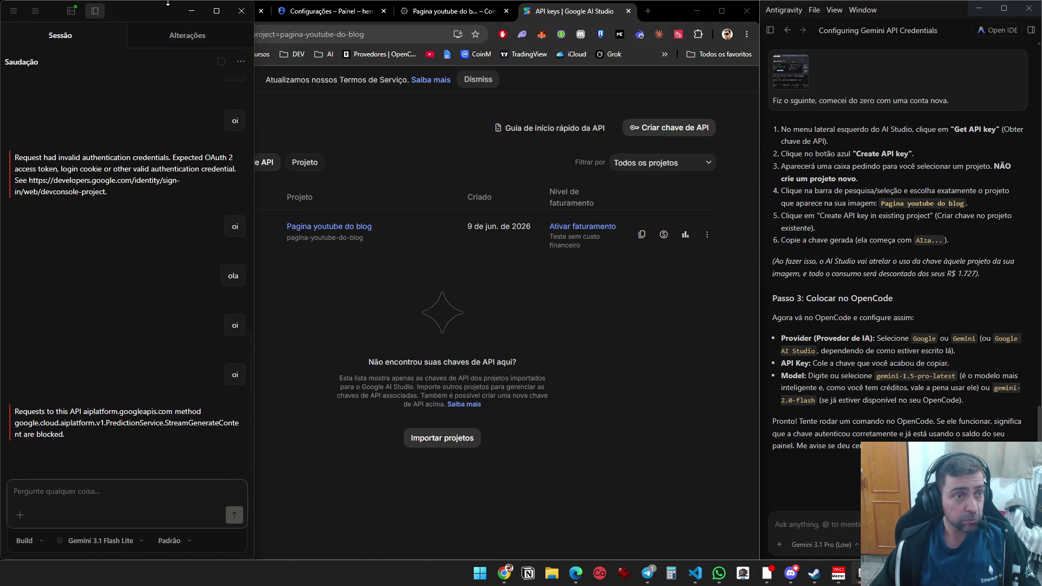
{"action": "mouse_move", "coordinate": [160, 11]}
{"action": "left_mouse_down"}
{"action": "mouse_move", "coordinate": [366, 22]}
{"action": "mouse_move", "coordinate": [350, 15]}
{"action": "left_mouse_up"}
{"action": "left_click", "coordinate": [385, 549]}
{"action": "left_click", "coordinate": [337, 549]}
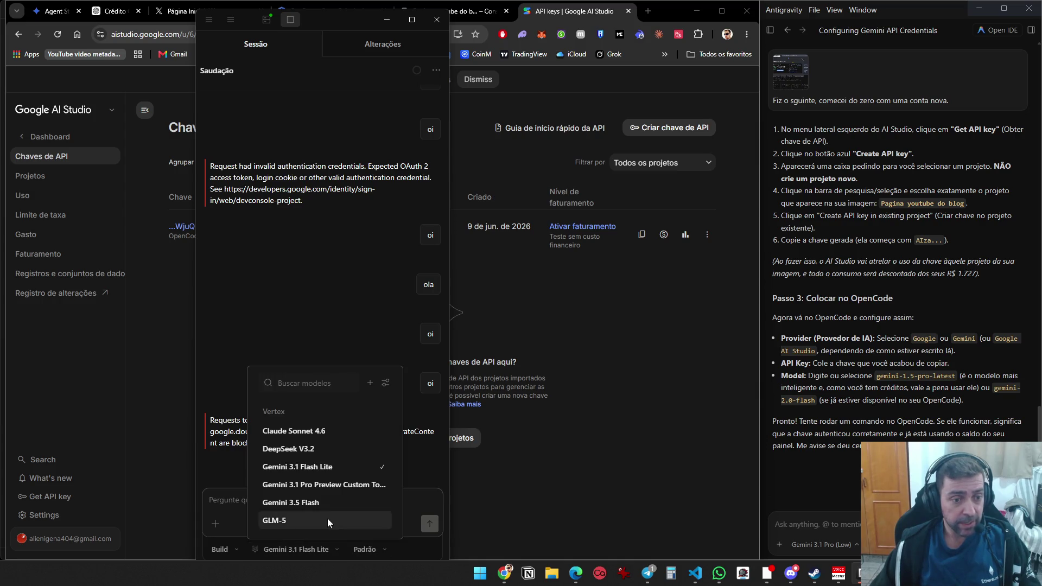
Open Conectar provedor from the model picker and scroll through its popular providers
{"action": "left_click", "coordinate": [369, 384]}
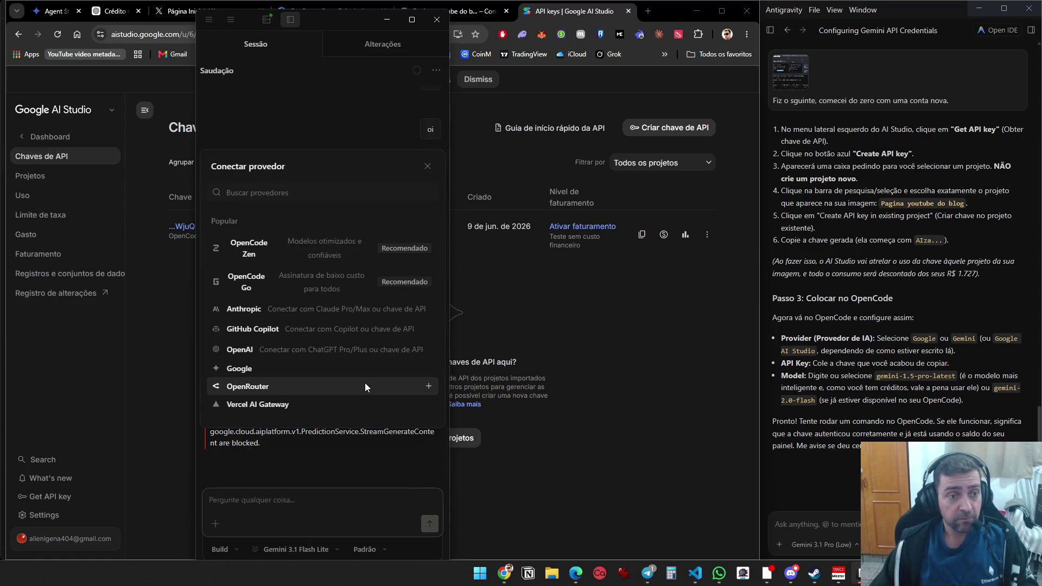
{"action": "scroll", "coordinate": [364, 382], "scroll_direction": "down", "scroll_amount": 1}
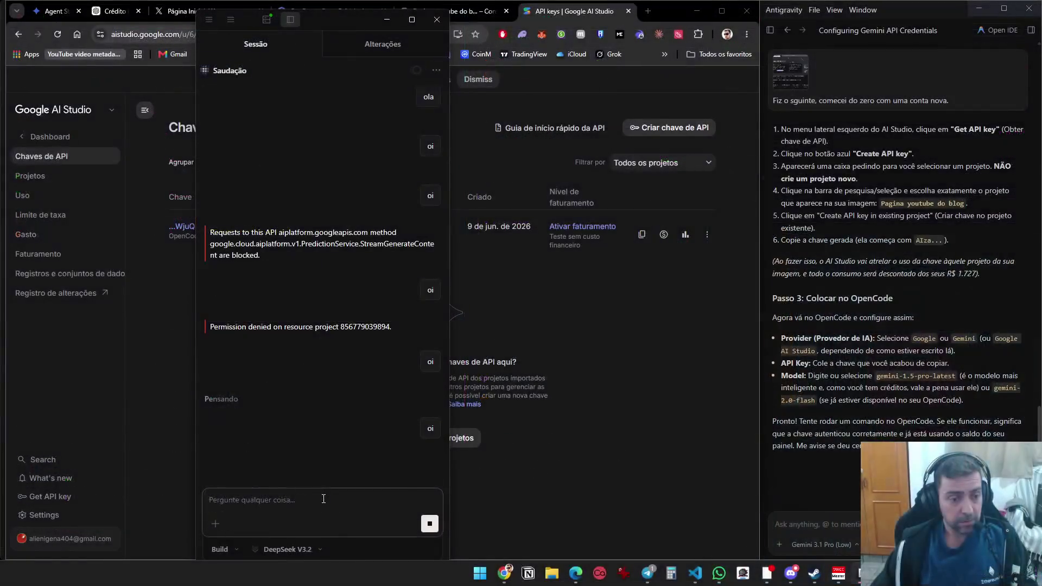
{"action": "left_click", "coordinate": [323, 498]}
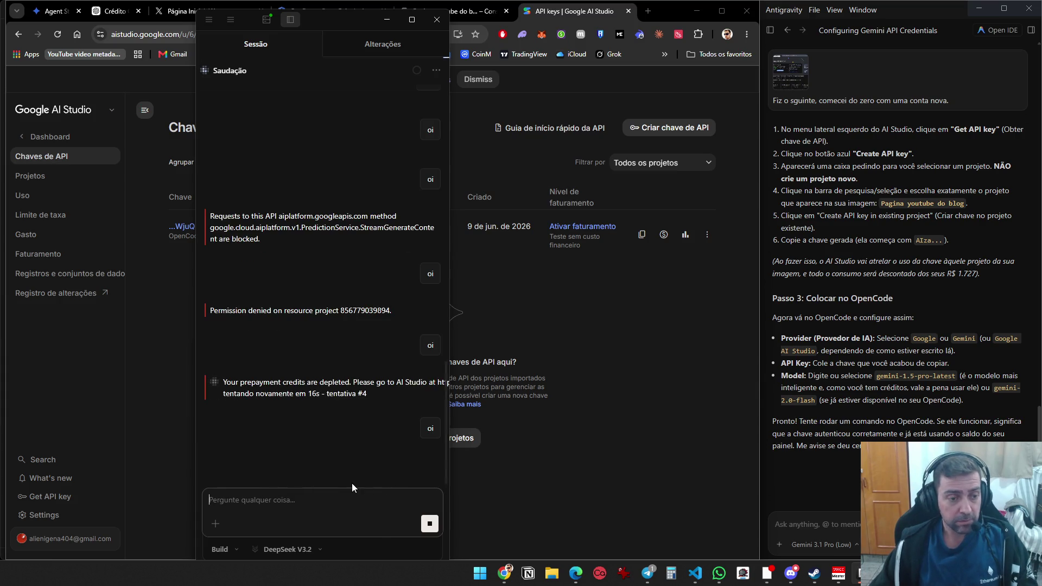
Open the DeepSeek V3.2 model list, scroll up to the free OpenCode Zen models, then open Gerenciar modelos
{"action": "left_click", "coordinate": [288, 549]}
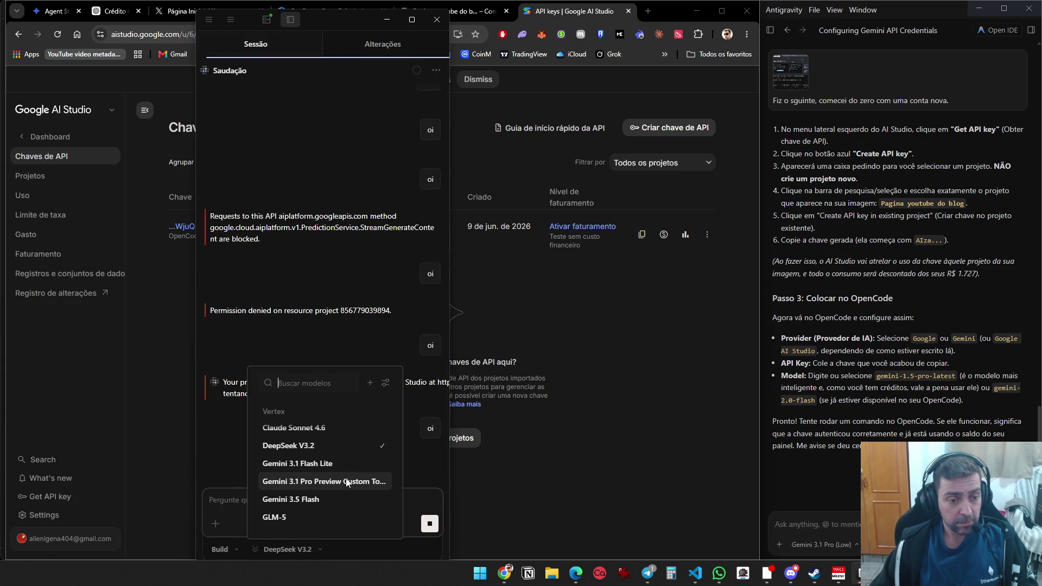
{"action": "scroll", "coordinate": [348, 483], "scroll_direction": "up", "scroll_amount": 4}
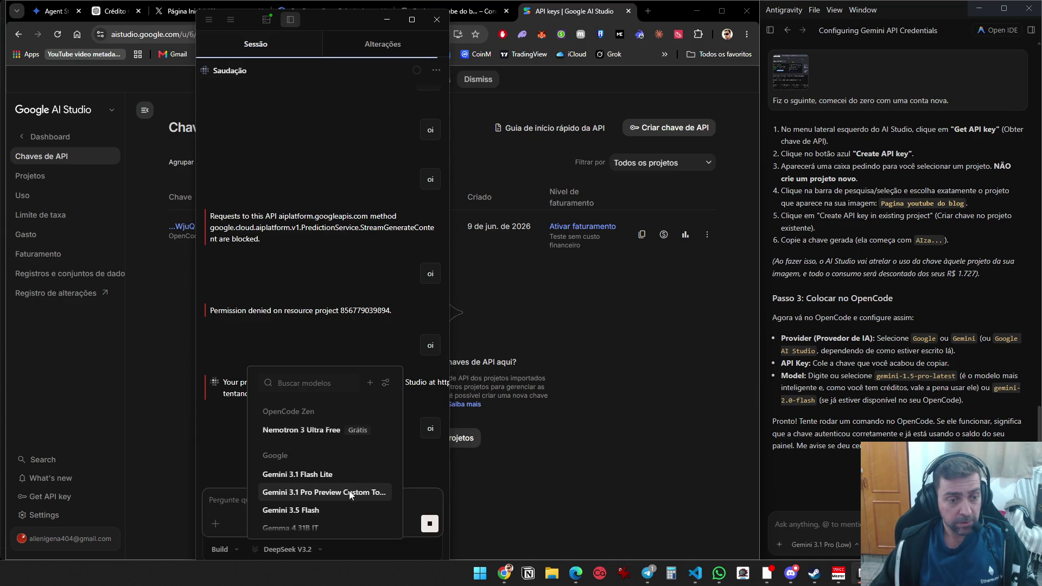
{"action": "scroll", "coordinate": [348, 481], "scroll_direction": "up", "scroll_amount": 3}
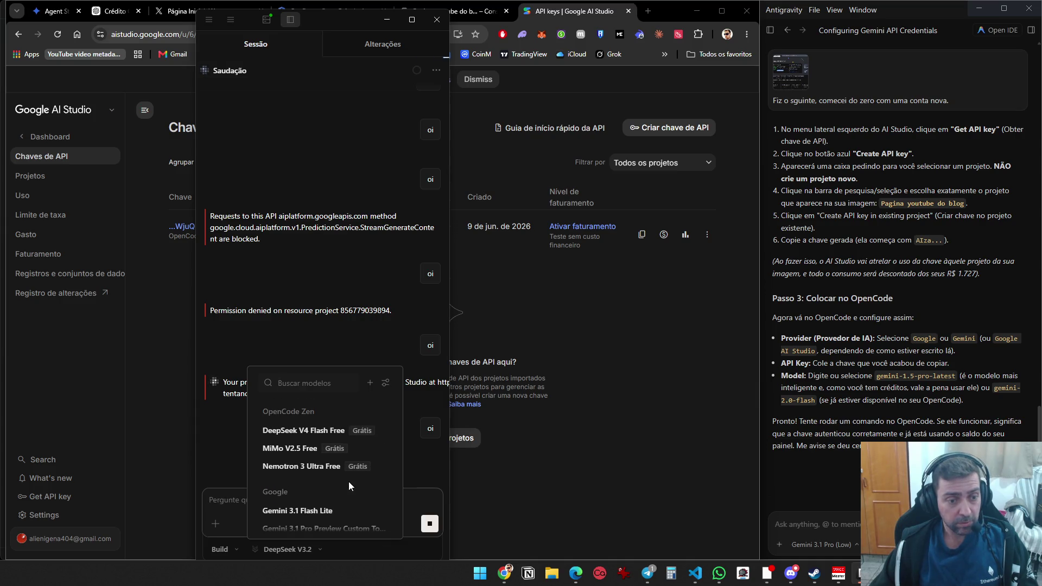
{"action": "left_click", "coordinate": [385, 382]}
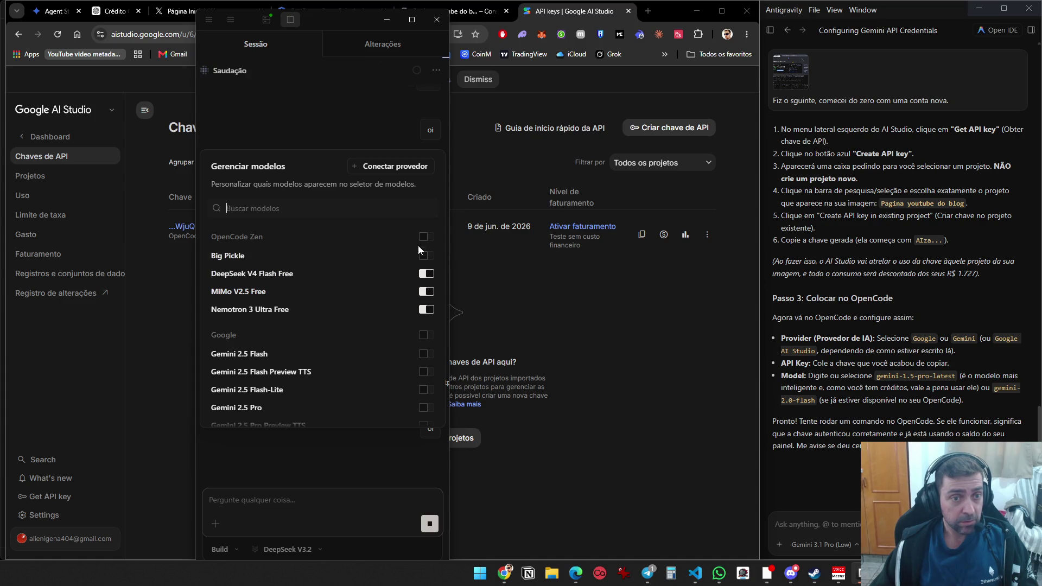
Review the Gerenciar modelos toggles without changing any, then close the list
{"action": "scroll", "coordinate": [422, 352], "scroll_direction": "down", "scroll_amount": 1}
{"action": "scroll", "coordinate": [423, 348], "scroll_direction": "down", "scroll_amount": 5}
{"action": "scroll", "coordinate": [403, 350], "scroll_direction": "up", "scroll_amount": 5}
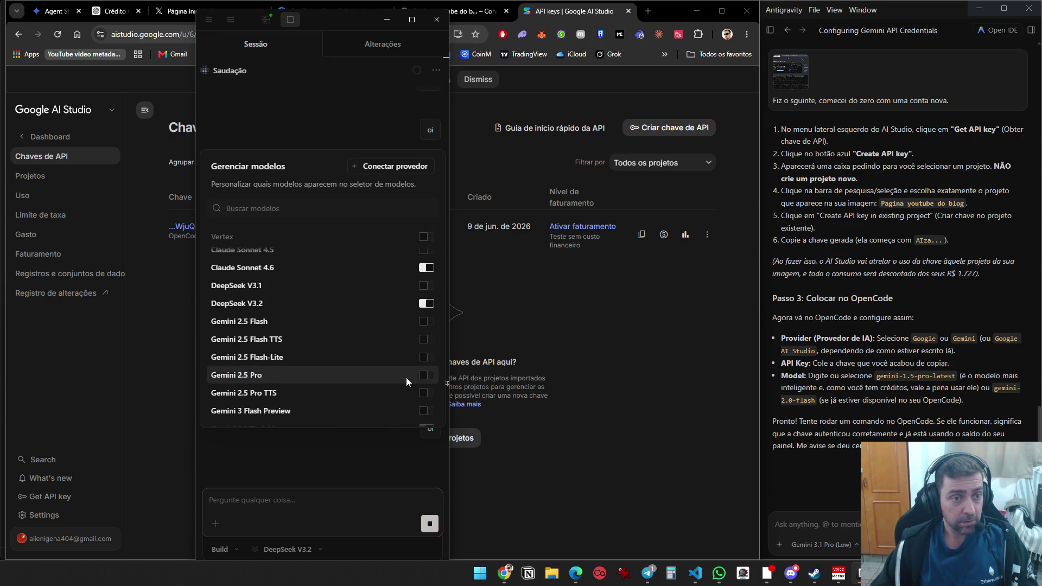
{"action": "scroll", "coordinate": [404, 374], "scroll_direction": "down", "scroll_amount": 5}
{"action": "scroll", "coordinate": [401, 368], "scroll_direction": "up", "scroll_amount": 10}
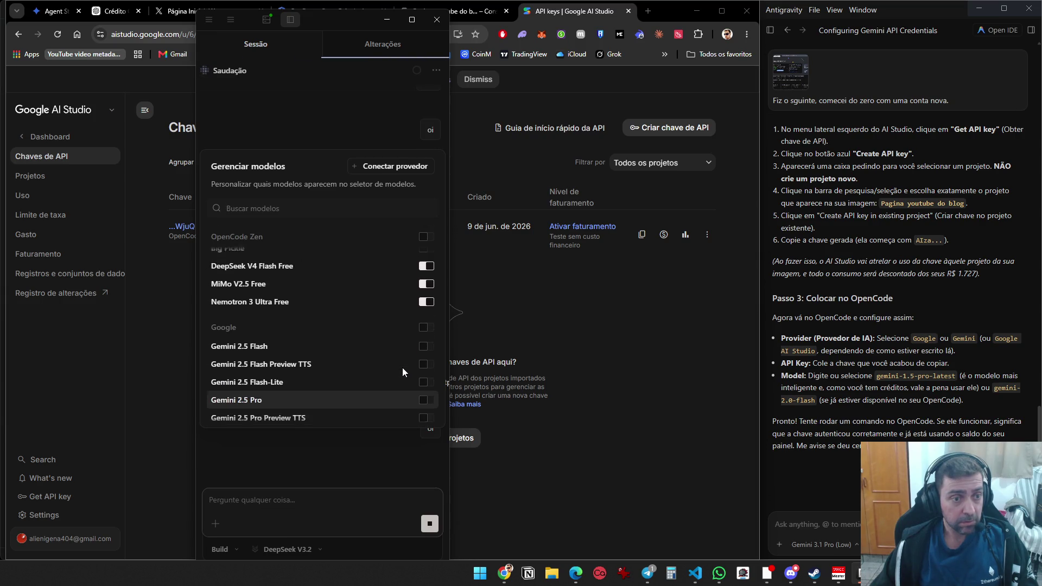
{"action": "left_click", "coordinate": [358, 487]}
Switch the chat model to Gemini 3.5 Flash with the /model command
{"action": "type", "text": "/mod"}
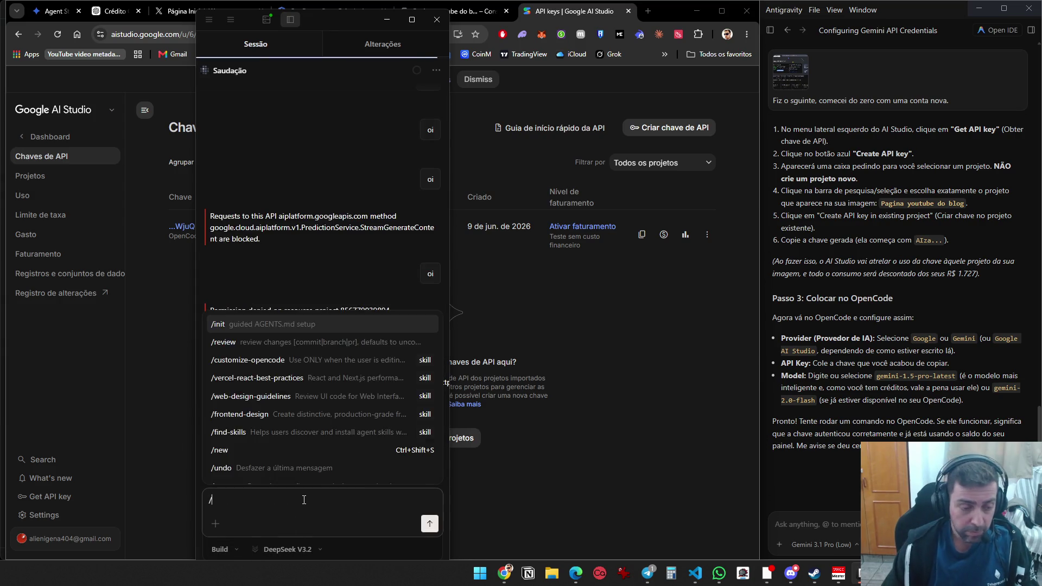
{"action": "key", "text": "Return"}
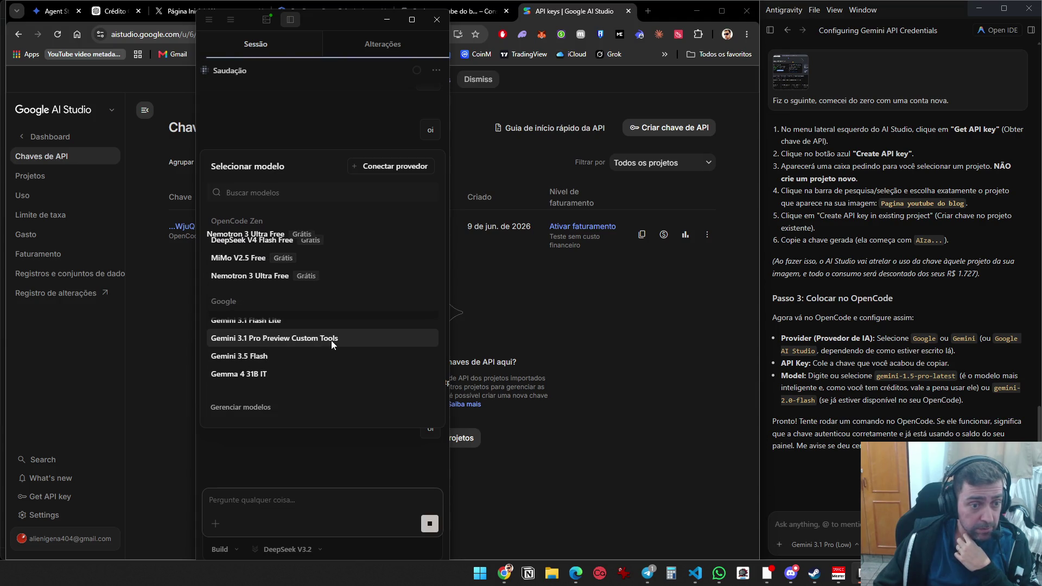
{"action": "left_click", "coordinate": [332, 355]}
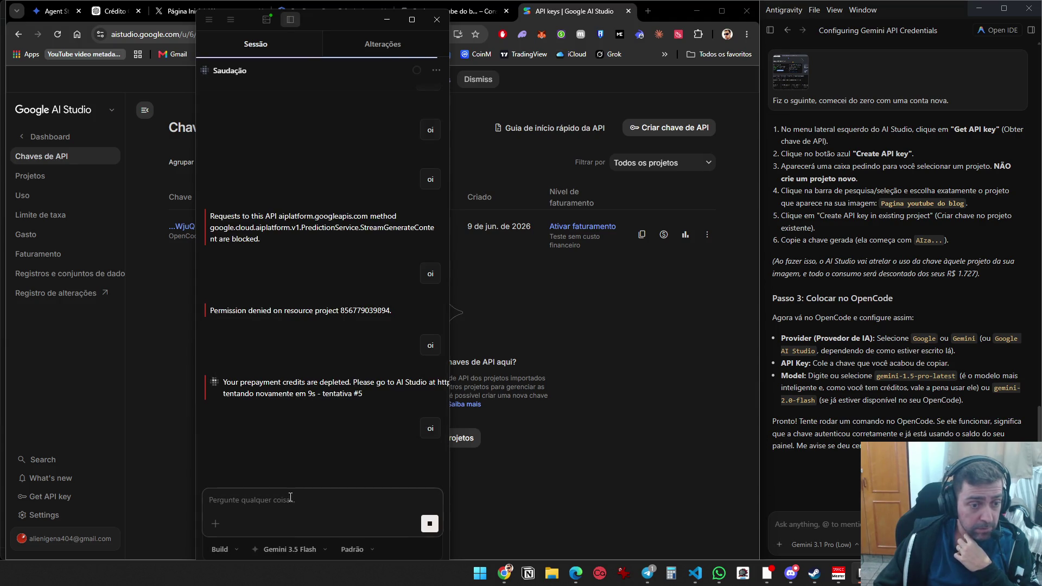
Send 'oi' on Gemini 3.5 Flash, getting the depleted prepayment credits retry, and reopen the model list
{"action": "type", "text": "oi"}
{"action": "key", "text": "Return"}
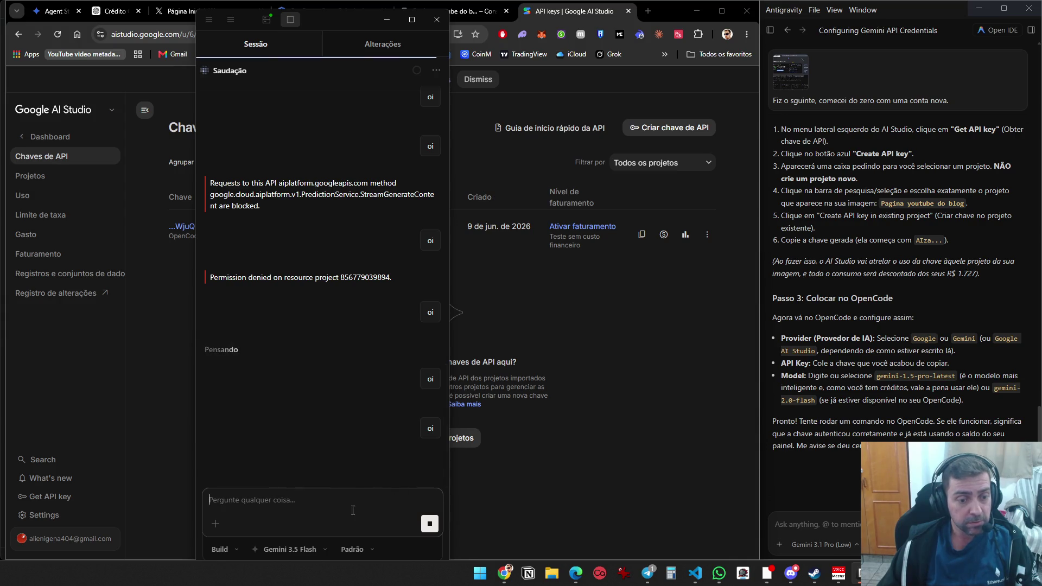
{"action": "left_click", "coordinate": [314, 547]}
Switch the chat model to Gemini 3.1 Flash Lite
{"action": "scroll", "coordinate": [355, 465], "scroll_direction": "down", "scroll_amount": 2}
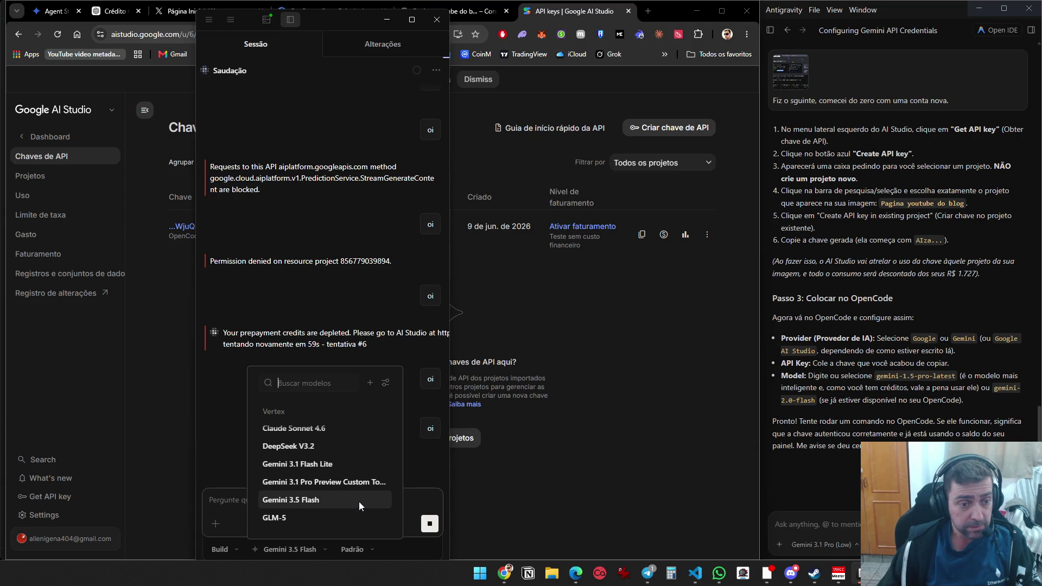
{"action": "scroll", "coordinate": [359, 501], "scroll_direction": "up", "scroll_amount": 2}
{"action": "scroll", "coordinate": [353, 497], "scroll_direction": "down", "scroll_amount": 2}
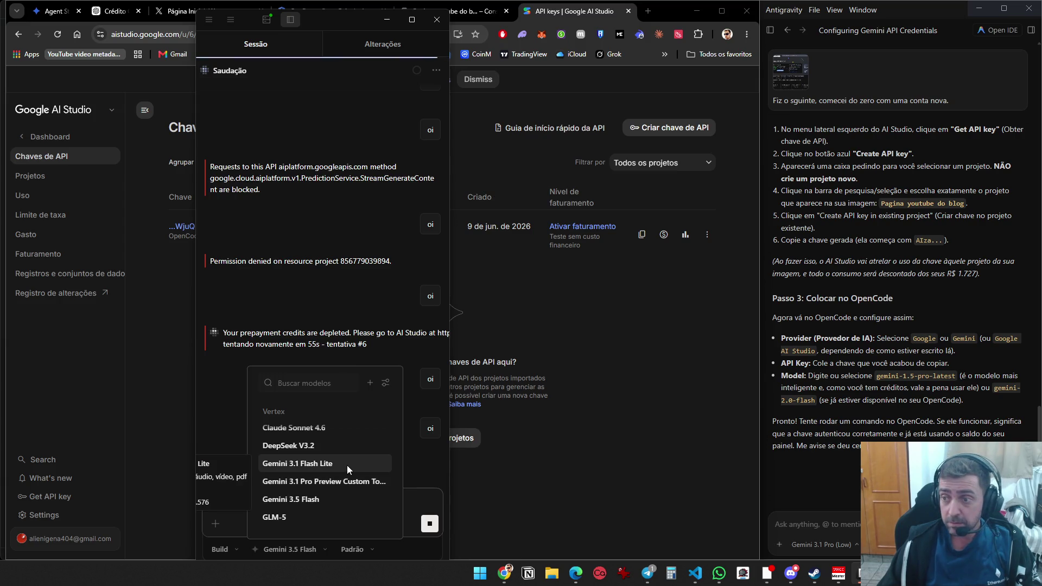
{"action": "left_click", "coordinate": [350, 467]}
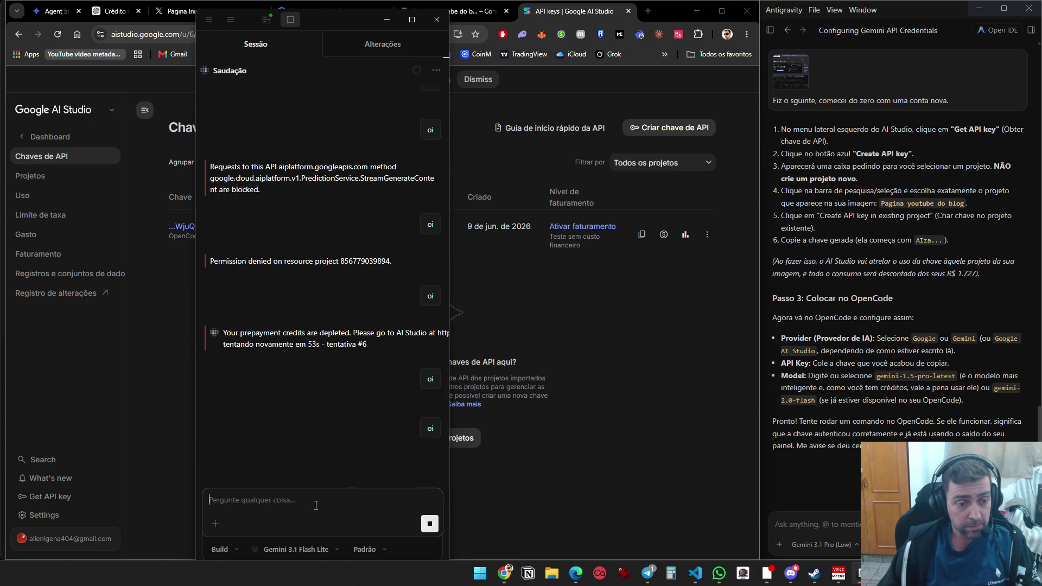
Stop the retrying request and send 'ola', which returns a permission-denied error
{"action": "left_click", "coordinate": [424, 523]}
{"action": "type", "text": "ola"}
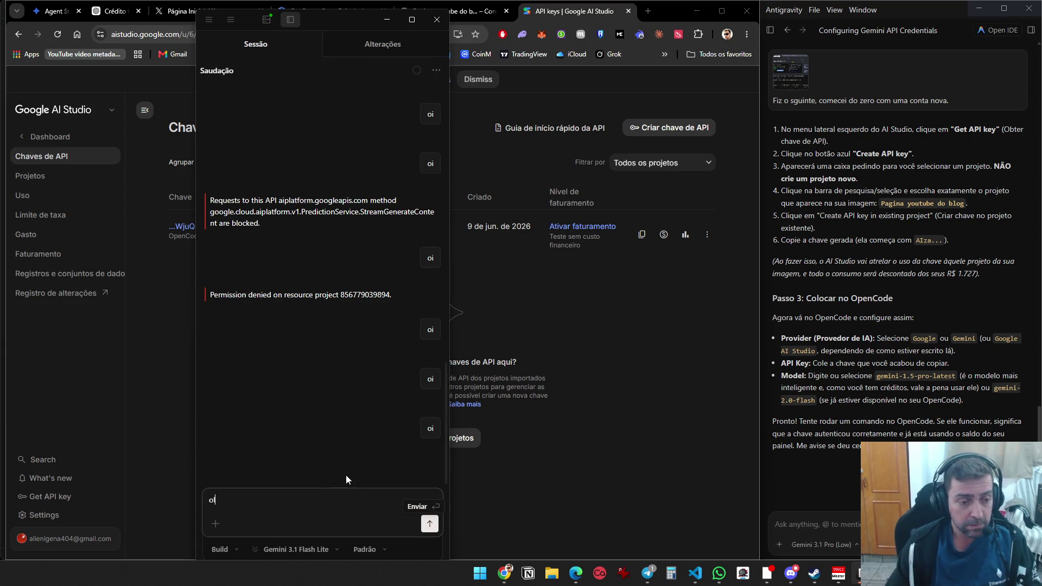
{"action": "key", "text": "Return"}
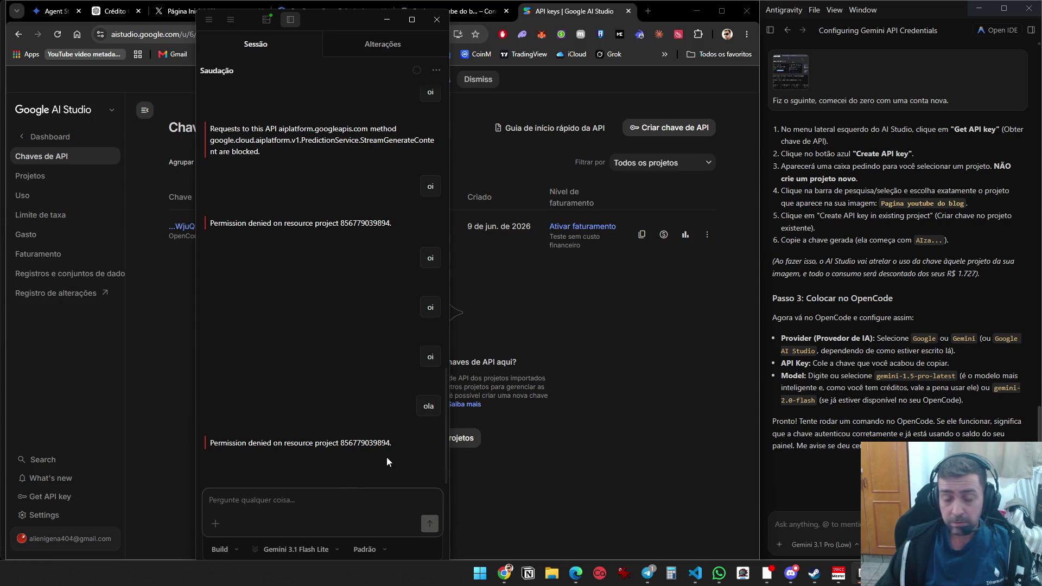
{"action": "left_click", "coordinate": [331, 550]}
From Gerenciar modelos, go to Conectar provedor and choose Google as the provider
{"action": "scroll", "coordinate": [337, 494], "scroll_direction": "up", "scroll_amount": 3}
{"action": "left_click", "coordinate": [385, 382]}
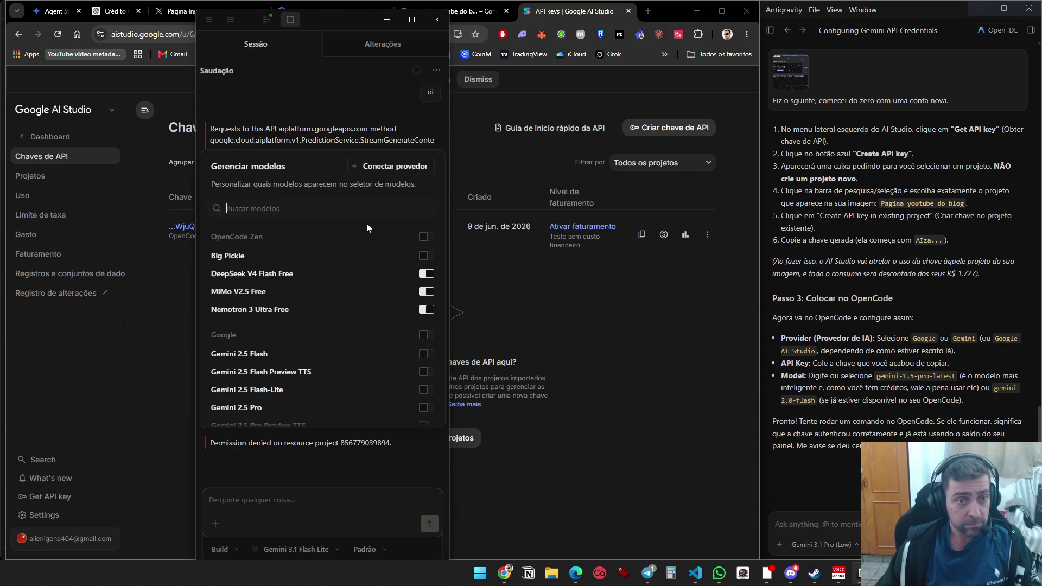
{"action": "left_click", "coordinate": [381, 170]}
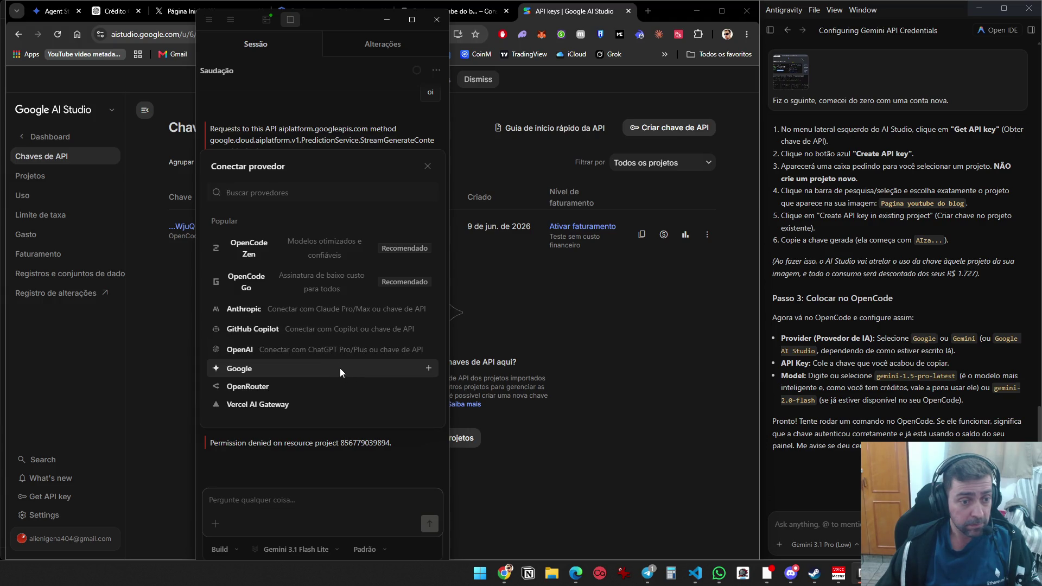
{"action": "left_click", "coordinate": [421, 368]}
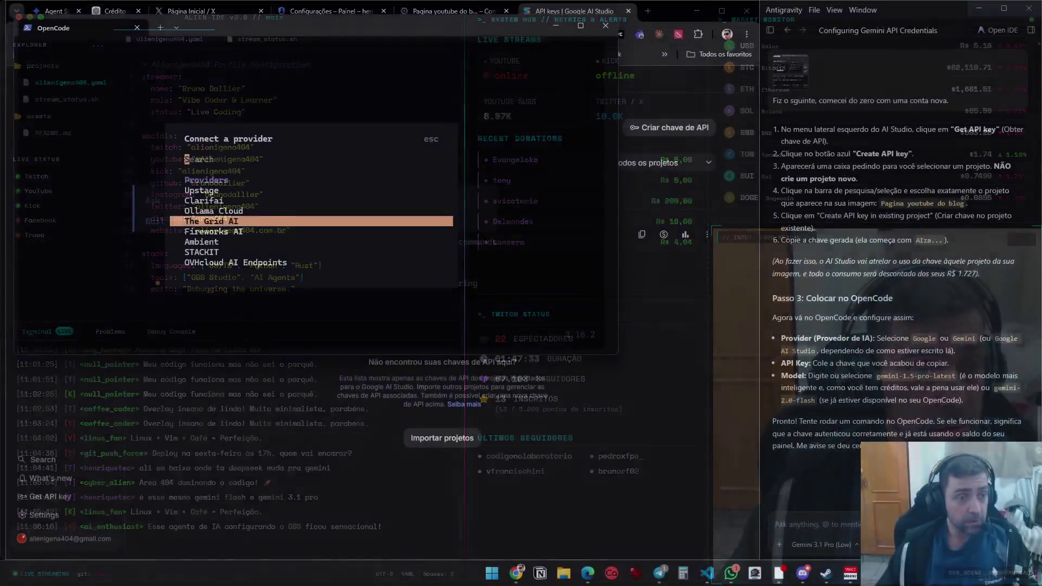
Filter the Connect a provider list with 'go' and select Google to reach its API key prompt
{"action": "key", "text": "Down"}
{"action": "key", "text": "Down"}
{"action": "key", "text": "Down"}
{"action": "key", "text": "Down"}
{"action": "key", "text": "Down"}
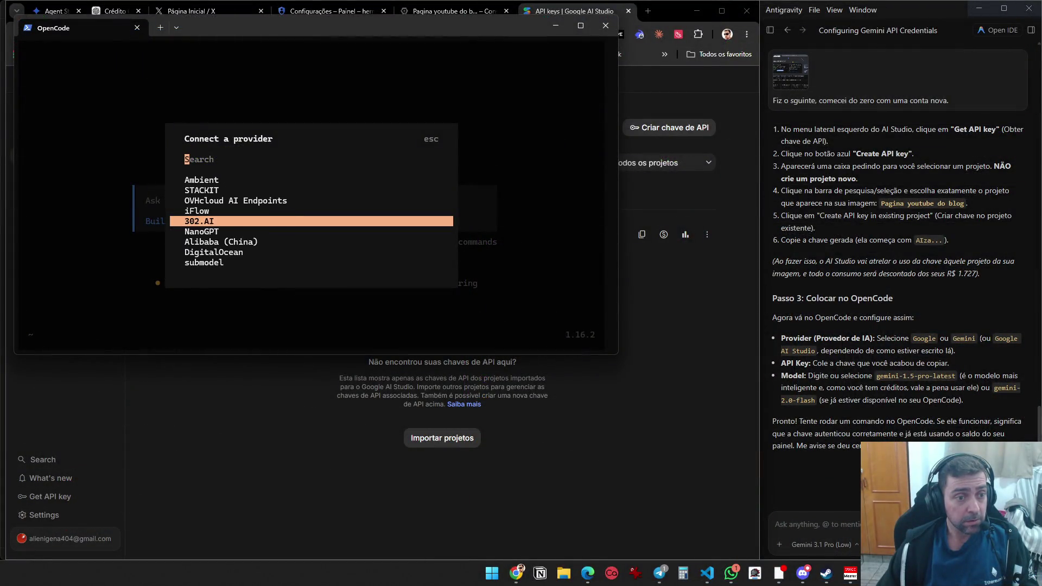
{"action": "key", "text": "Down"}
{"action": "key", "text": "Down"}
{"action": "key", "text": "Down"}
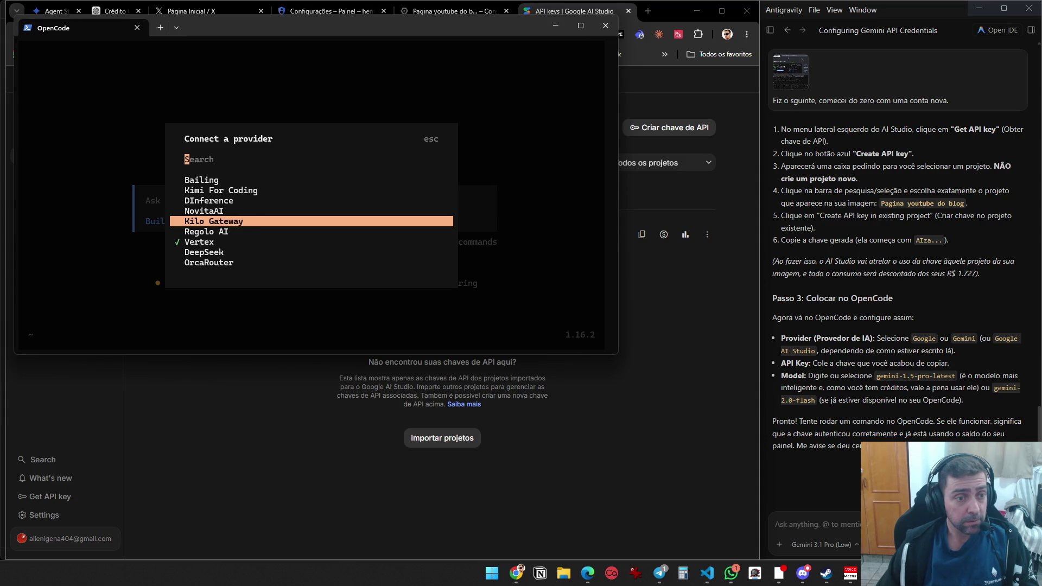
{"action": "key", "text": "Down"}
{"action": "key", "text": "Down"}
{"action": "key", "text": "Down"}
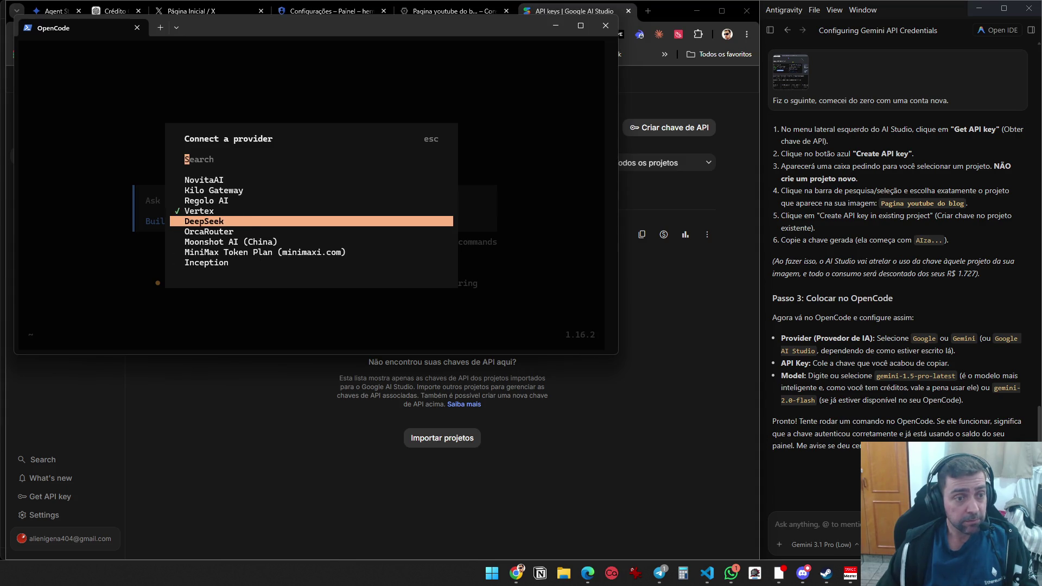
{"action": "key", "text": "Down"}
{"action": "key", "text": "Down"}
{"action": "key", "text": "Down"}
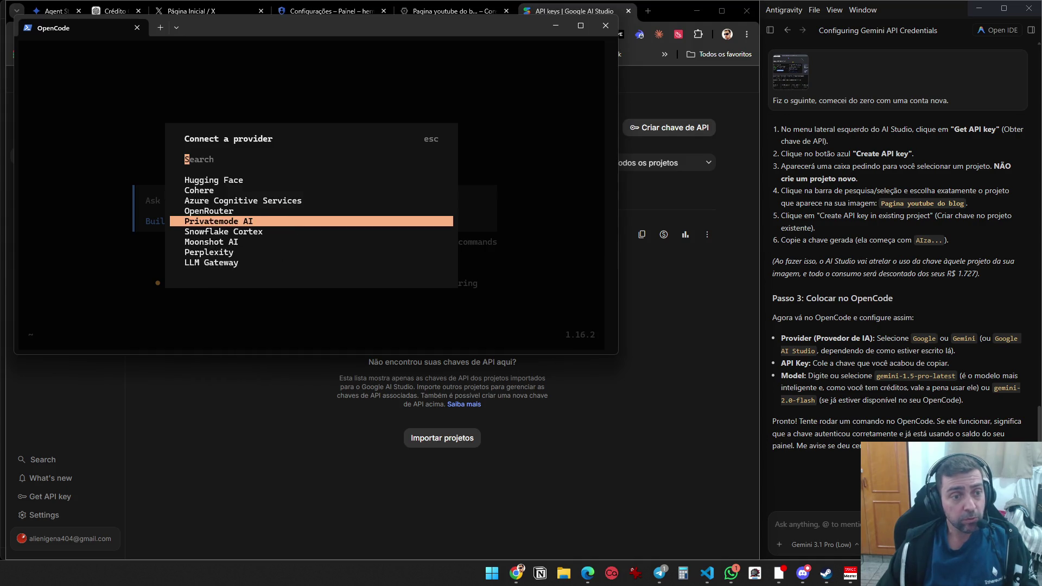
{"action": "key", "text": "Down"}
{"action": "key", "text": "Down"}
{"action": "key", "text": "Down"}
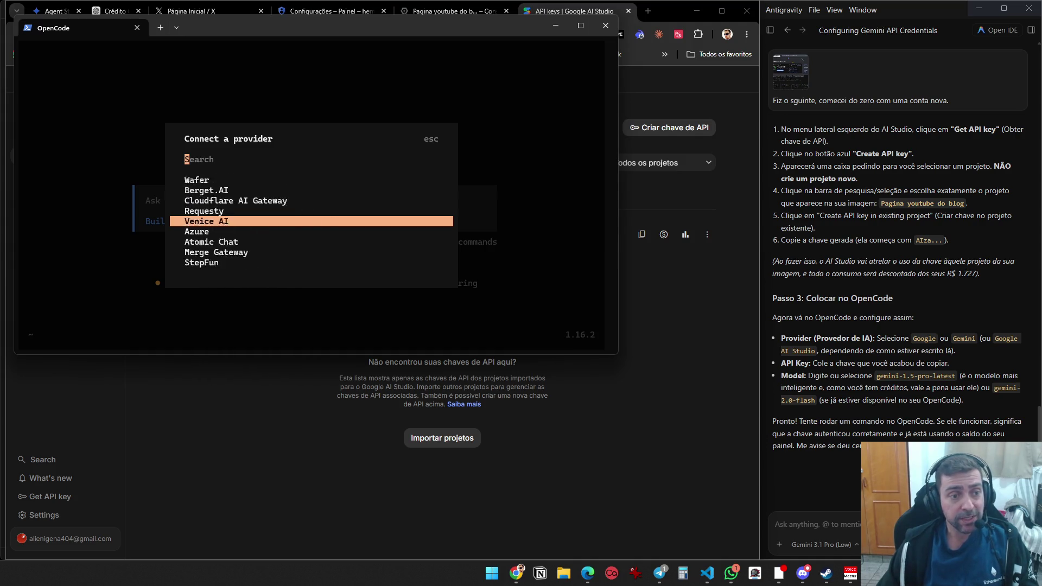
{"action": "key", "text": "Up"}
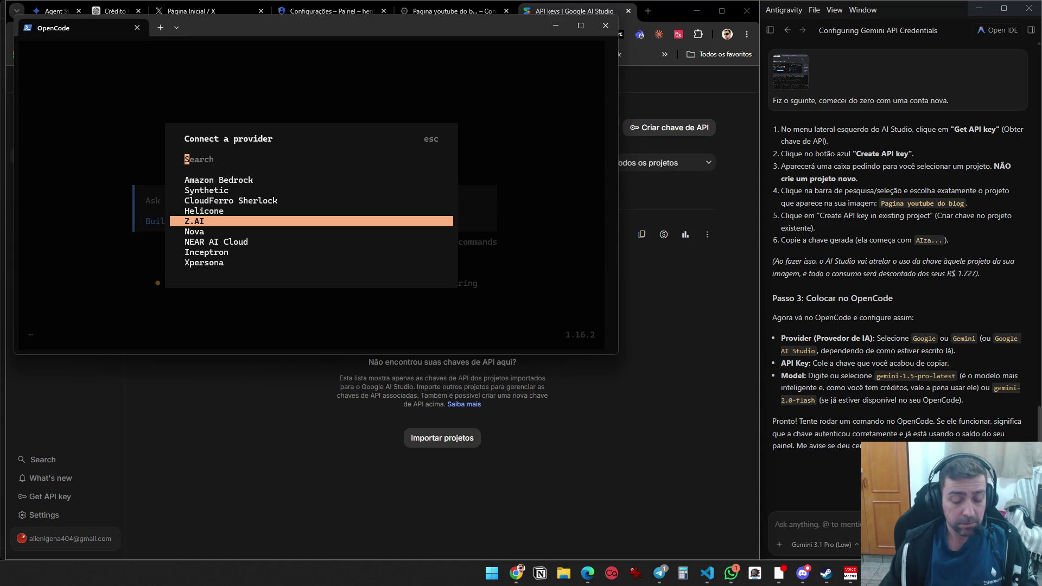
{"action": "type", "text": "gem"}
{"action": "key", "text": "BackSpace"}
{"action": "key", "text": "BackSpace"}
{"action": "type", "text": "o"}
{"action": "key", "text": "Return"}
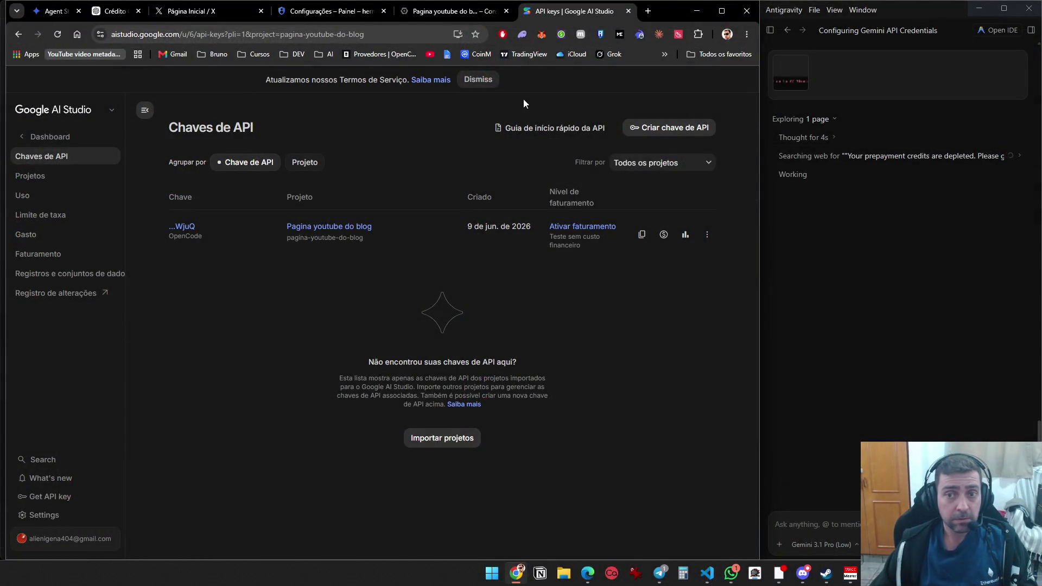
In Google Cloud Console, reselect the Pagina youtube do blog project
{"action": "left_click", "coordinate": [452, 12]}
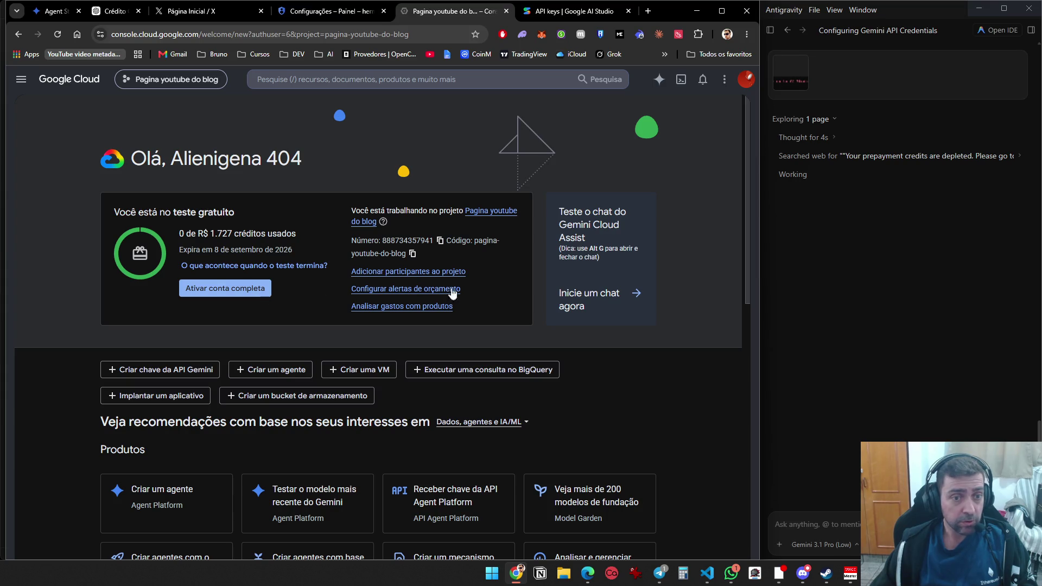
{"action": "scroll", "coordinate": [481, 310], "scroll_direction": "down", "scroll_amount": 3}
{"action": "scroll", "coordinate": [480, 326], "scroll_direction": "up", "scroll_amount": 3}
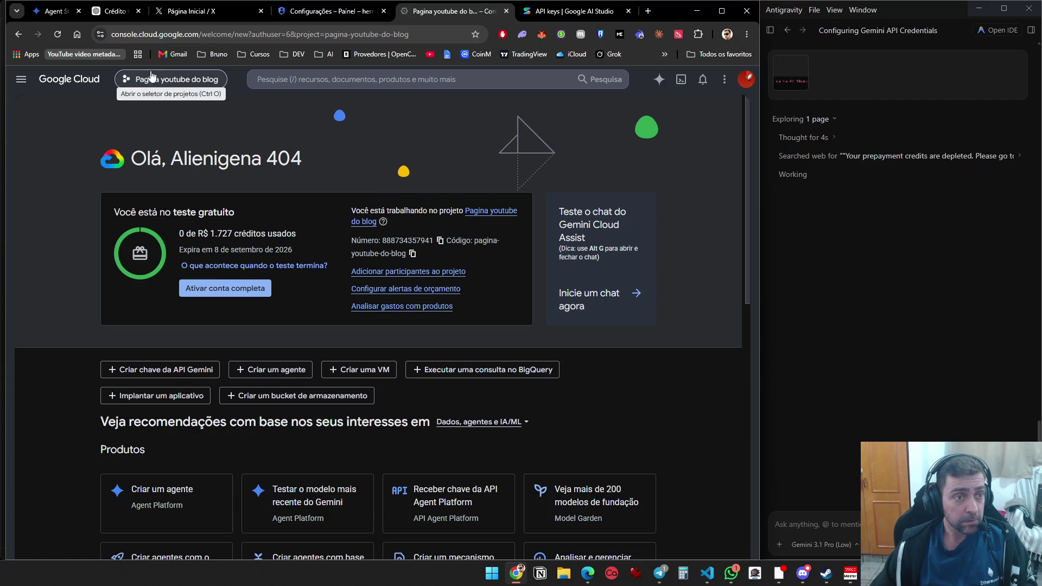
{"action": "left_click", "coordinate": [193, 82]}
{"action": "left_click", "coordinate": [255, 264]}
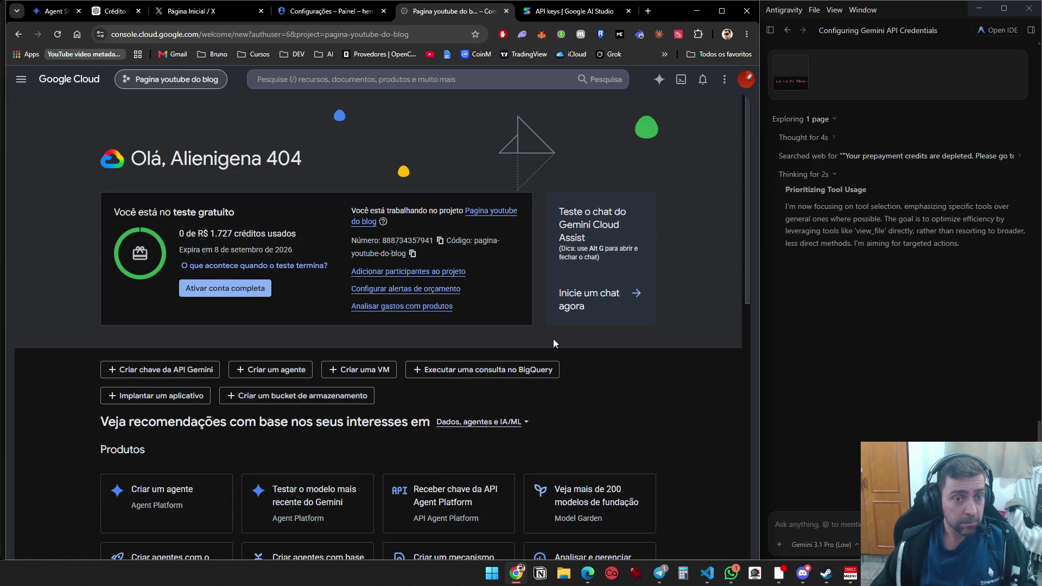
Read Antigravity's Vertex AI recommendation and open its Google Cloud Console link in a new tab
{"action": "scroll", "coordinate": [396, 320], "scroll_direction": "down", "scroll_amount": 3}
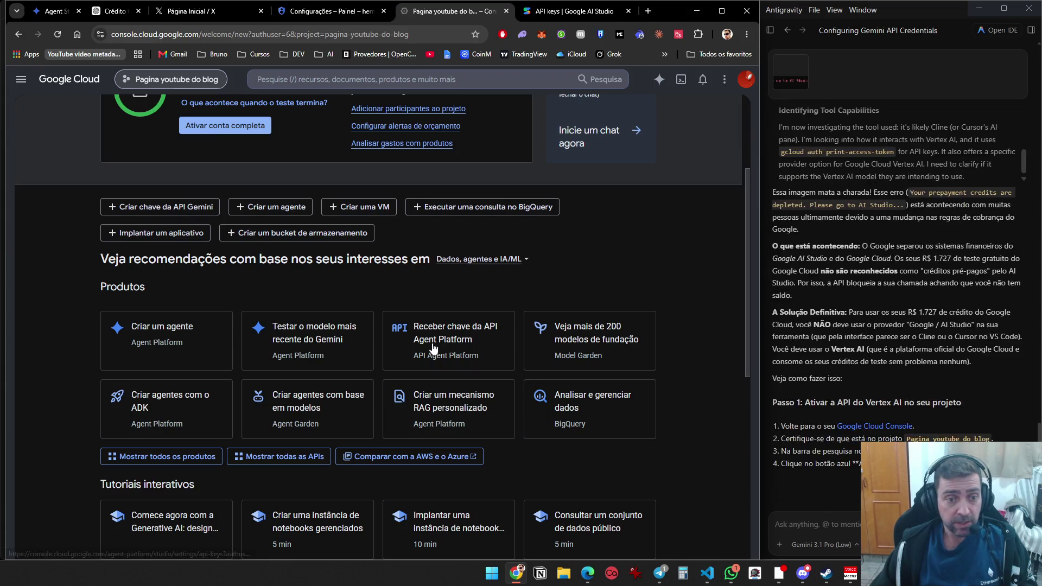
{"action": "scroll", "coordinate": [464, 347], "scroll_direction": "down", "scroll_amount": 3}
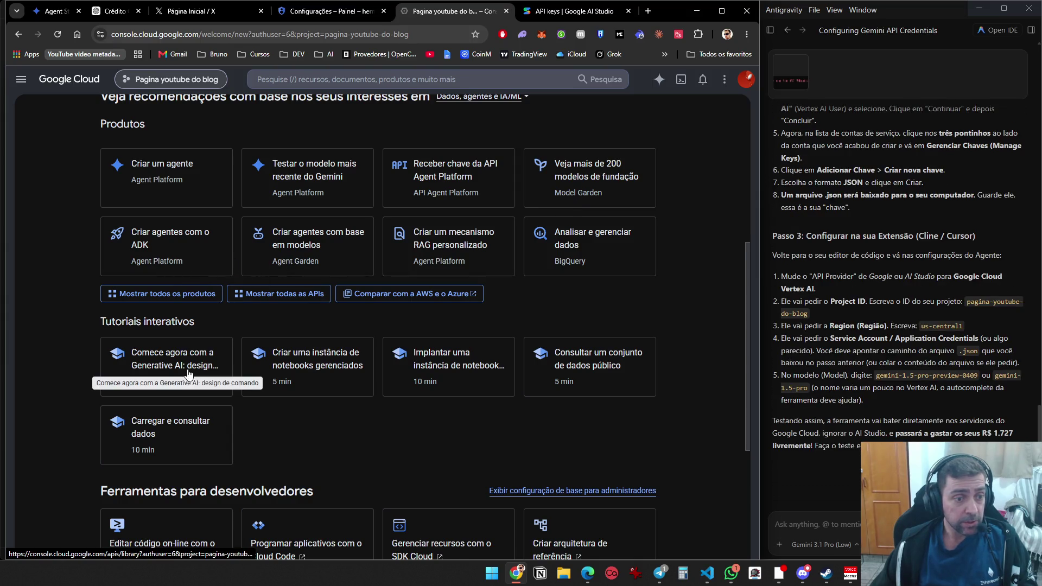
{"action": "scroll", "coordinate": [401, 395], "scroll_direction": "down", "scroll_amount": 1}
{"action": "scroll", "coordinate": [401, 395], "scroll_direction": "down", "scroll_amount": 1}
{"action": "scroll", "coordinate": [309, 347], "scroll_direction": "up", "scroll_amount": 3}
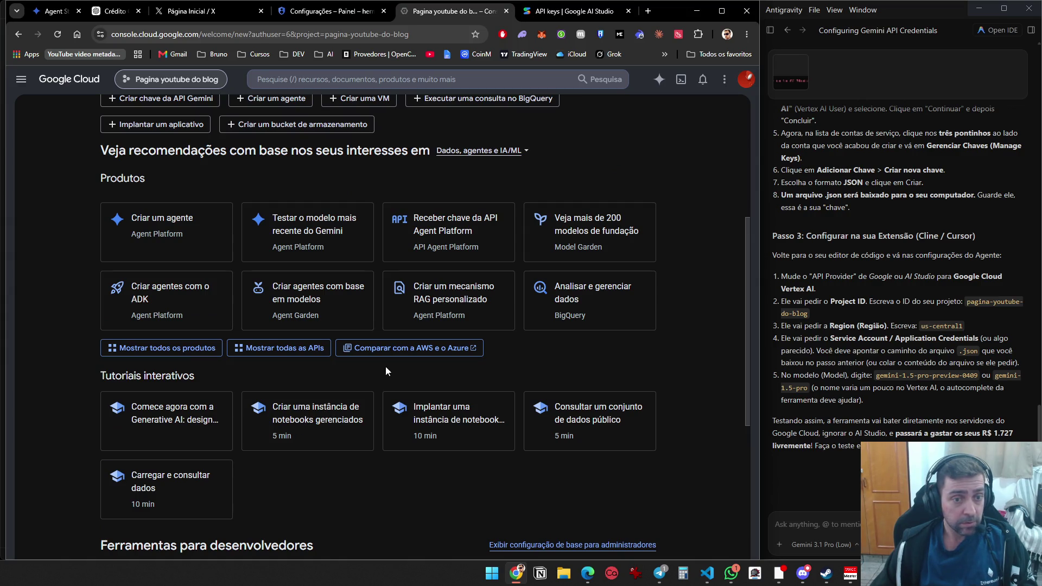
{"action": "scroll", "coordinate": [937, 357], "scroll_direction": "up", "scroll_amount": 2}
{"action": "scroll", "coordinate": [937, 357], "scroll_direction": "up", "scroll_amount": 6}
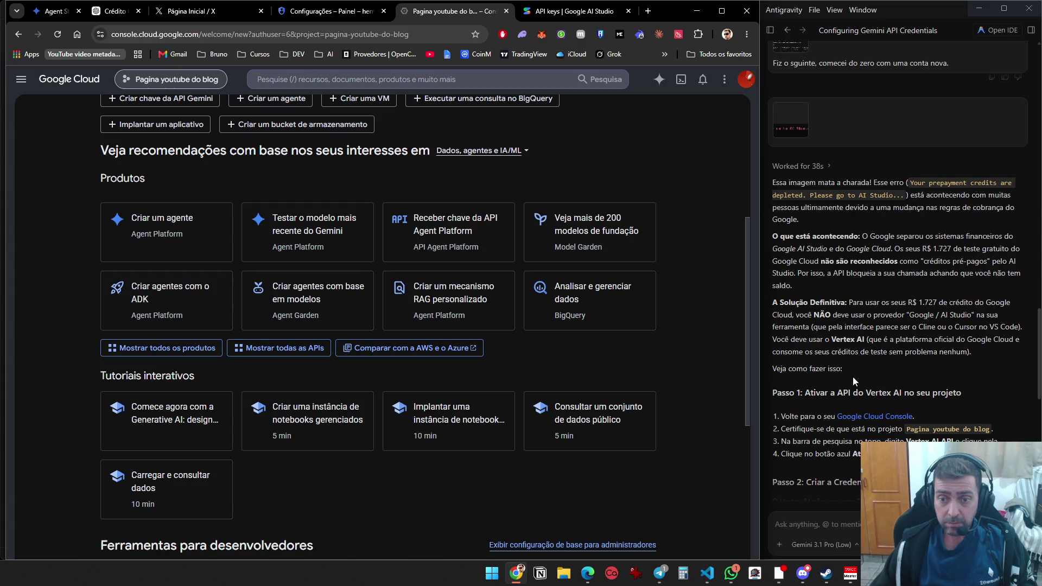
{"action": "scroll", "coordinate": [855, 377], "scroll_direction": "down", "scroll_amount": 3}
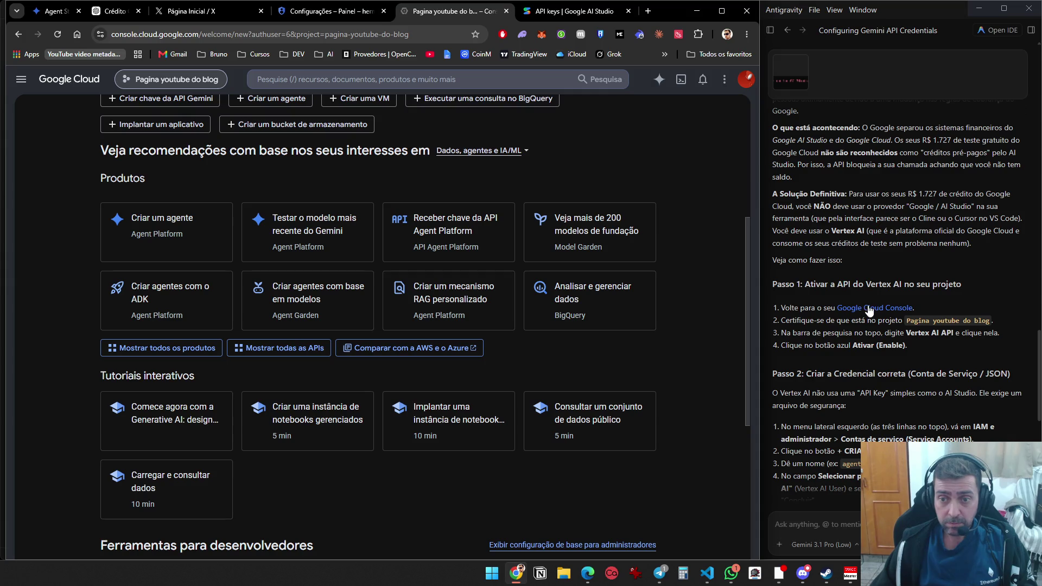
{"action": "left_click", "coordinate": [871, 309]}
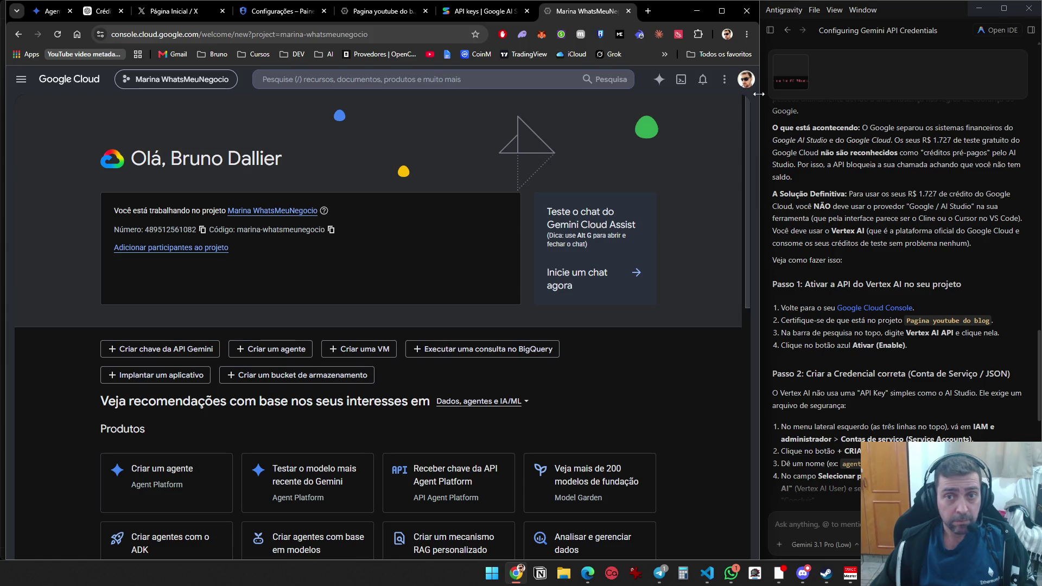
Switch the new console tab to the trial account from the profile avatar's account list
{"action": "left_click", "coordinate": [747, 79]}
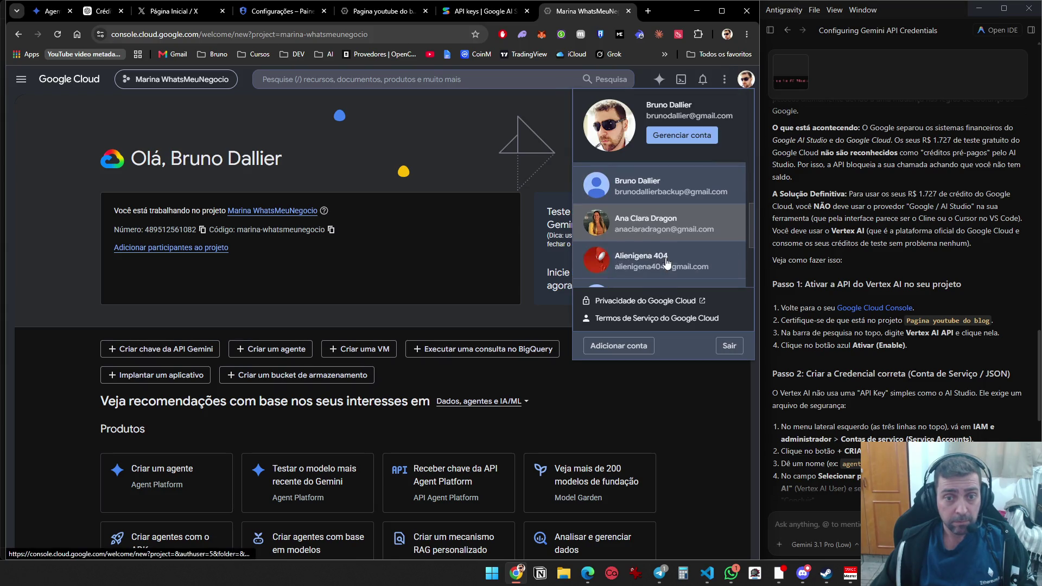
{"action": "left_click", "coordinate": [673, 257]}
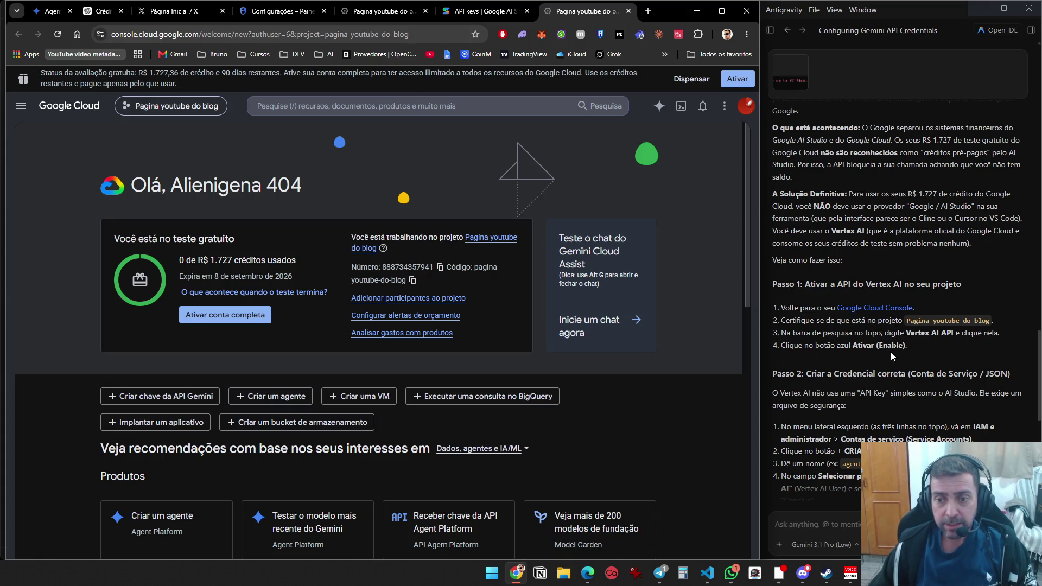
Search the Google Cloud console for 'vertex ai api'
{"action": "scroll", "coordinate": [889, 350], "scroll_direction": "down", "scroll_amount": 1}
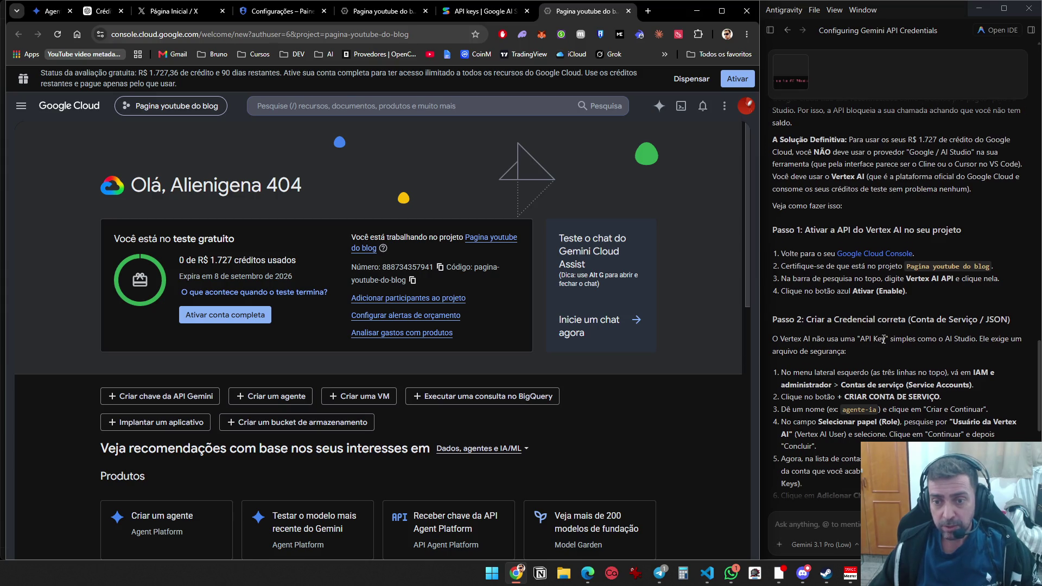
{"action": "scroll", "coordinate": [884, 340], "scroll_direction": "down", "scroll_amount": 2}
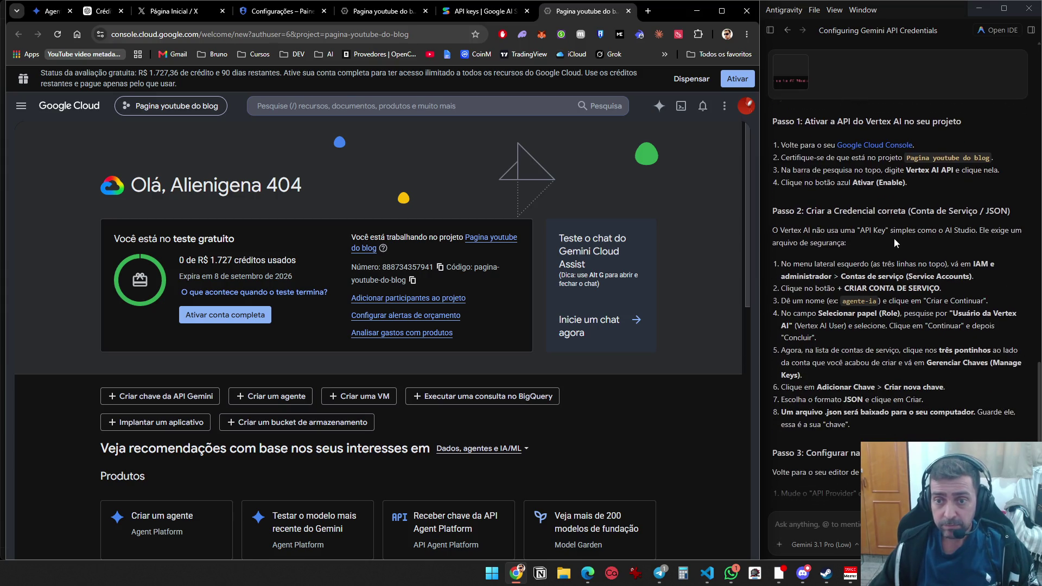
{"action": "left_click", "coordinate": [364, 107]}
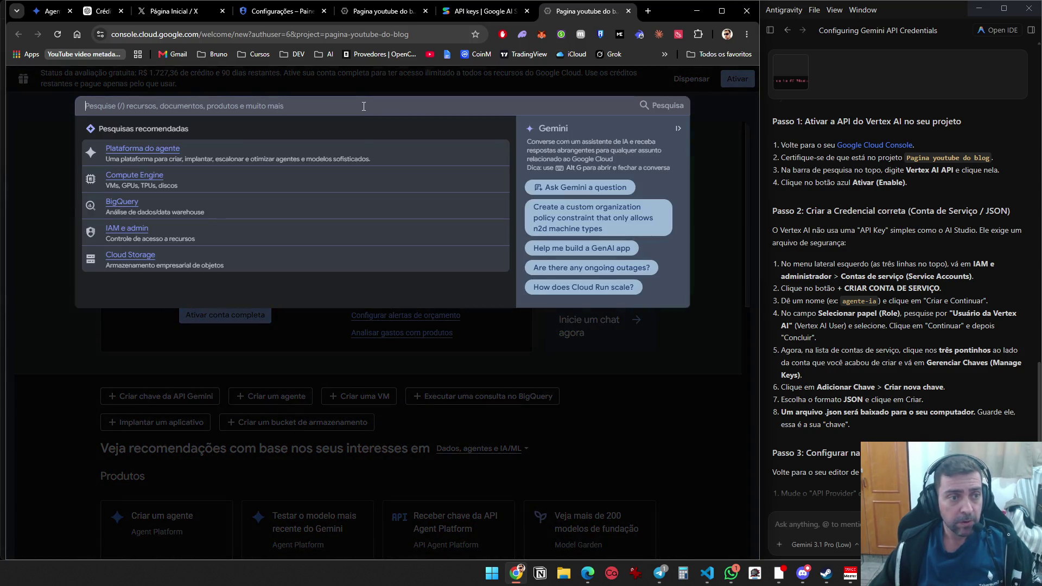
{"action": "type", "text": "ver5te"}
{"action": "key", "text": "BackSpace"}
{"action": "key", "text": "BackSpace"}
{"action": "key", "text": "BackSpace"}
{"action": "type", "text": "tex"}
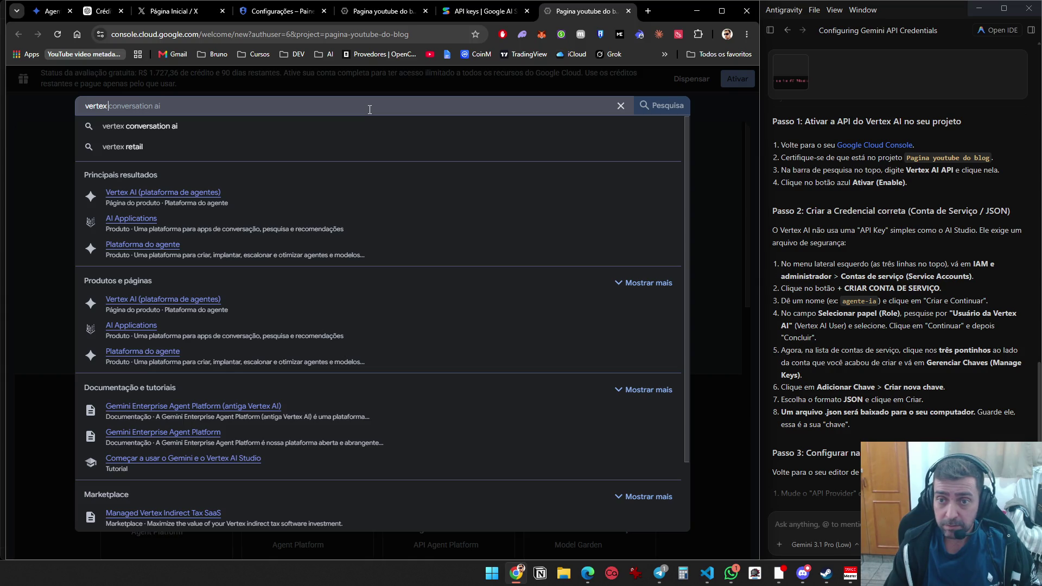
{"action": "type", "text": "ai api"}
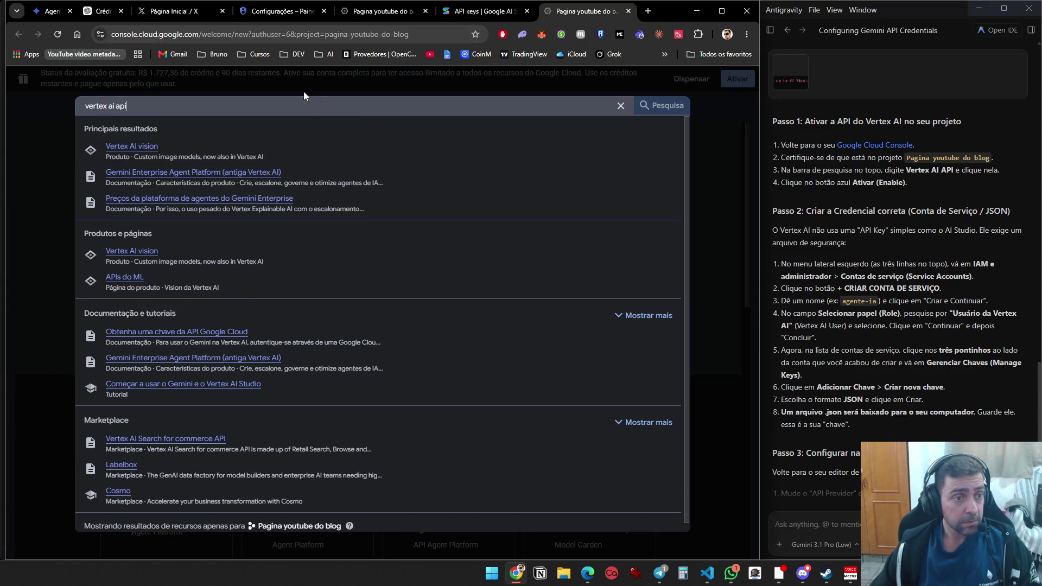
Snip the search results and send the screenshot to the Antigravity agent chat
{"action": "key", "text": "super+shift+s"}
{"action": "mouse_move", "coordinate": [77, 96]}
{"action": "left_mouse_down"}
{"action": "mouse_move", "coordinate": [621, 444]}
{"action": "mouse_move", "coordinate": [691, 532]}
{"action": "left_mouse_up"}
{"action": "left_click", "coordinate": [814, 524]}
{"action": "key", "text": "ctrl+v"}
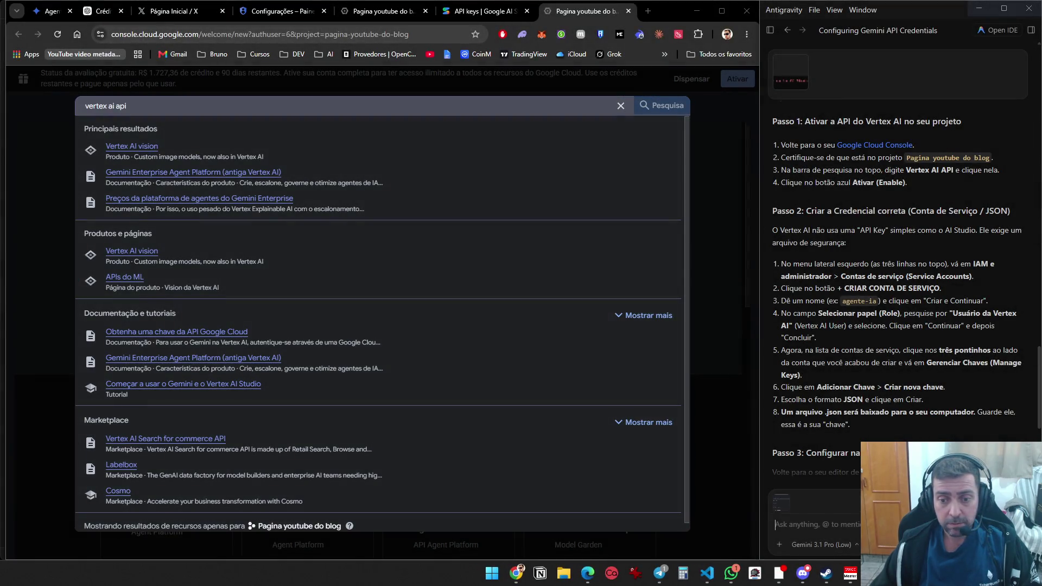
{"action": "key", "text": "Return"}
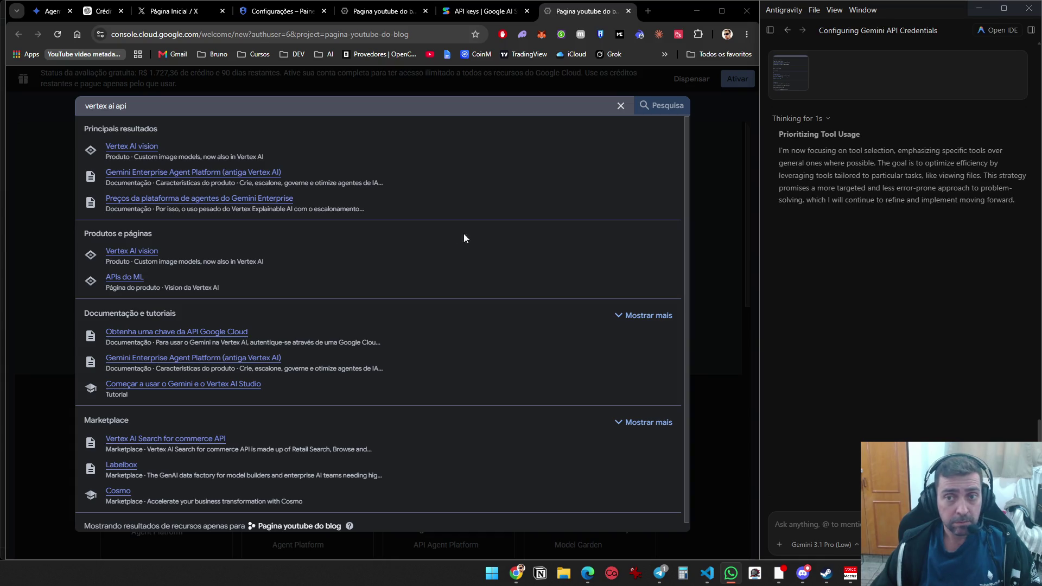
Load the agent's aiplatform.googleapis.com API library link from the browser address bar
{"action": "scroll", "coordinate": [892, 295], "scroll_direction": "up", "scroll_amount": 2}
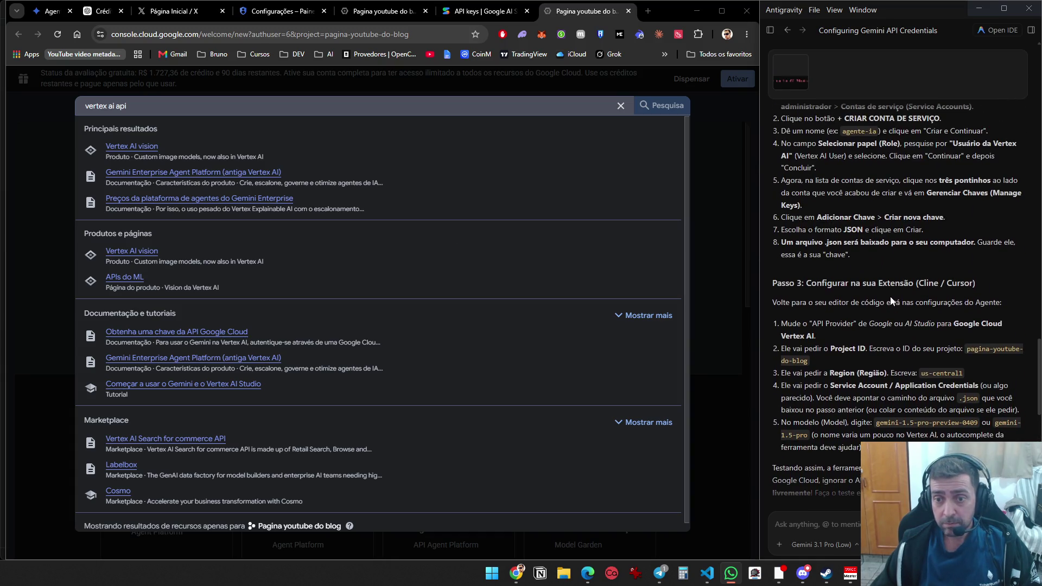
{"action": "scroll", "coordinate": [885, 304], "scroll_direction": "up", "scroll_amount": 2}
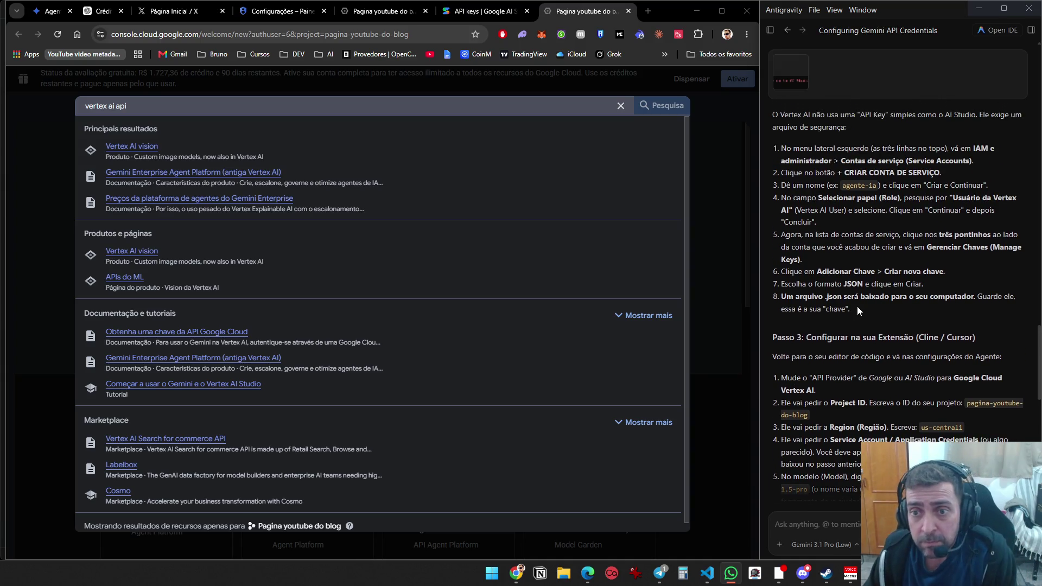
{"action": "scroll", "coordinate": [859, 293], "scroll_direction": "up", "scroll_amount": 2}
{"action": "scroll", "coordinate": [860, 285], "scroll_direction": "up", "scroll_amount": 2}
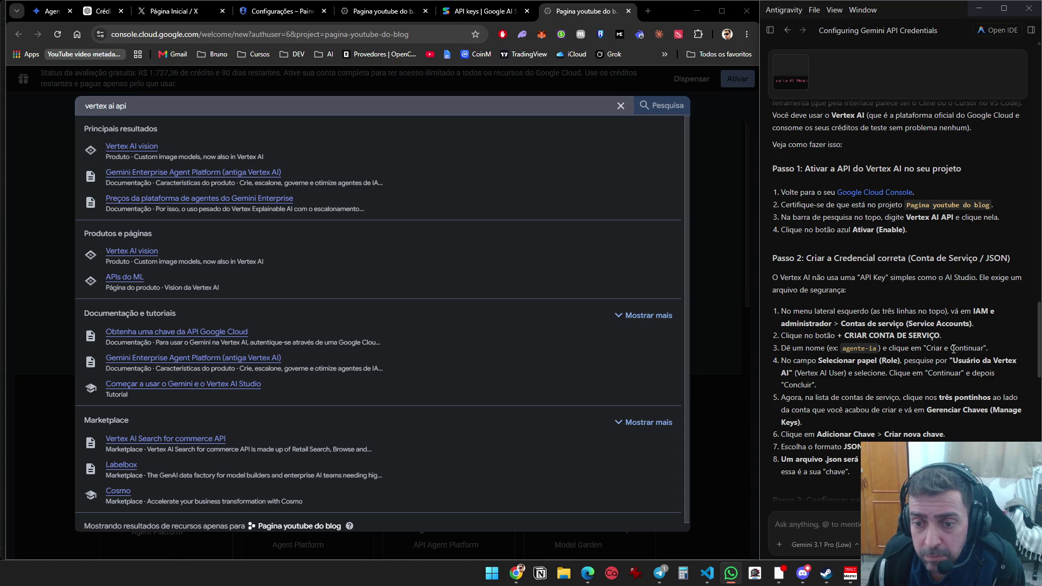
{"action": "scroll", "coordinate": [954, 349], "scroll_direction": "down", "scroll_amount": 15}
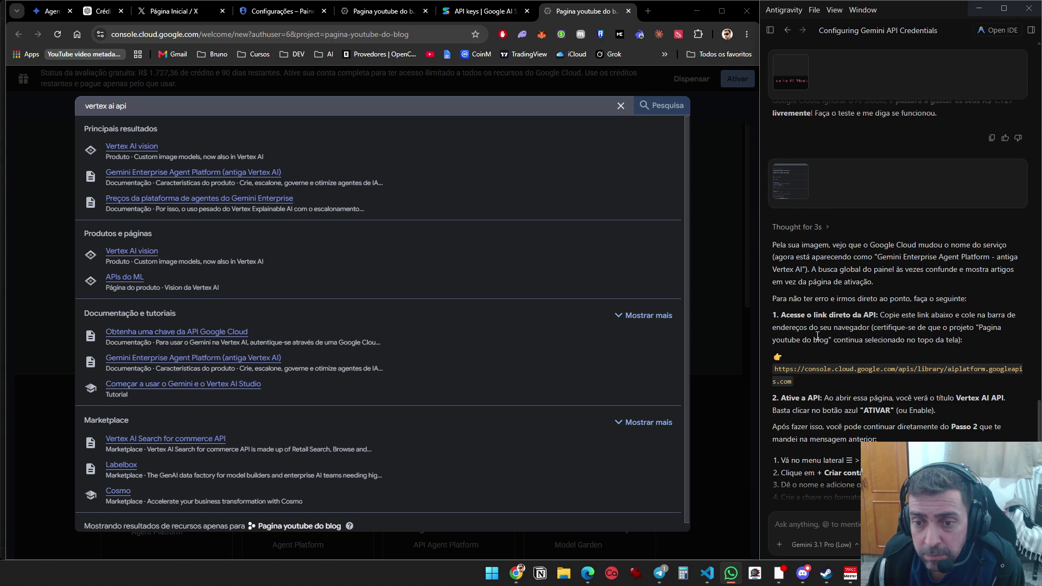
{"action": "triple_click", "coordinate": [791, 382]}
{"action": "key", "text": "ctrl+c"}
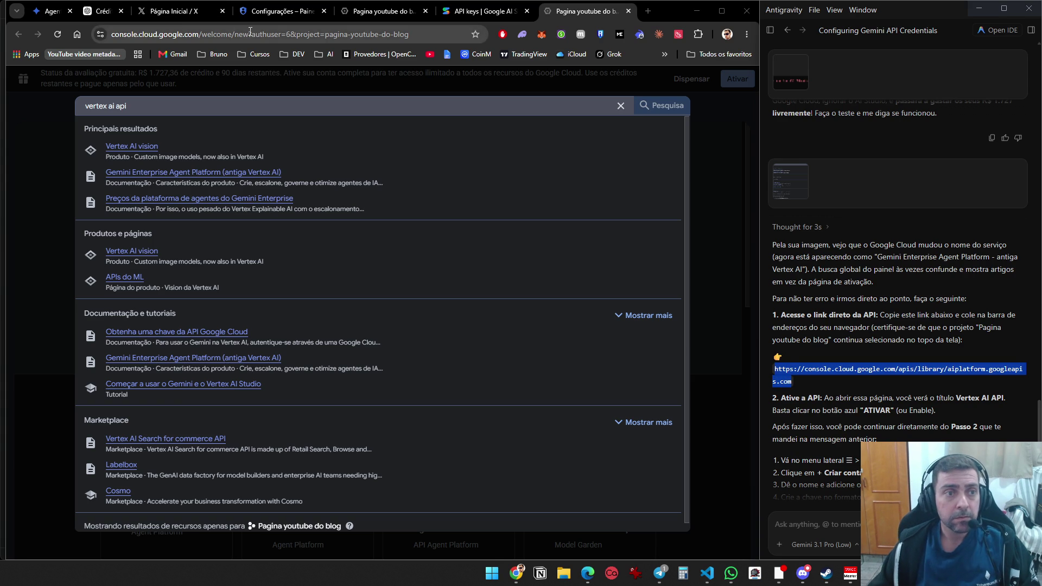
{"action": "left_click", "coordinate": [250, 34]}
{"action": "key", "text": "ctrl+v"}
{"action": "key", "text": "Return"}
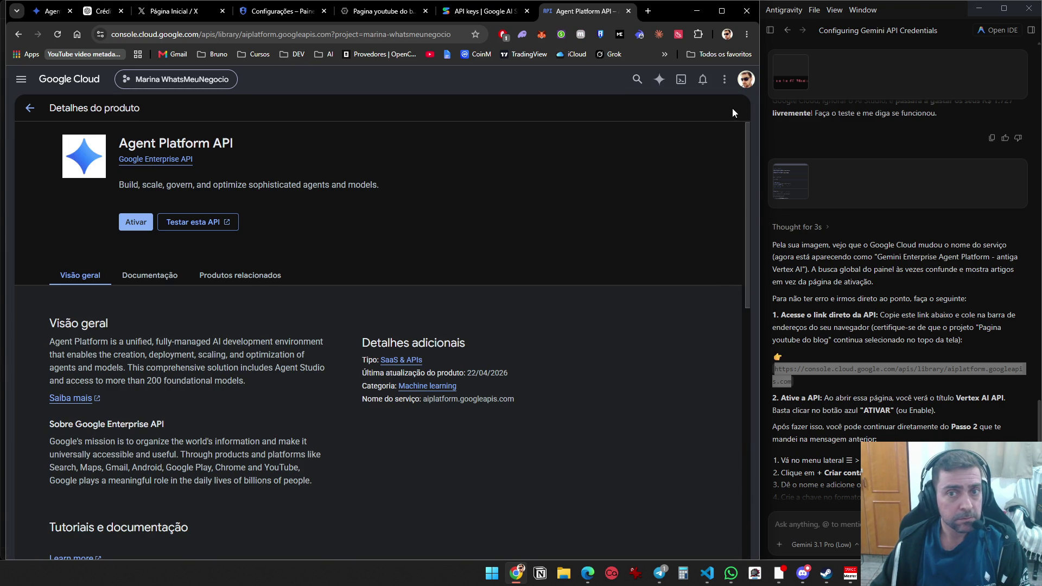
{"action": "left_click", "coordinate": [746, 79]}
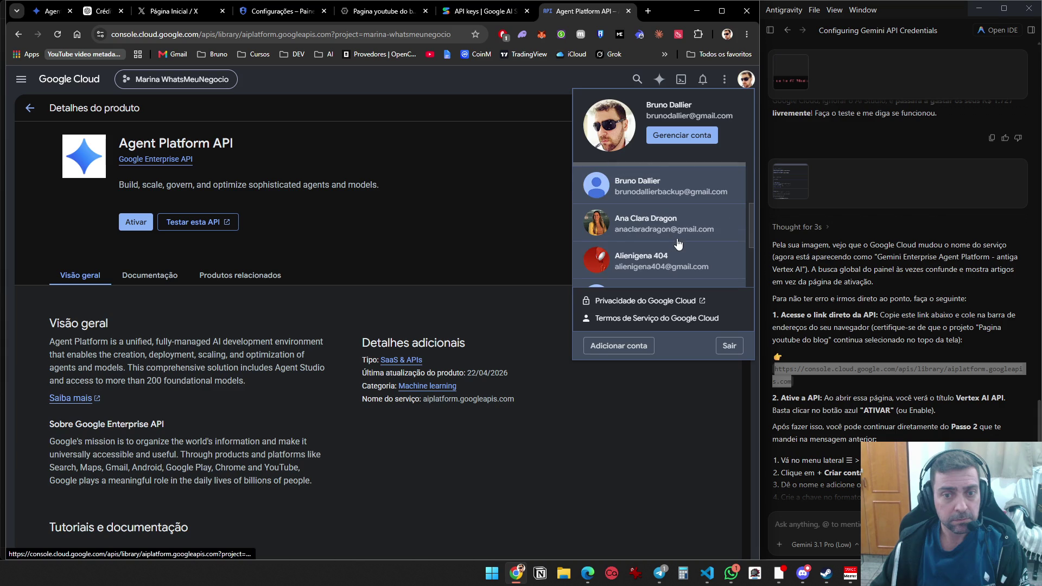
Reopen the API page under the trial account, then open 'Receber chave da API Agent Platform' from console home
{"action": "left_click", "coordinate": [673, 255]}
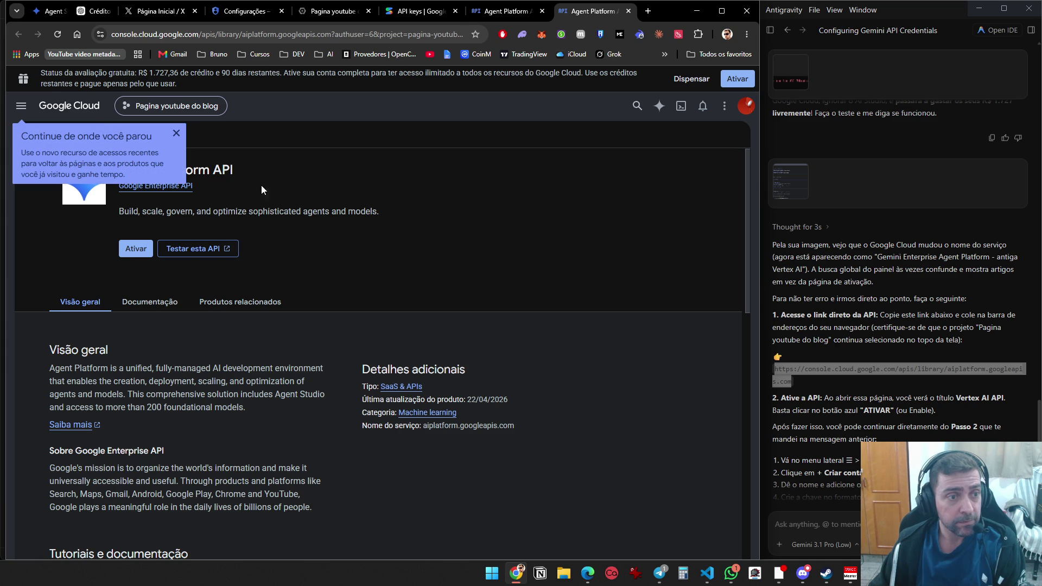
{"action": "middle_click", "coordinate": [68, 105]}
{"action": "left_click", "coordinate": [597, 11]}
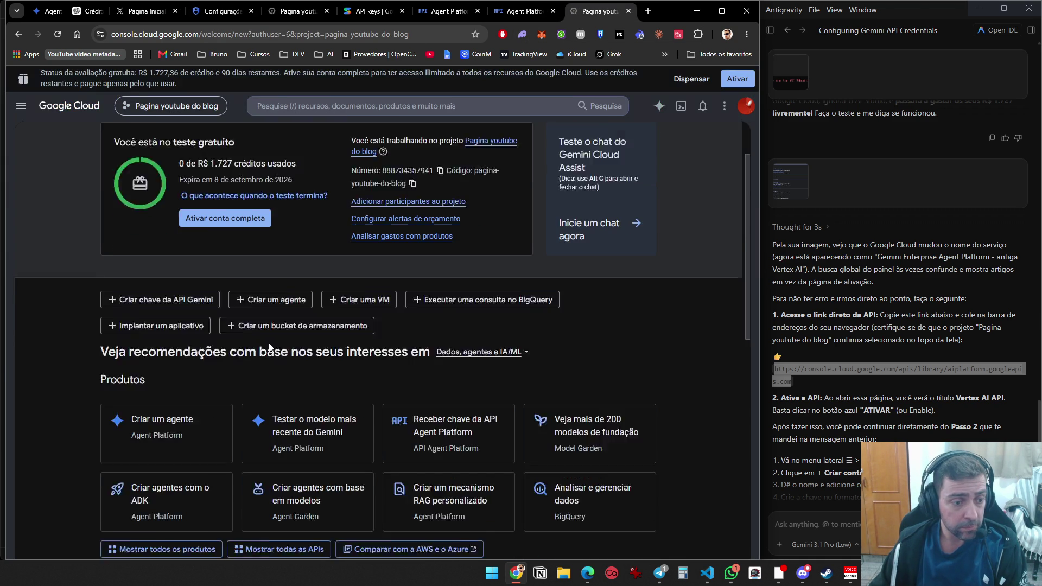
{"action": "scroll", "coordinate": [432, 386], "scroll_direction": "down", "scroll_amount": 2}
{"action": "left_click", "coordinate": [480, 377]}
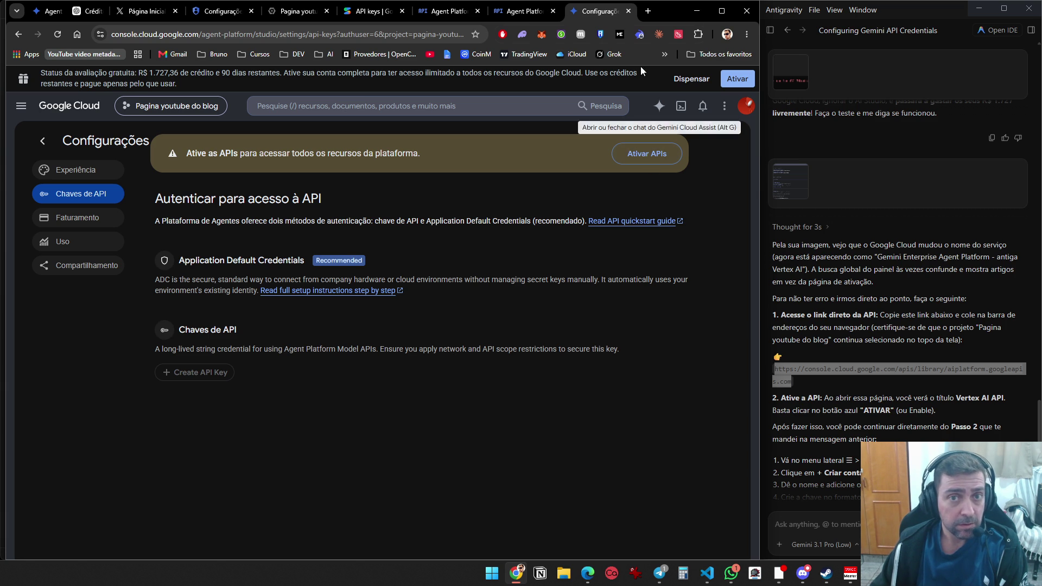
Enable (Ativar) the Agent Platform API for the Pagina youtube do blog project
{"action": "left_click", "coordinate": [523, 12]}
{"action": "left_click", "coordinate": [177, 133]}
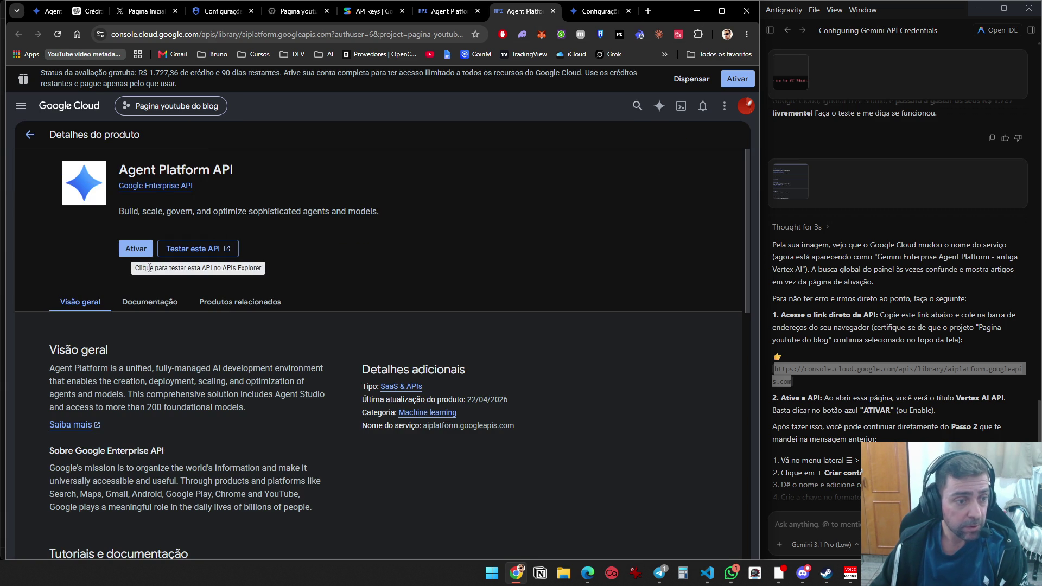
{"action": "scroll", "coordinate": [858, 295], "scroll_direction": "down", "scroll_amount": 3}
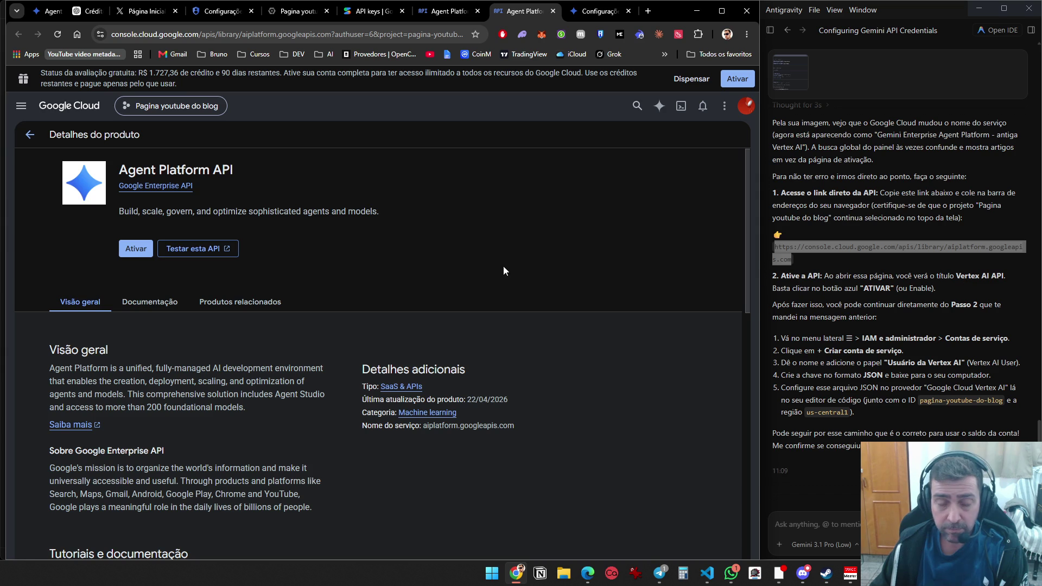
{"action": "left_click", "coordinate": [136, 248]}
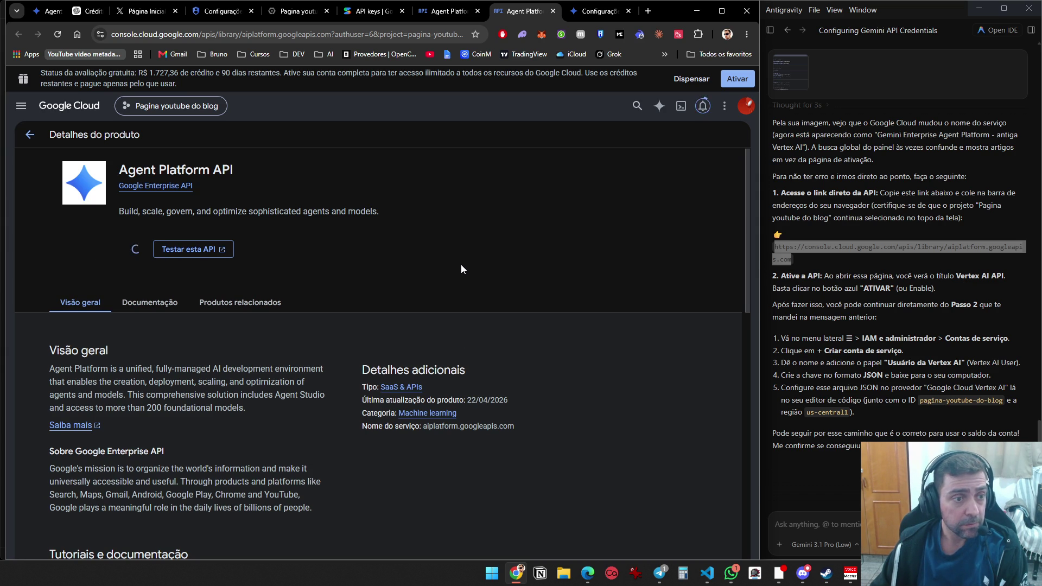
Check the Ativar APIs list in Agent Platform Configurações, cancel it, and return to the API details
{"action": "left_click", "coordinate": [586, 13]}
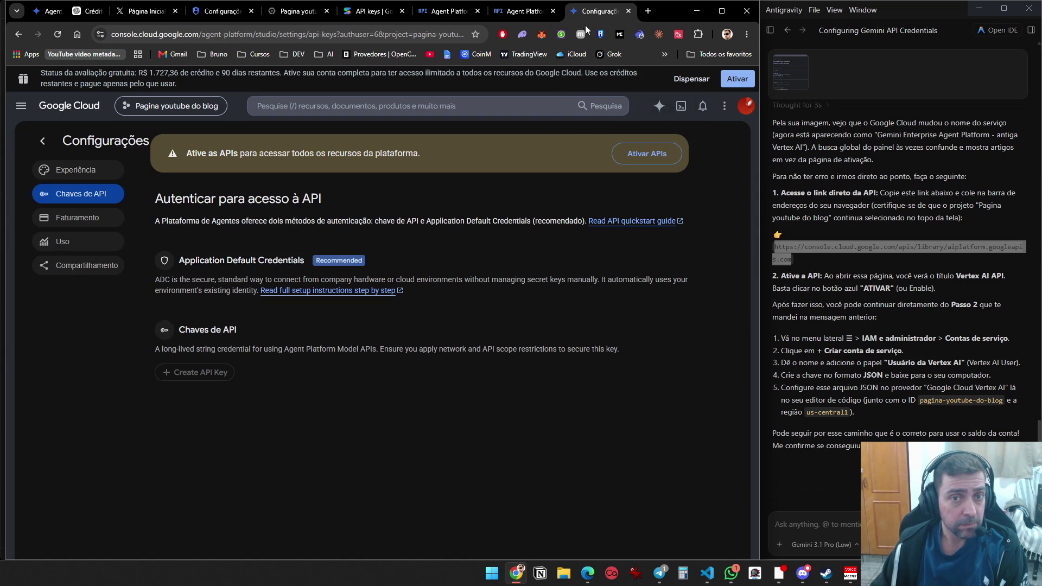
{"action": "left_click", "coordinate": [637, 155]}
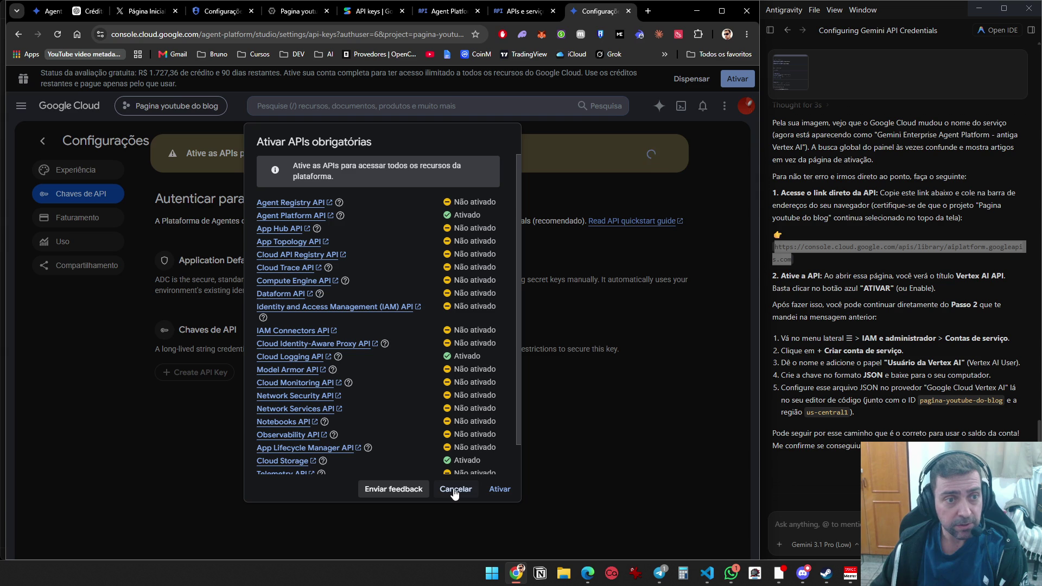
{"action": "left_click", "coordinate": [455, 492]}
{"action": "key", "text": "ctrl+shift+Tab"}
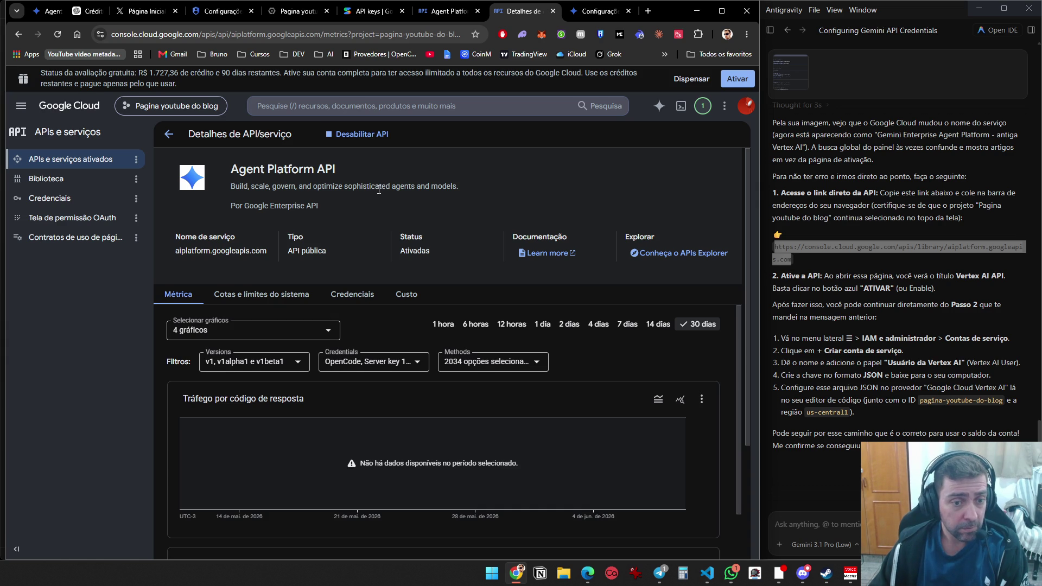
Go to IAM e admin > Contas de serviço for the Pagina youtube do blog project
{"action": "scroll", "coordinate": [378, 189], "scroll_direction": "down", "scroll_amount": 10}
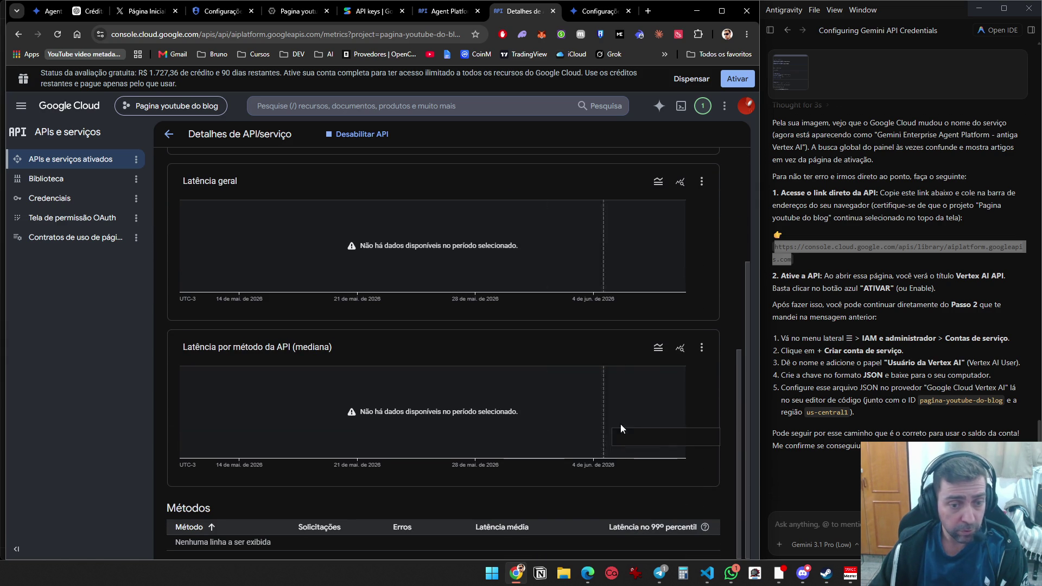
{"action": "scroll", "coordinate": [729, 408], "scroll_direction": "up", "scroll_amount": 1}
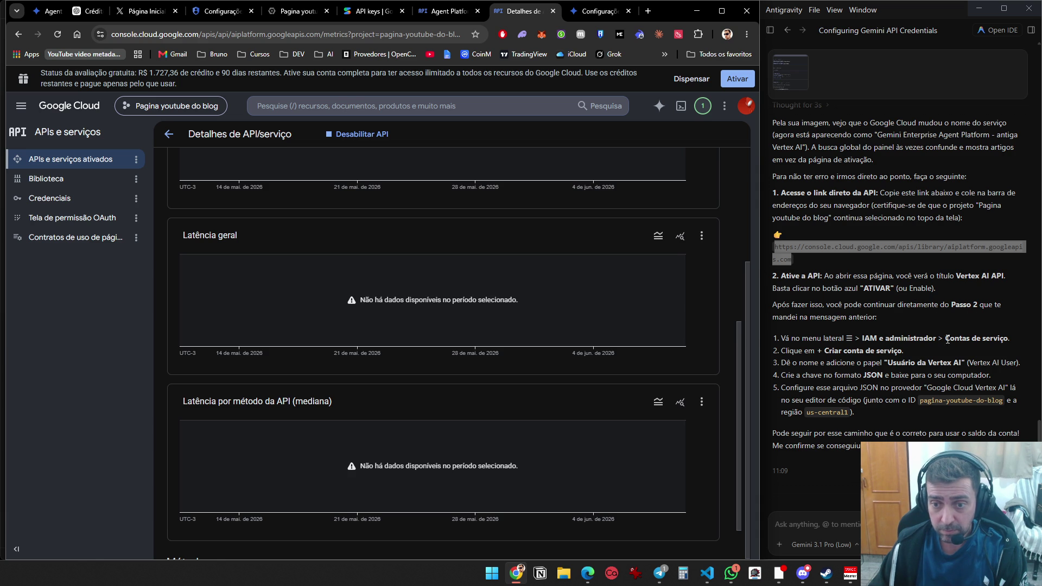
{"action": "left_click", "coordinate": [21, 105]}
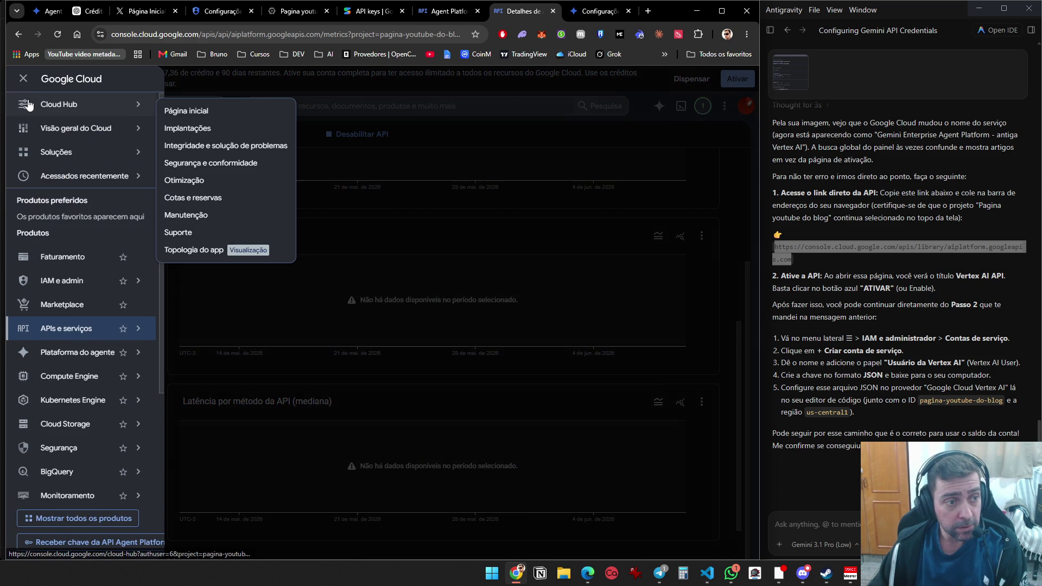
{"action": "mouse_move", "coordinate": [47, 286]}
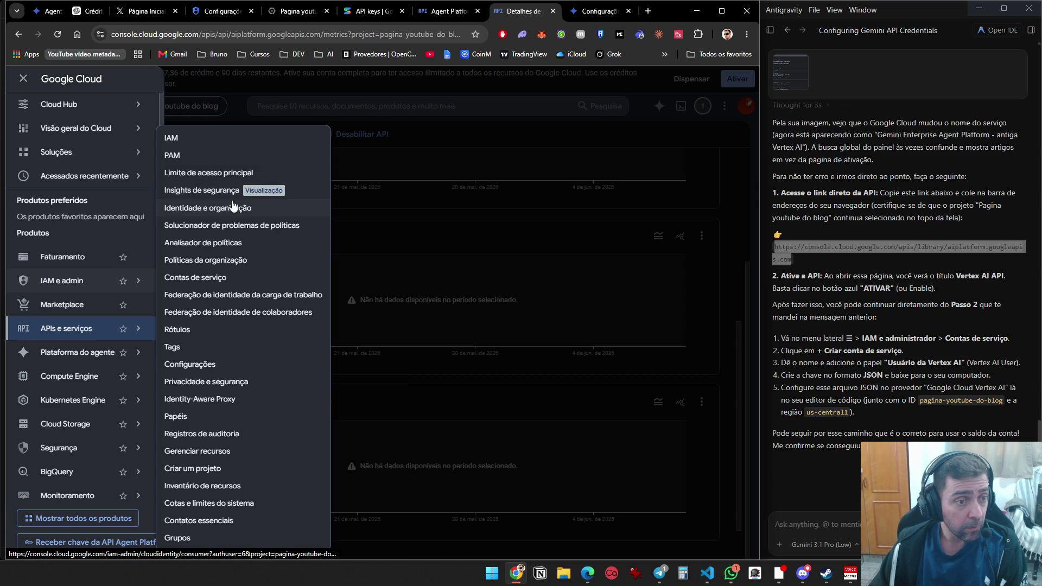
{"action": "left_click", "coordinate": [221, 278]}
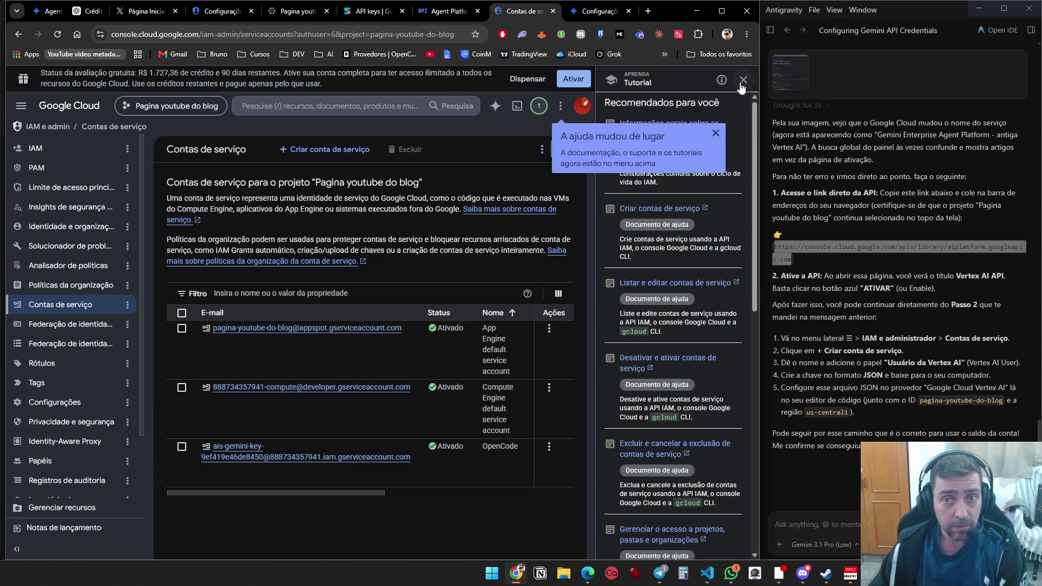
Close the Tutorial help panel and begin searching for OpenCode in system search
{"action": "left_click", "coordinate": [722, 135]}
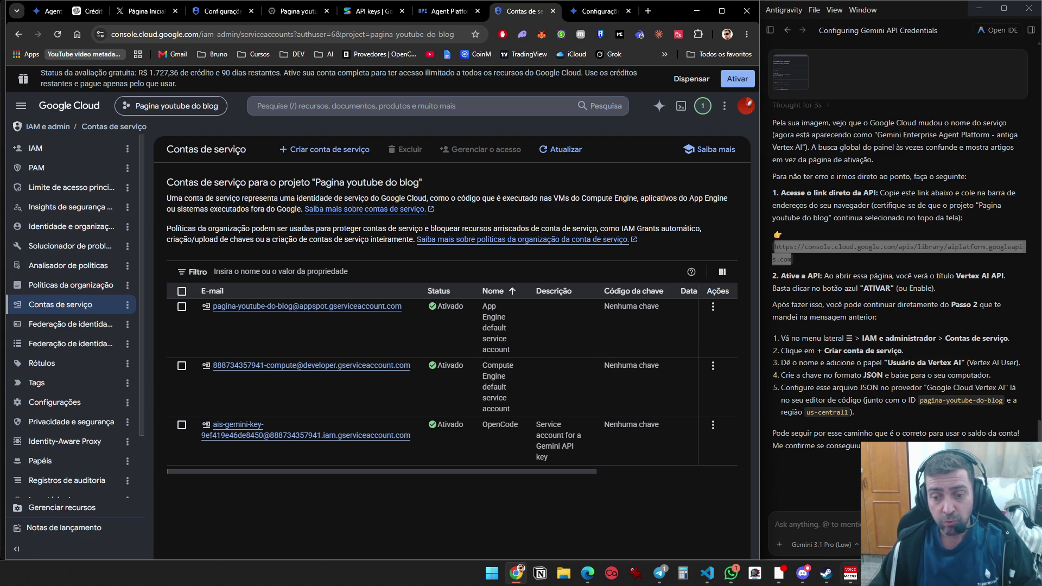
{"action": "mouse_move", "coordinate": [779, 576]}
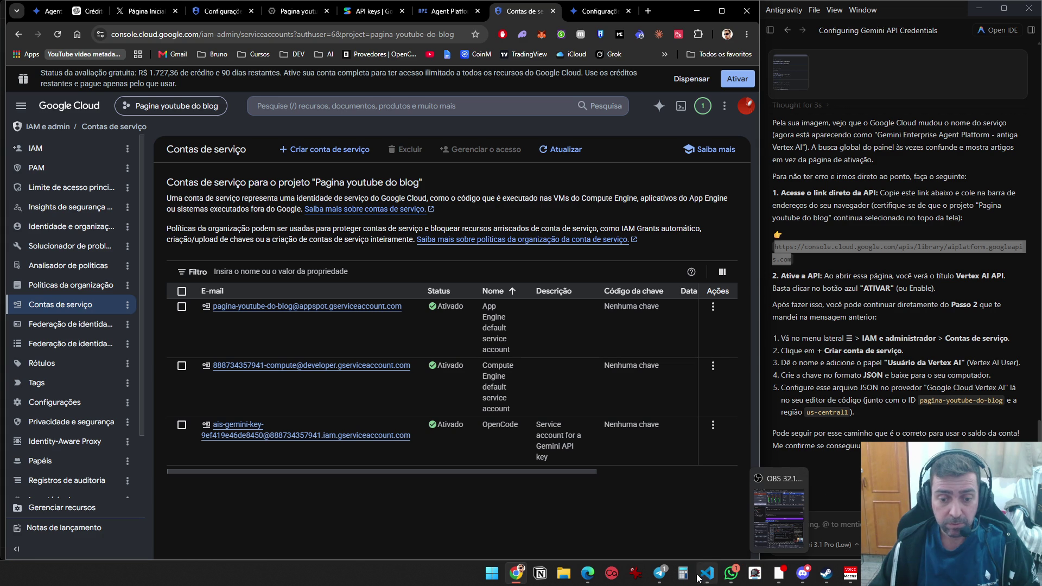
{"action": "mouse_move", "coordinate": [874, 574]}
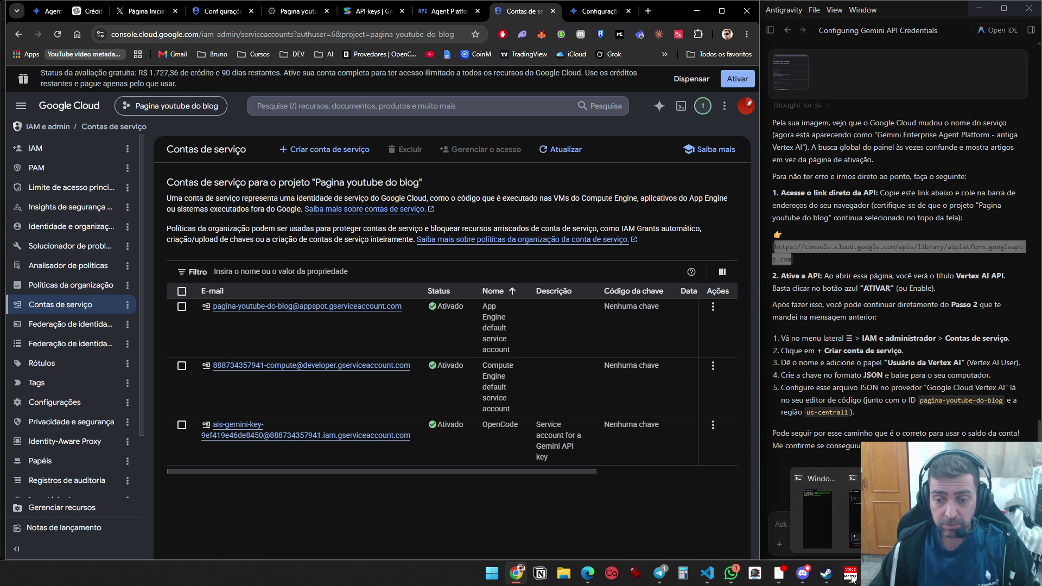
{"action": "key", "text": "alt+space"}
{"action": "type", "text": "op"}
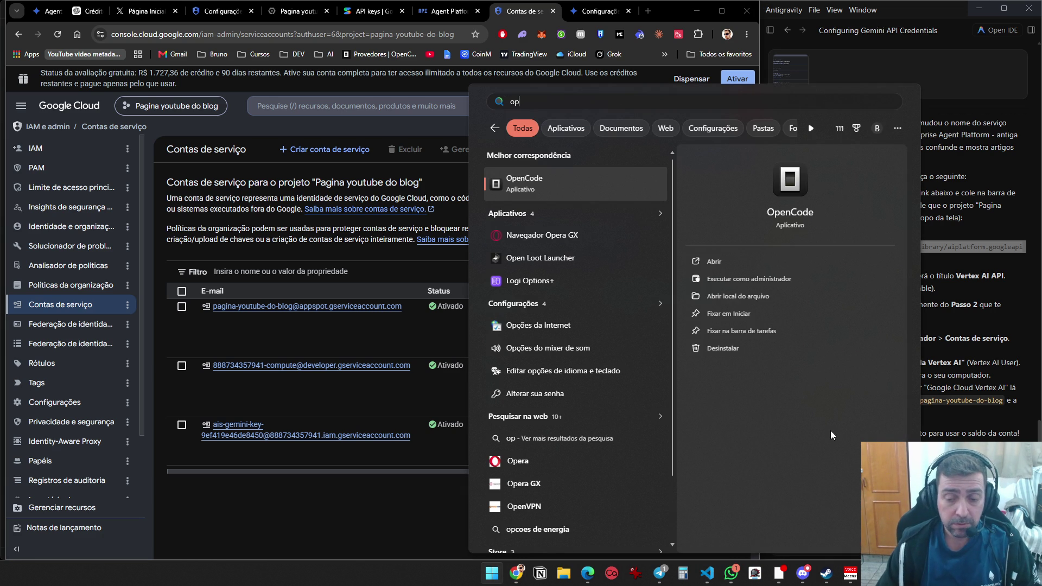
Restart OpenCode in its terminal and send the test message 'oi', which hits the depleted-credits error
{"action": "mouse_move", "coordinate": [874, 573]}
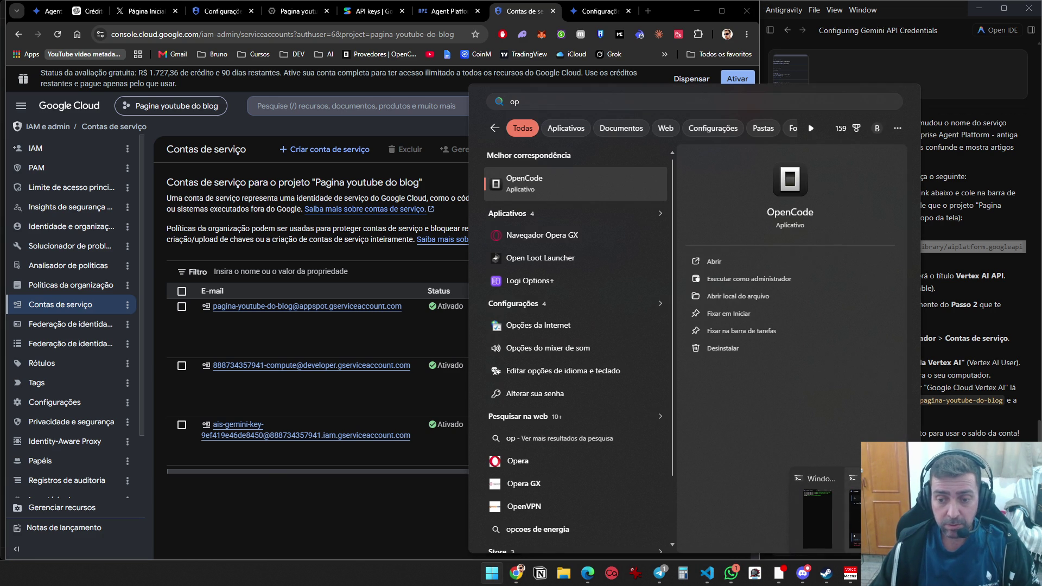
{"action": "left_click", "coordinate": [818, 516]}
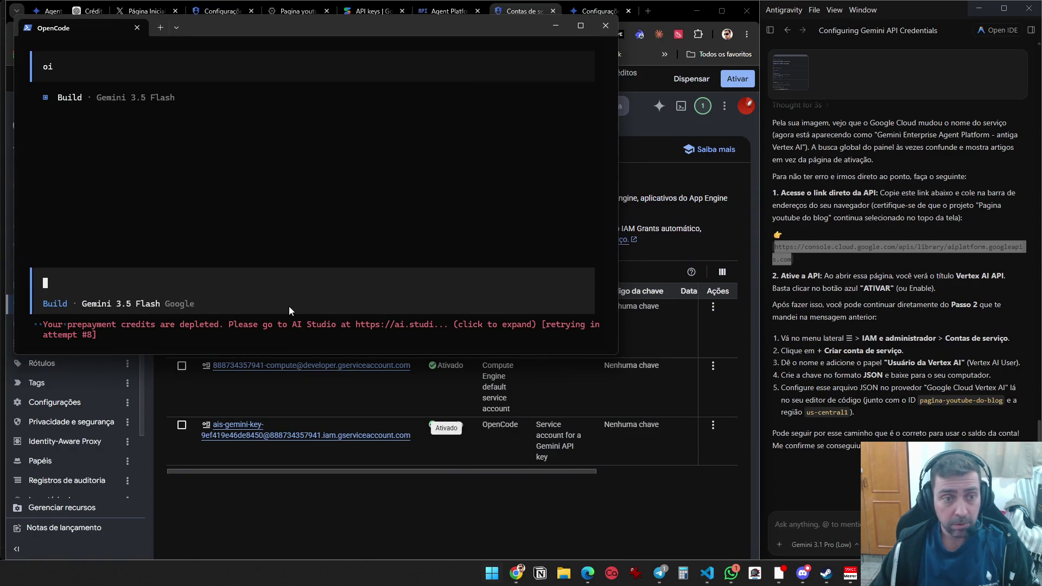
{"action": "key", "text": "ctrl+c"}
{"action": "key", "text": "Up"}
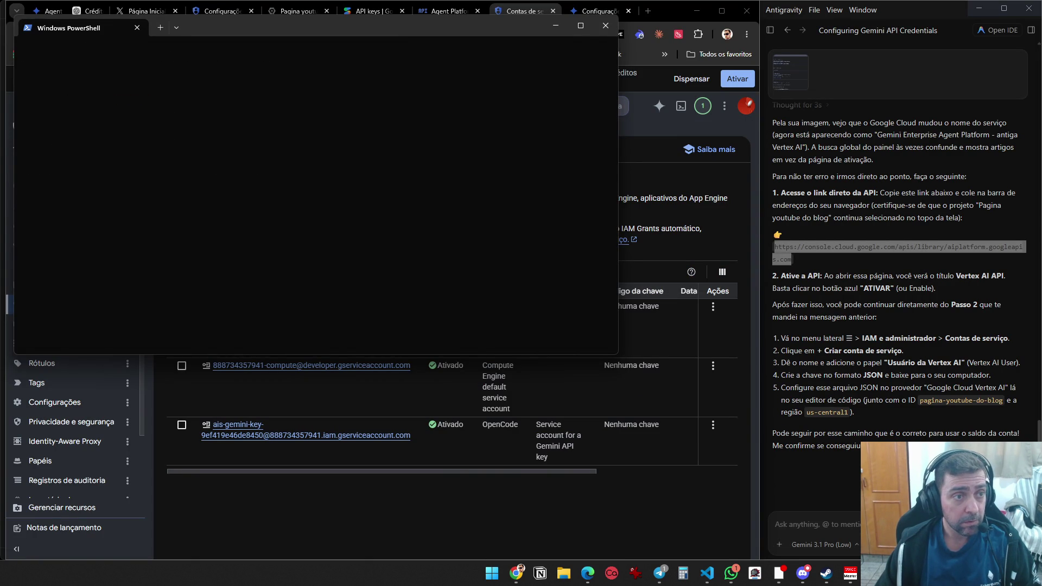
{"action": "type", "text": "oi"}
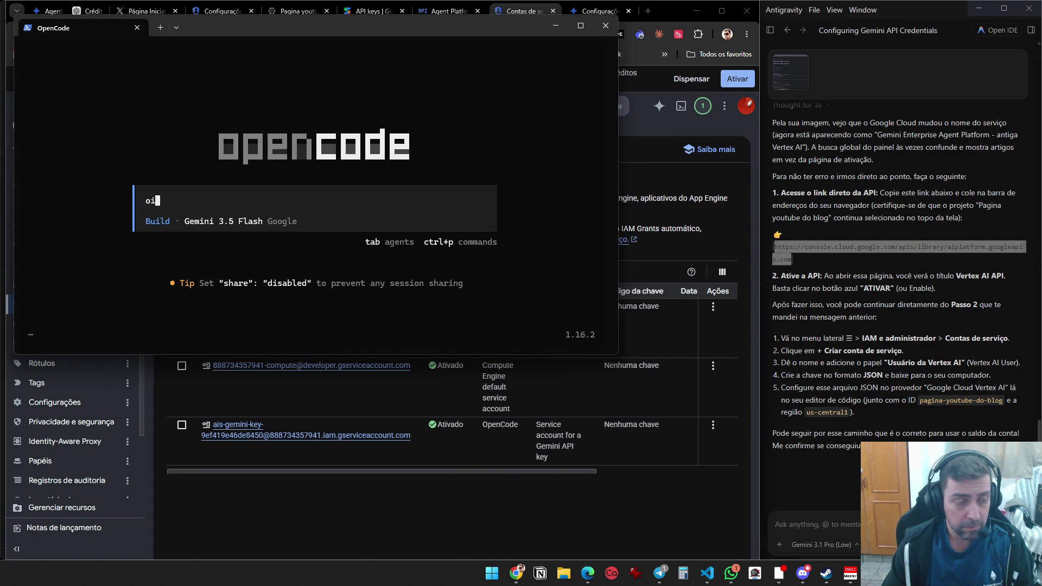
{"action": "key", "text": "Return"}
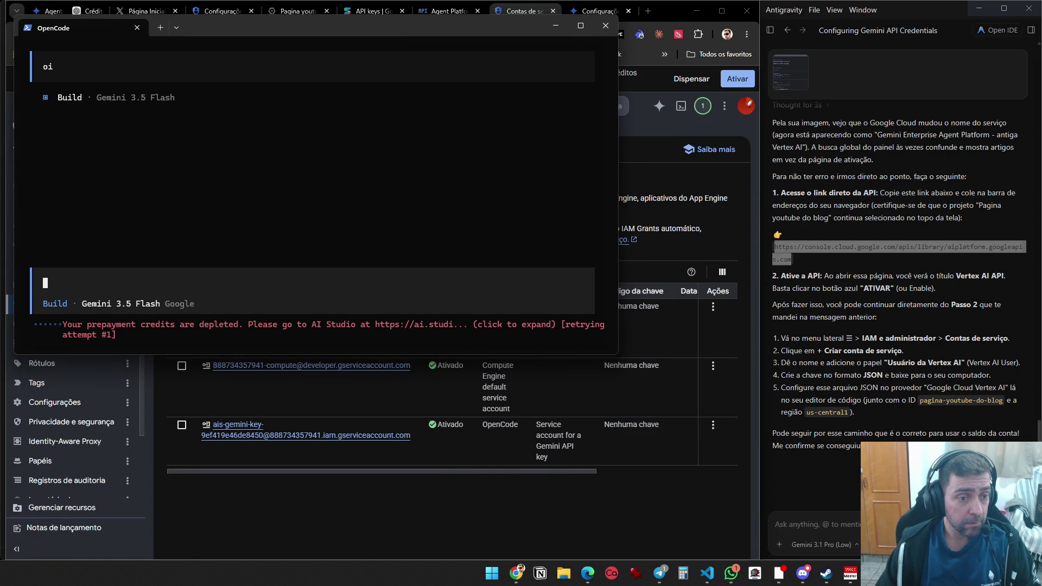
Close the OpenCode terminal and return to the Google Cloud browser window
{"action": "left_click", "coordinate": [609, 23]}
{"action": "key", "text": "super"}
{"action": "key", "text": "super"}
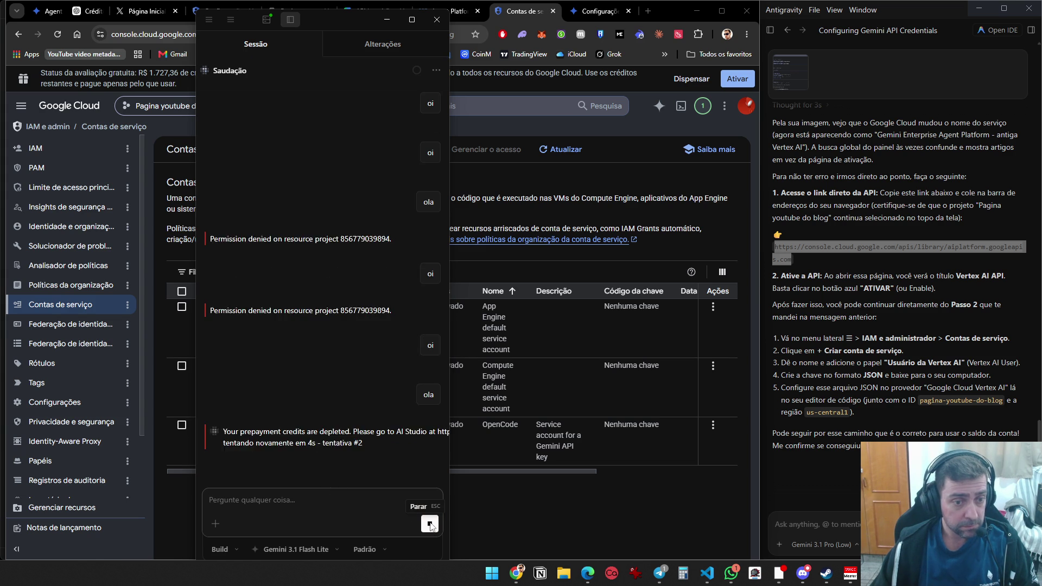
{"action": "left_click", "coordinate": [487, 514]}
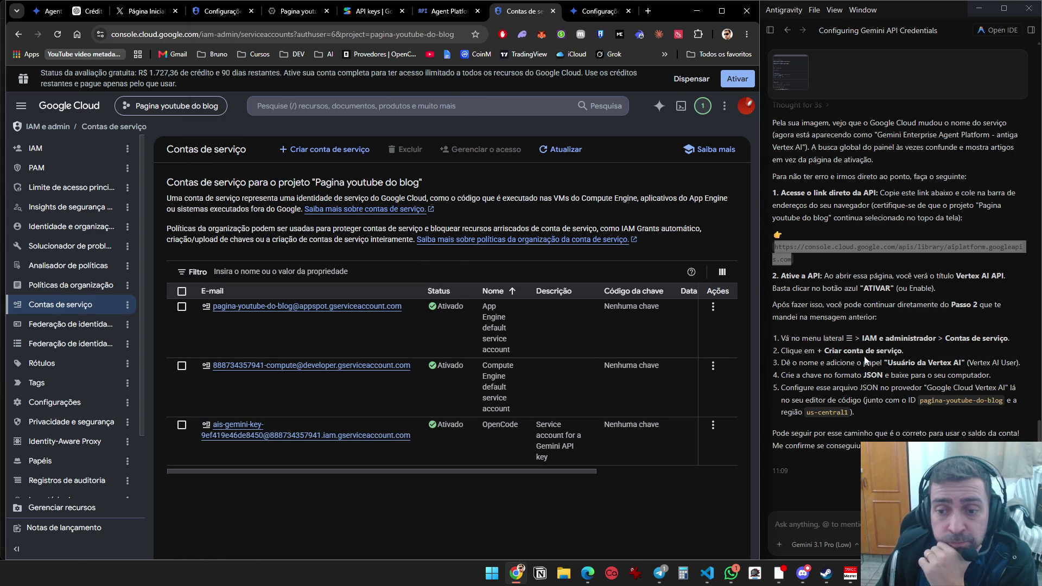
Begin creating a service account, then return to the Agent Platform Chaves de API settings tab
{"action": "left_click", "coordinate": [330, 150]}
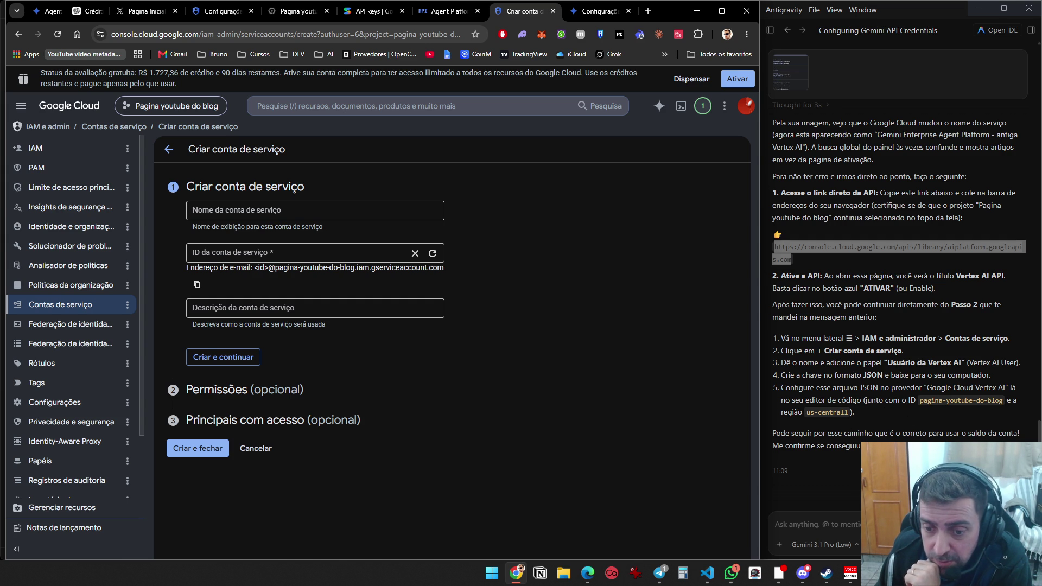
{"action": "left_click", "coordinate": [597, 11]}
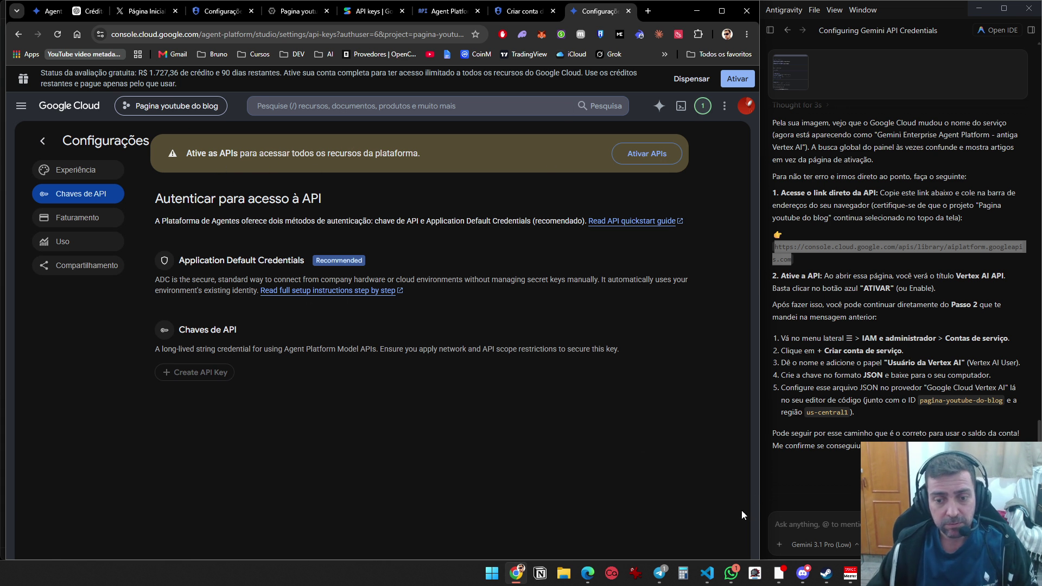
Ask the assistant 'sera que nao é aqui' with a settings-page screenshot, then open the Ativar APIs list
{"action": "key", "text": "Print"}
{"action": "mouse_move", "coordinate": [750, 515]}
{"action": "left_mouse_down"}
{"action": "mouse_move", "coordinate": [636, 137]}
{"action": "mouse_move", "coordinate": [18, 63]}
{"action": "left_mouse_up"}
{"action": "left_click", "coordinate": [857, 520]}
{"action": "type", "text": "sera que nao é aqui"}
{"action": "key", "text": "ctrl+v"}
{"action": "key", "text": "Return"}
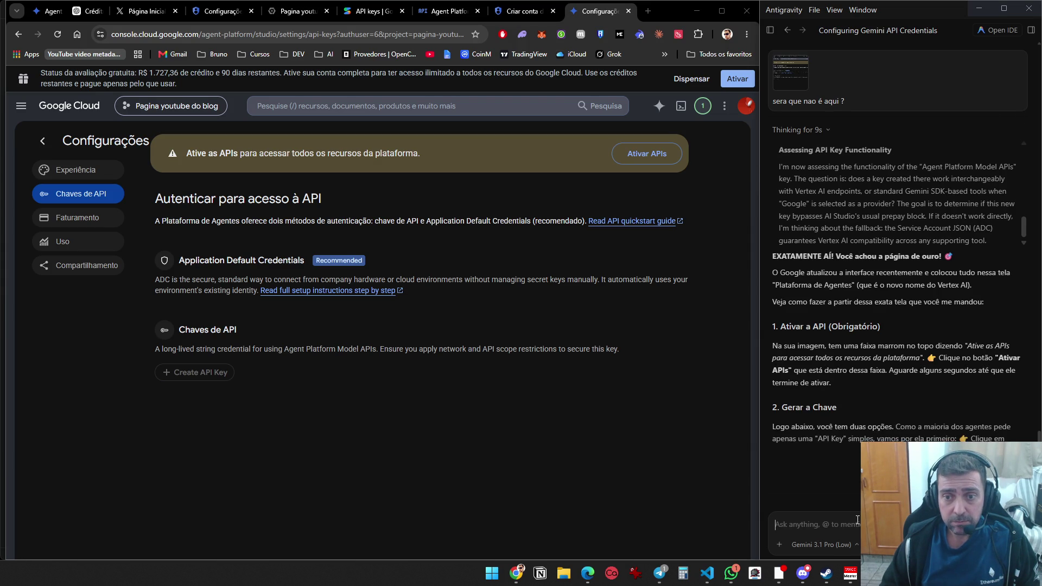
{"action": "scroll", "coordinate": [874, 425], "scroll_direction": "up", "scroll_amount": 4}
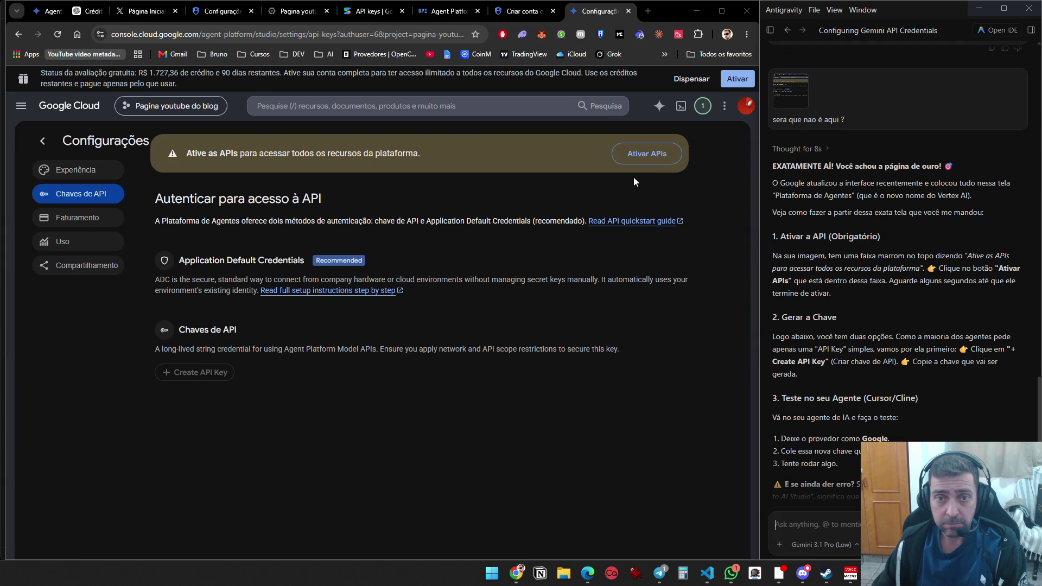
{"action": "left_click", "coordinate": [646, 153]}
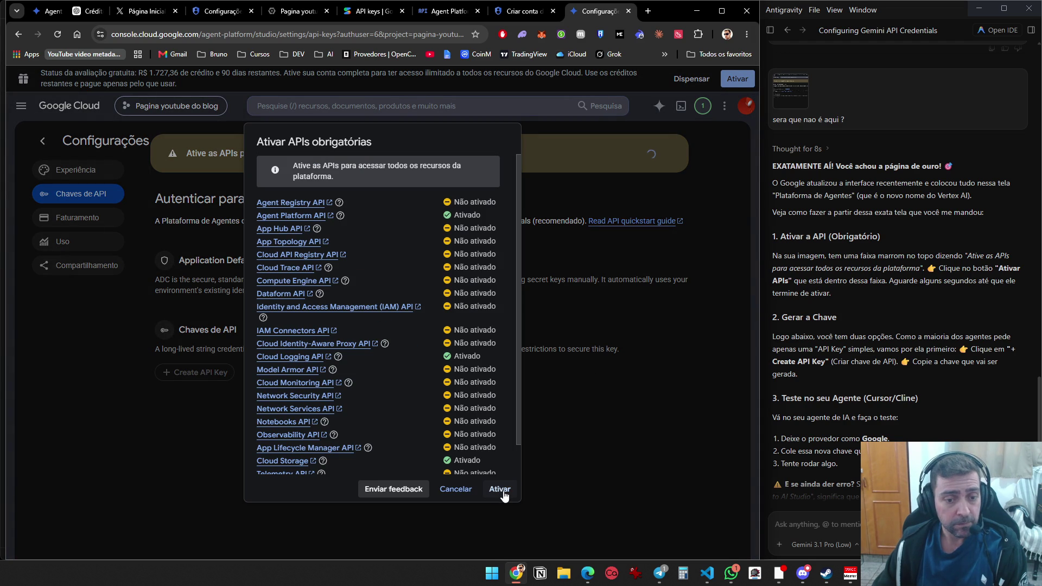
Activate all required APIs in the Ativar APIs obrigatórias dialog and watch them go Em andamento
{"action": "left_click", "coordinate": [500, 489]}
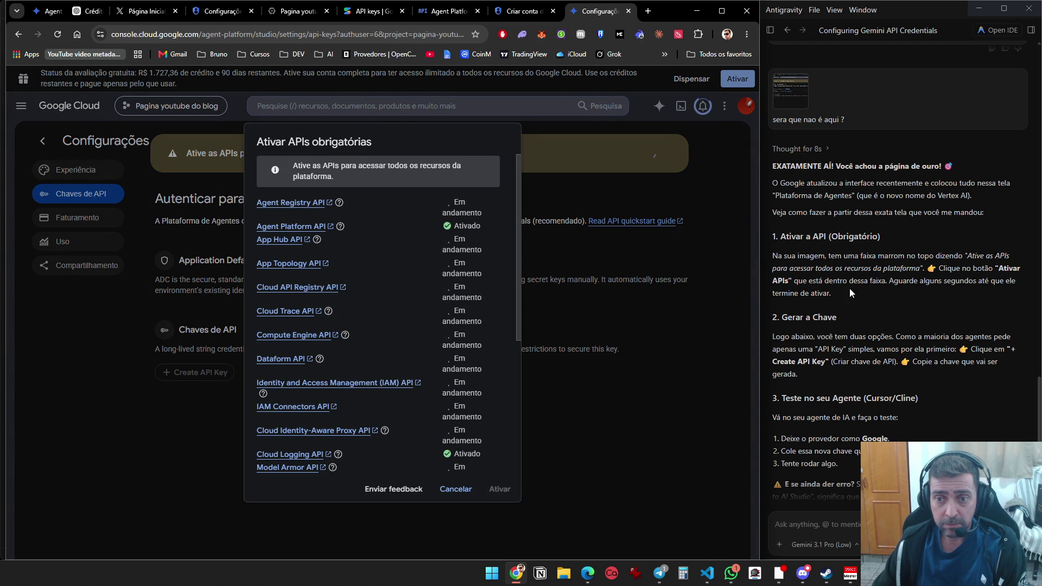
{"action": "scroll", "coordinate": [829, 334], "scroll_direction": "down", "scroll_amount": 2}
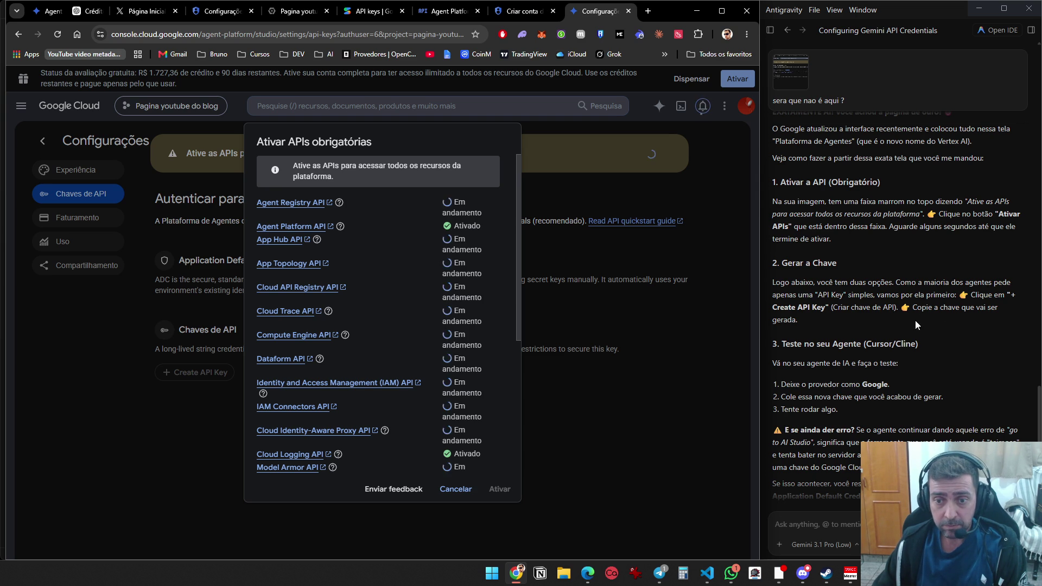
{"action": "scroll", "coordinate": [868, 200], "scroll_direction": "down", "scroll_amount": 3}
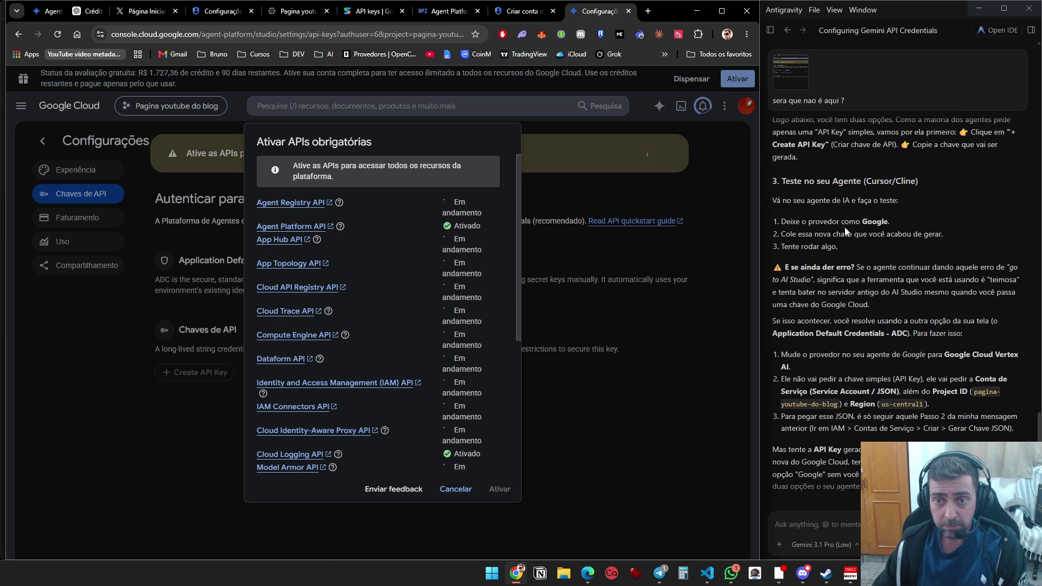
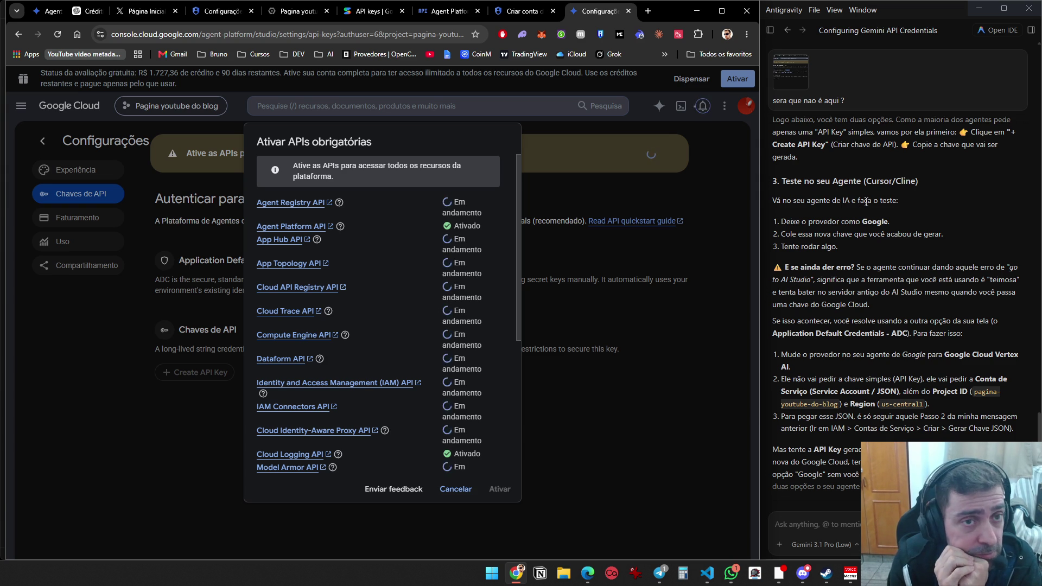
Open a new browser tab and go to YouTube
{"action": "left_click", "coordinate": [649, 11]}
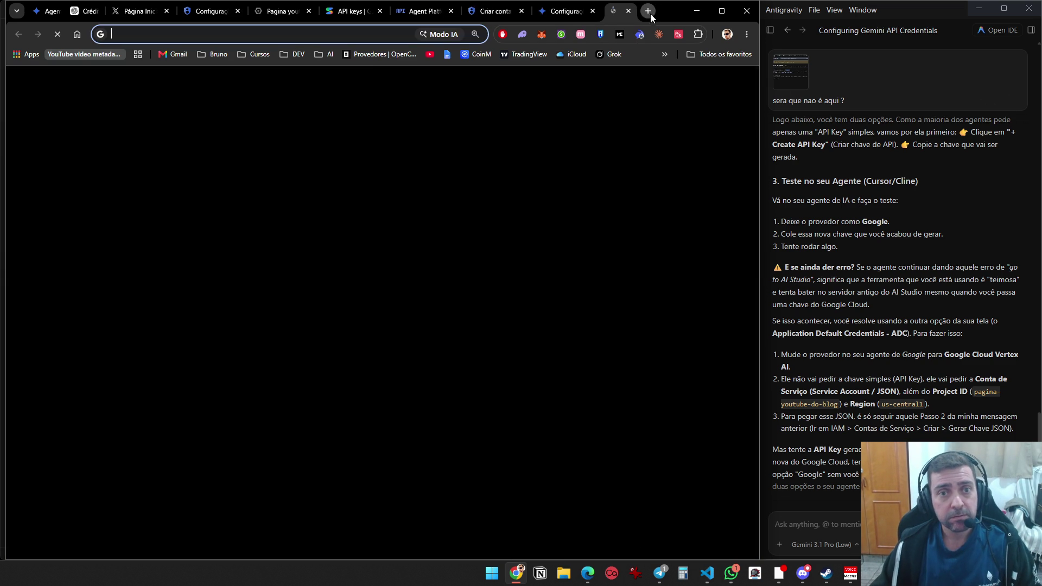
{"action": "left_click", "coordinate": [269, 293]}
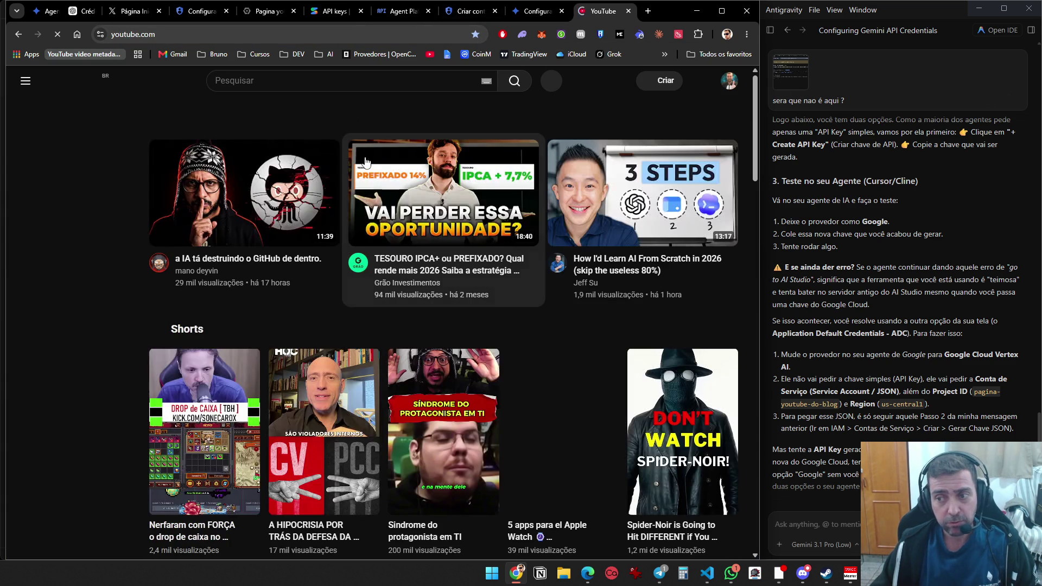
Search YouTube for 'como ativar os 300 dolares do google cloud'
{"action": "left_click", "coordinate": [322, 88]}
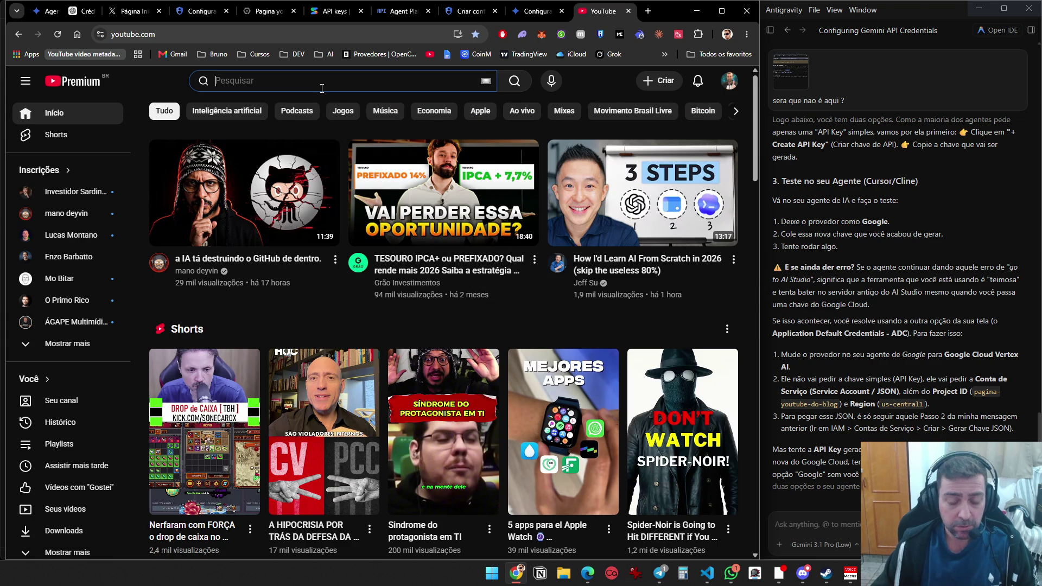
{"action": "type", "text": "como ativar os "}
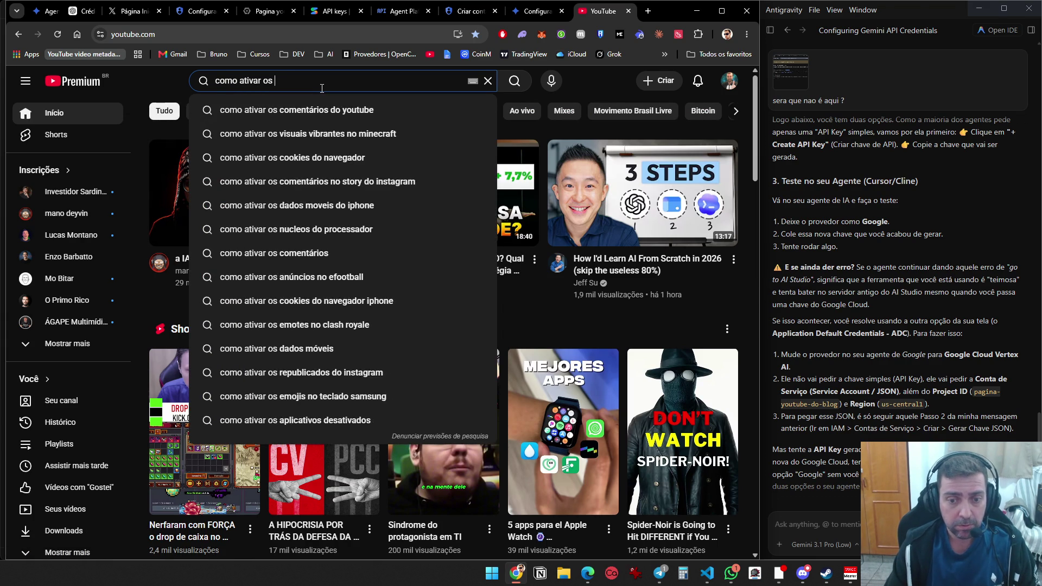
{"action": "type", "text": "300 dolares do "}
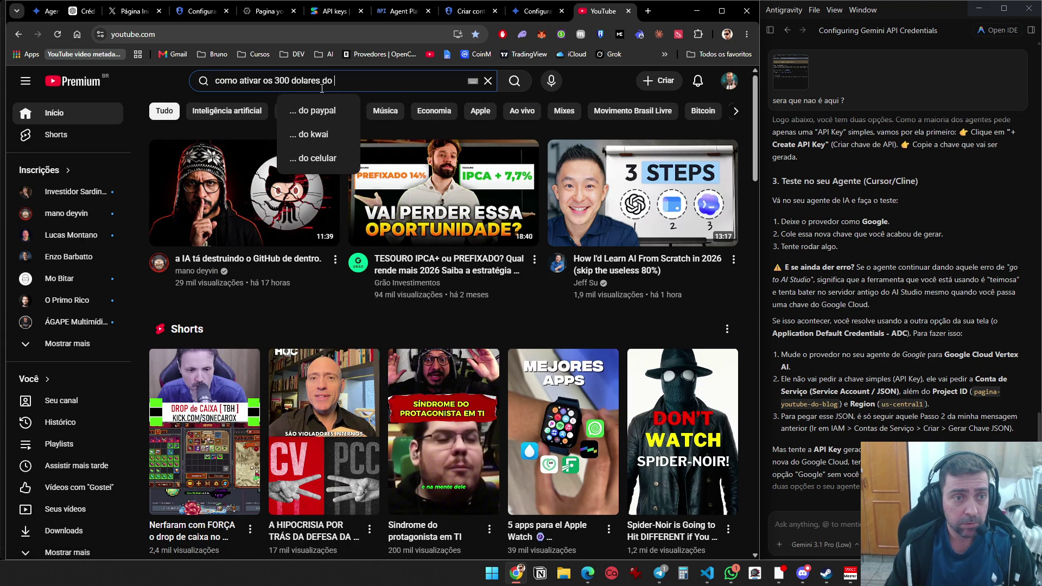
{"action": "type", "text": "google cloud"}
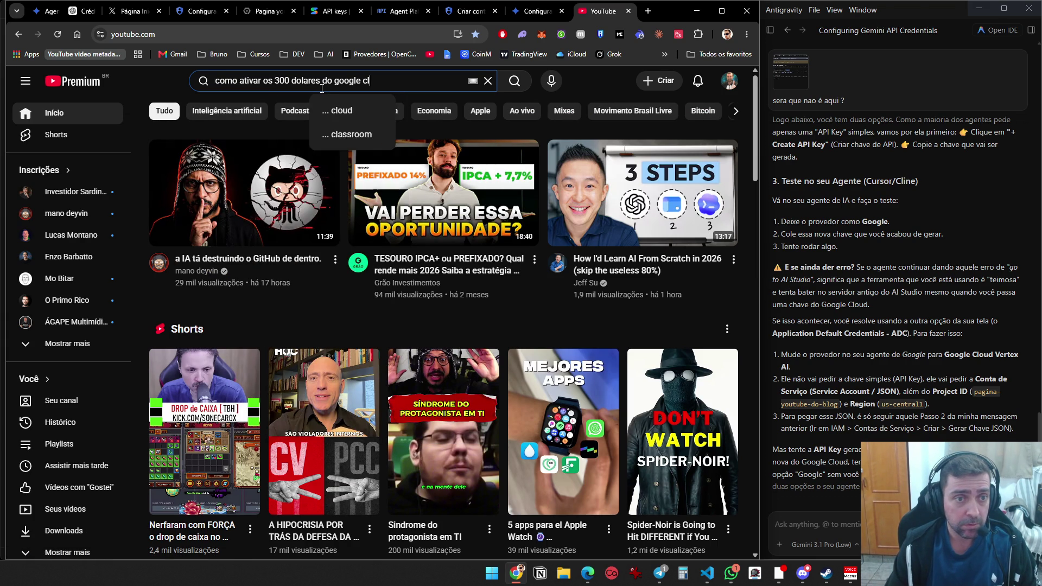
{"action": "key", "text": "Return"}
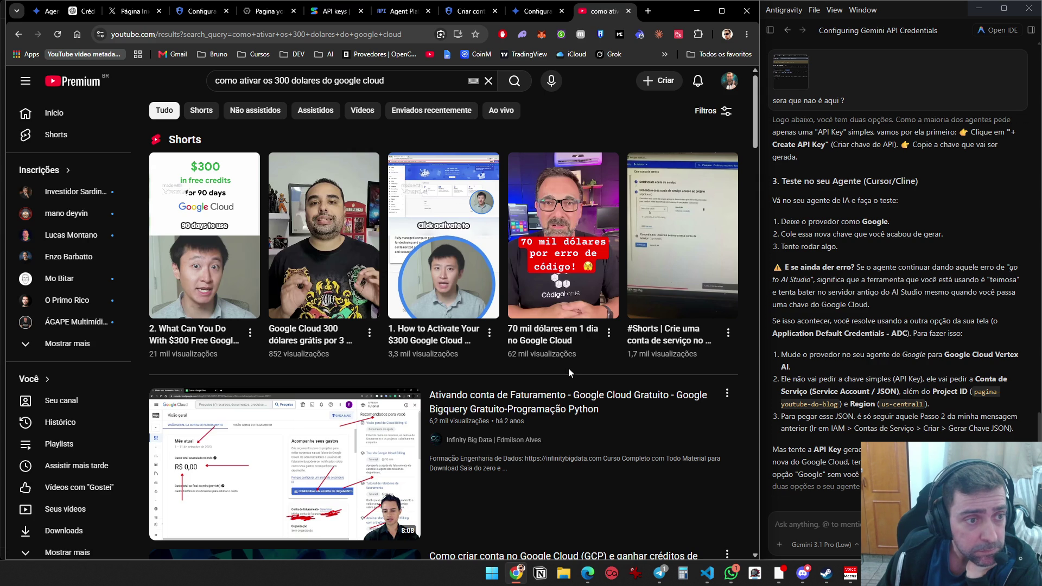
Watch the $300 free-credits Short and the Unlock Google Cloud Free Tier Short, reading its description
{"action": "middle_click", "coordinate": [161, 335]}
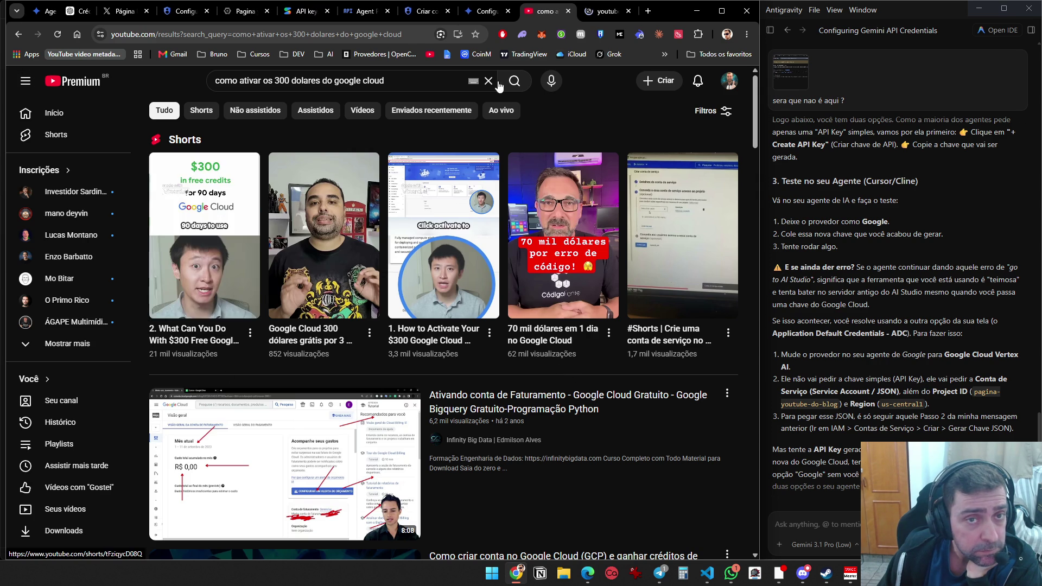
{"action": "left_click", "coordinate": [604, 20]}
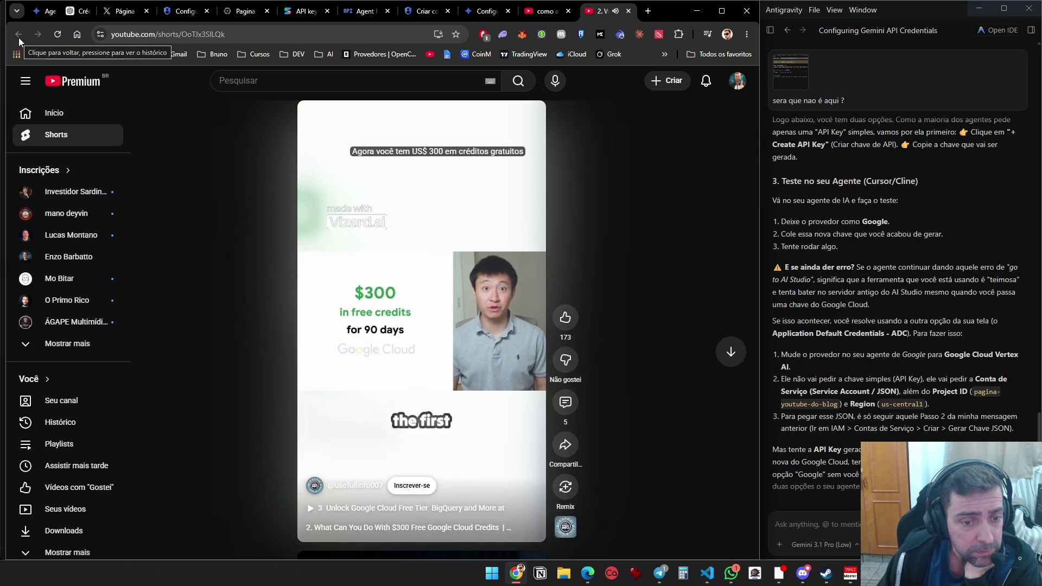
{"action": "left_click", "coordinate": [495, 516]}
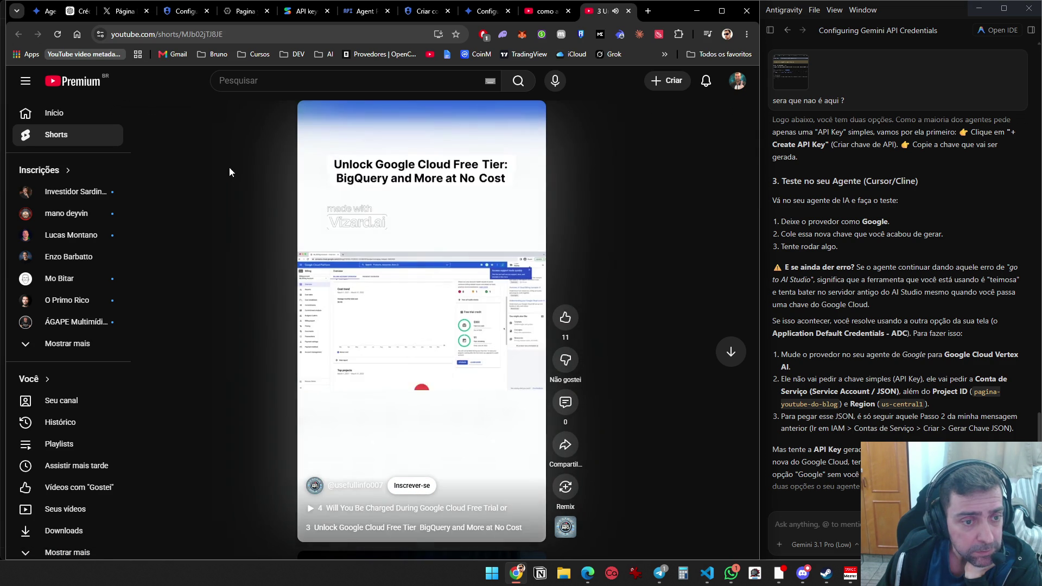
{"action": "left_click", "coordinate": [493, 528]}
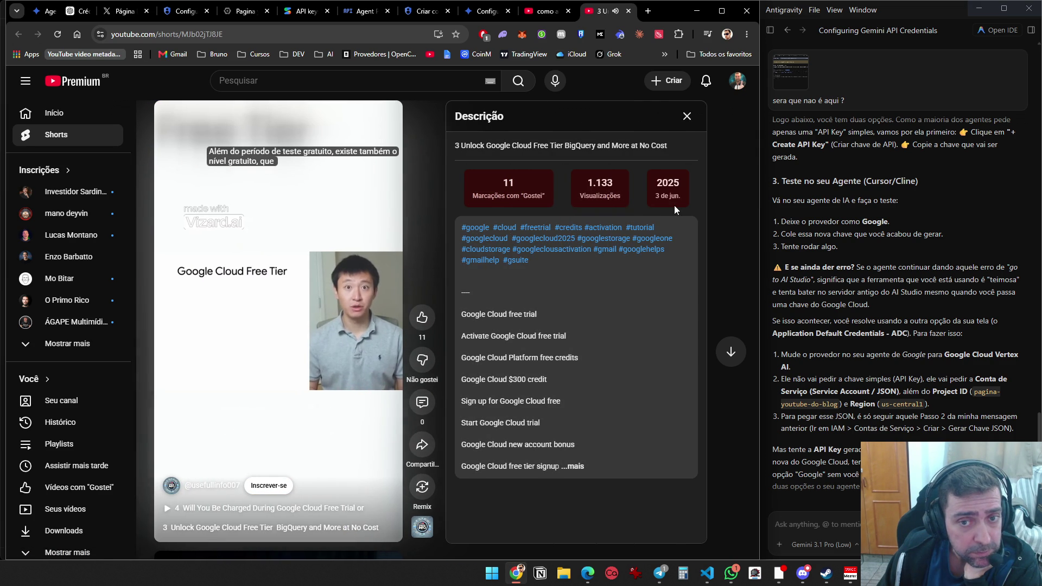
{"action": "left_click", "coordinate": [687, 116]}
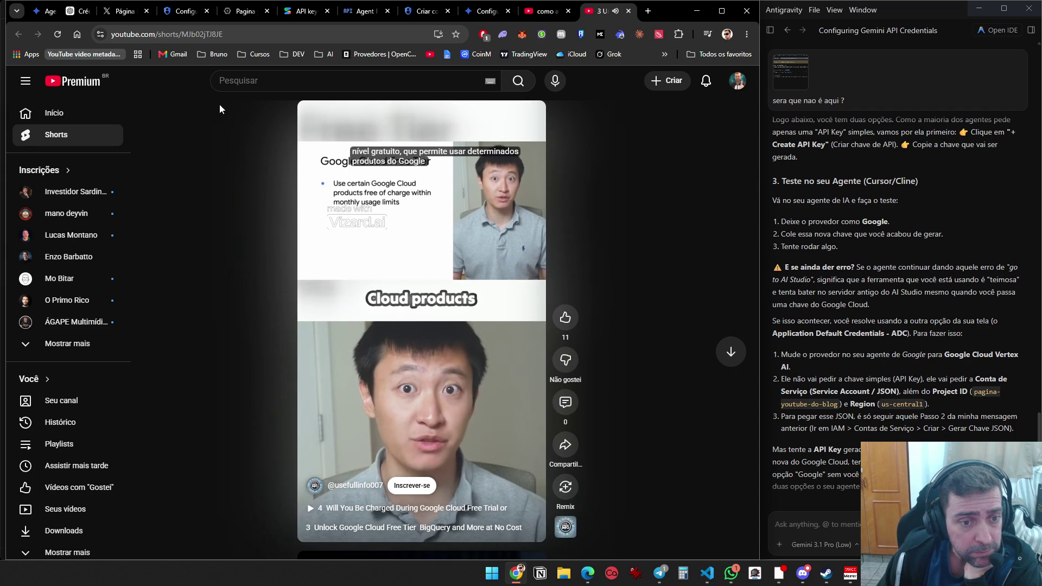
{"action": "left_click", "coordinate": [628, 11]}
Scroll through the search results, then close YouTube and return to the API keys page
{"action": "scroll", "coordinate": [596, 428], "scroll_direction": "down", "scroll_amount": 5}
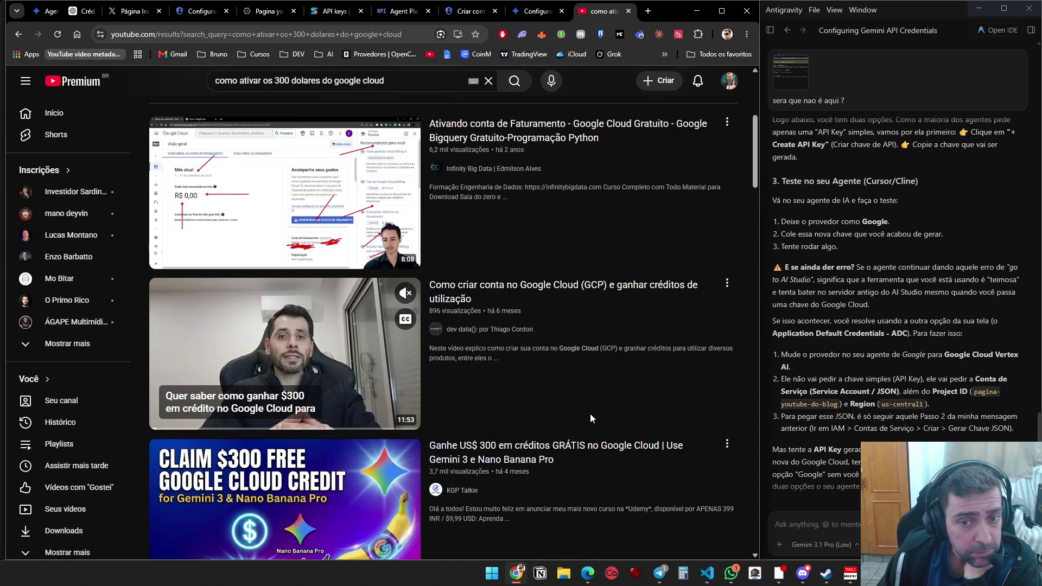
{"action": "scroll", "coordinate": [590, 414], "scroll_direction": "down", "scroll_amount": 10}
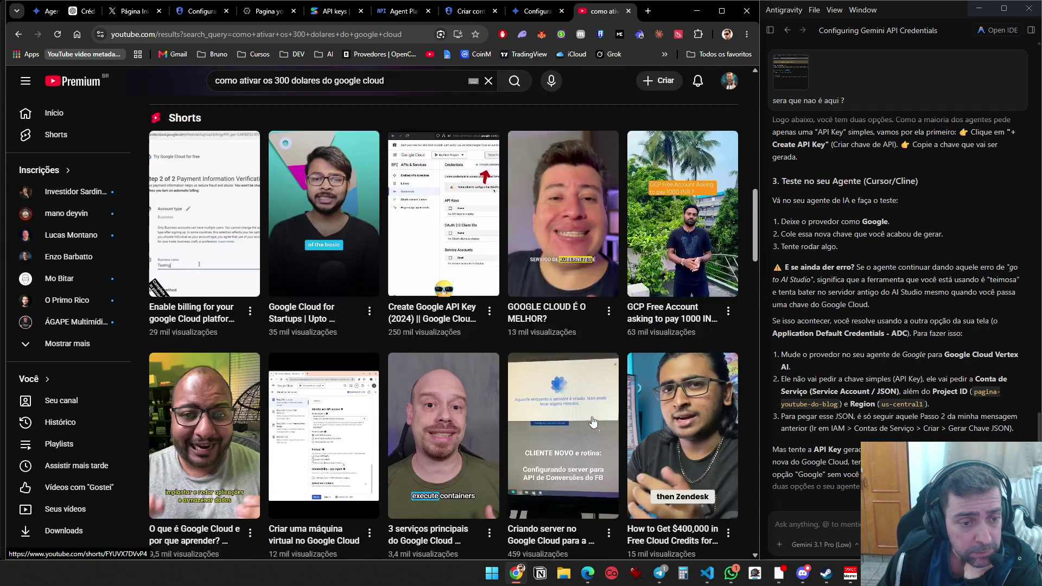
{"action": "scroll", "coordinate": [593, 418], "scroll_direction": "down", "scroll_amount": 1}
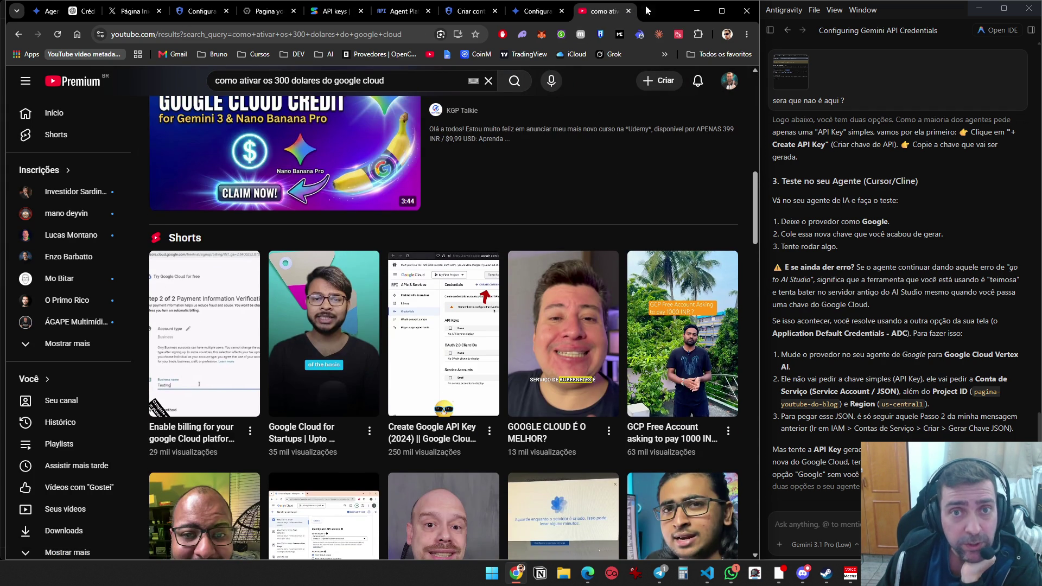
{"action": "left_click", "coordinate": [628, 11]}
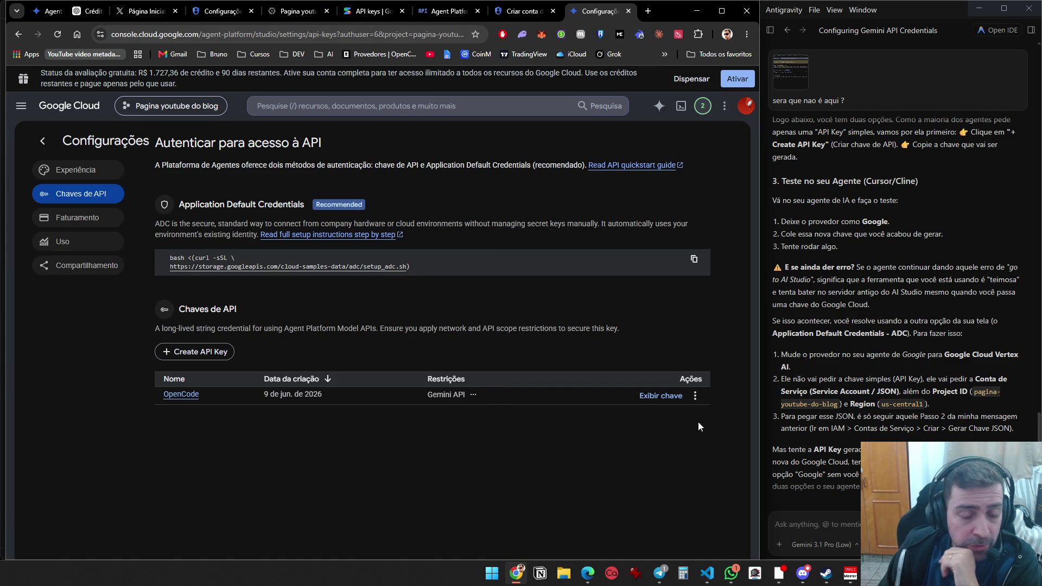
Open the OpenCode API key's actions menu to edit the key
{"action": "left_click", "coordinate": [695, 396]}
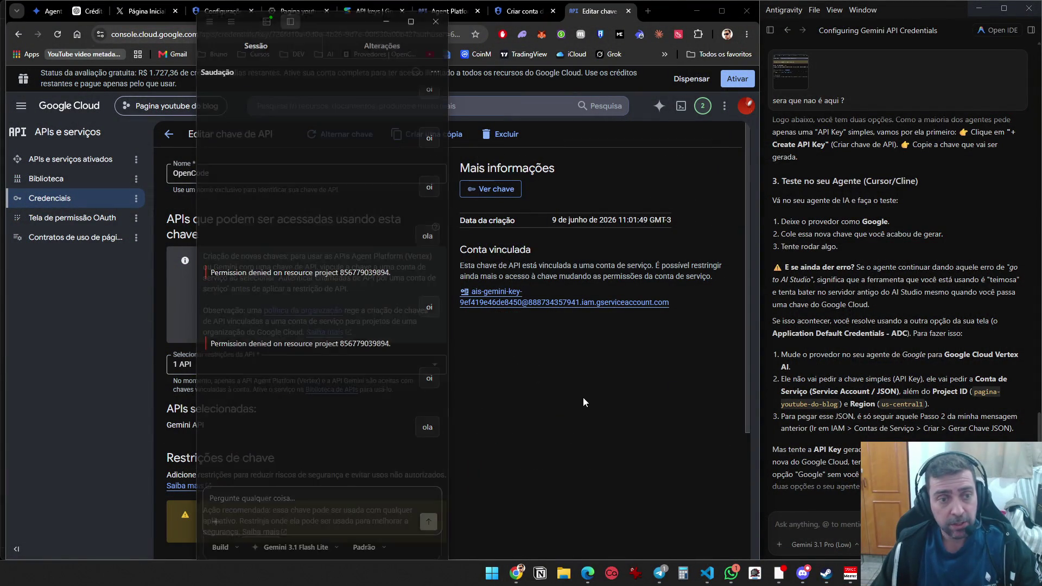
Launch OpenCode from Start search and send the test message 'oila'
{"action": "key", "text": "super"}
{"action": "type", "text": "ope"}
{"action": "key", "text": "Return"}
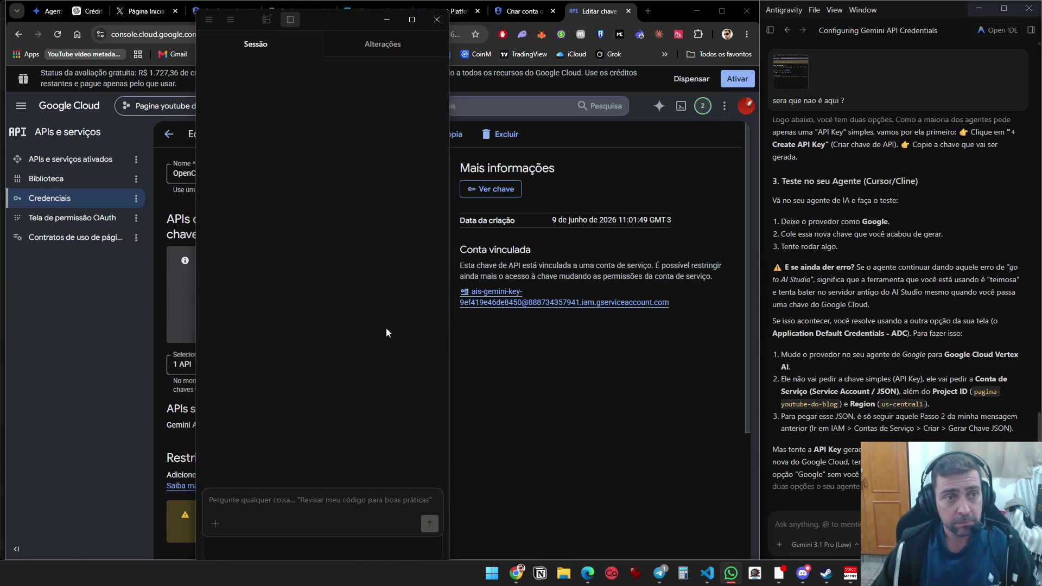
{"action": "type", "text": "oila"}
{"action": "key", "text": "Return"}
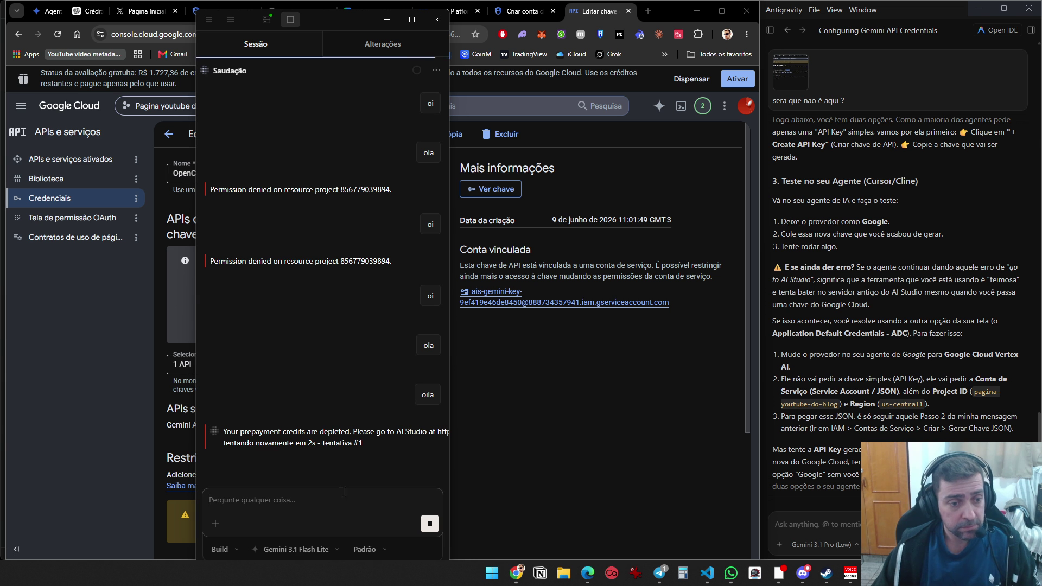
Switch the model to Gemini 3.5 Flash, send 'salve', then close OpenCode
{"action": "left_click", "coordinate": [318, 548]}
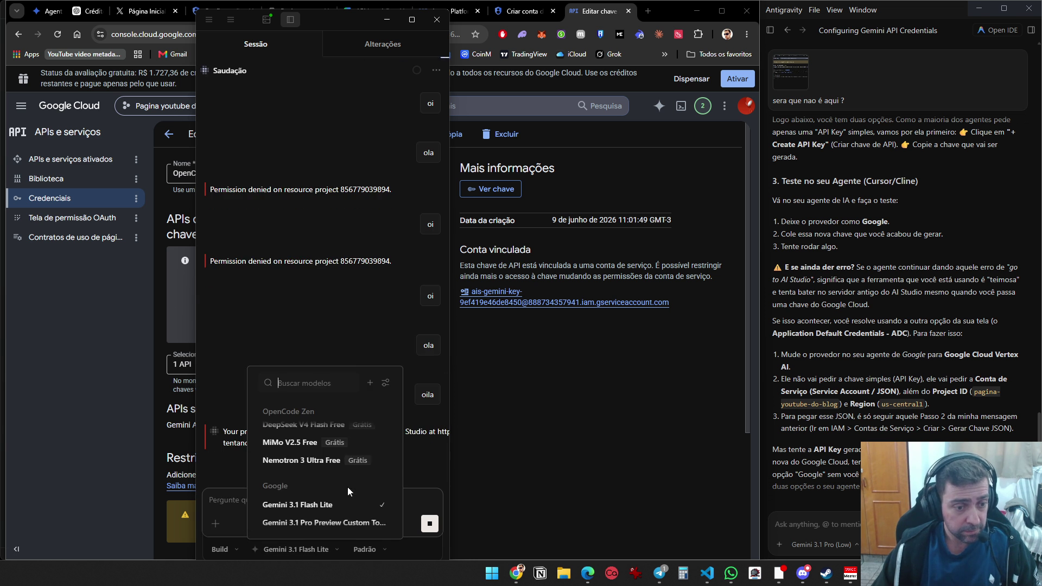
{"action": "scroll", "coordinate": [346, 483], "scroll_direction": "down", "scroll_amount": 1}
{"action": "left_click", "coordinate": [343, 494]}
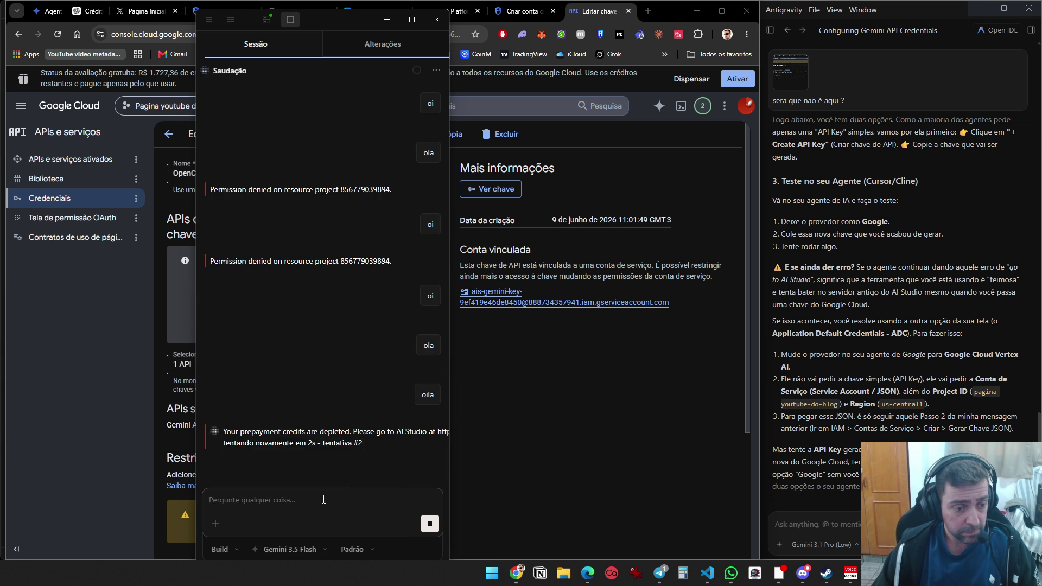
{"action": "type", "text": "salve"}
{"action": "key", "text": "Return"}
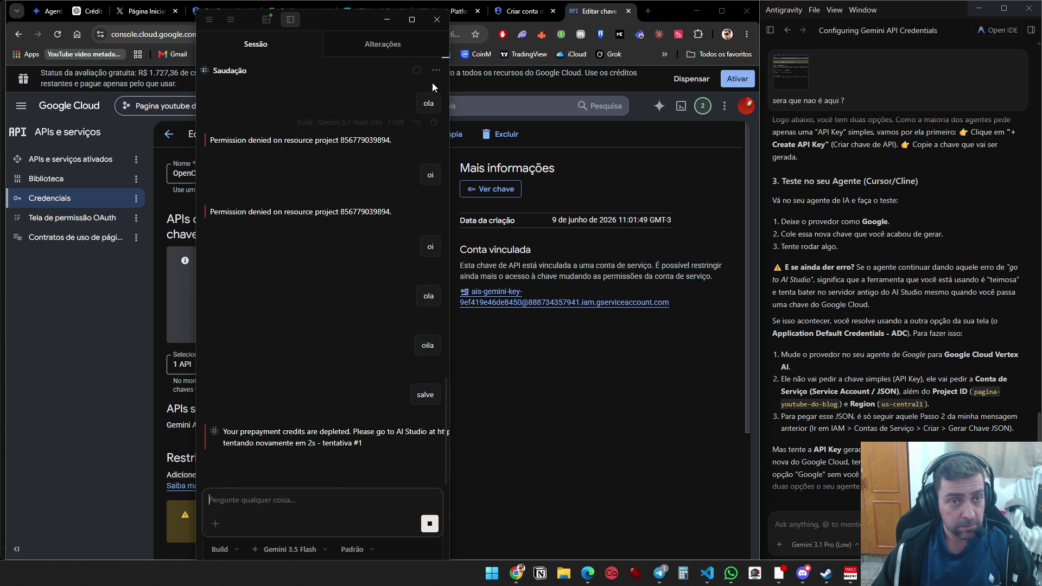
{"action": "left_click", "coordinate": [437, 20]}
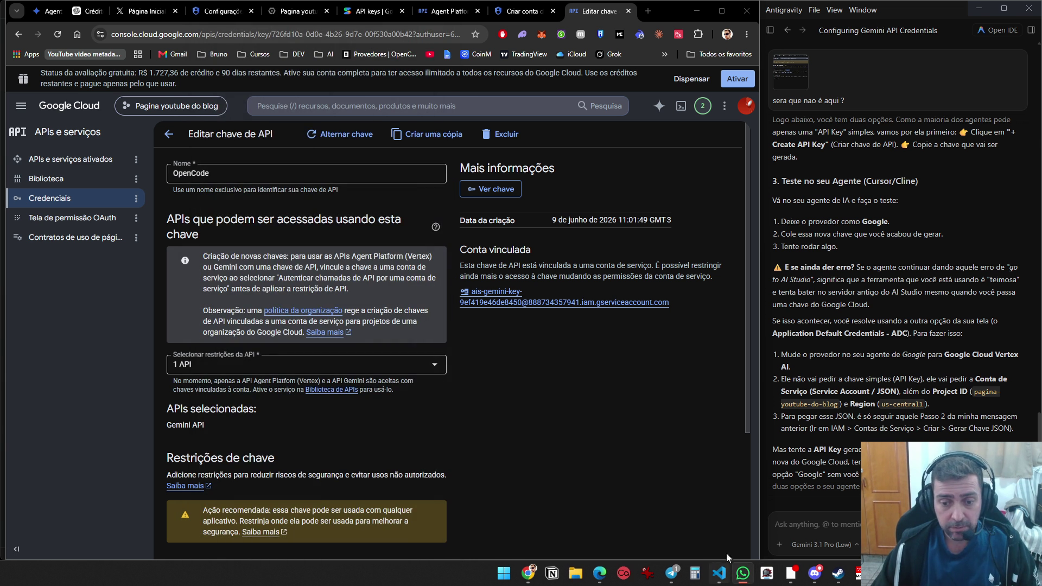
Start opencode in a Windows PowerShell terminal and send the greeting 'oi'
{"action": "key", "text": "super"}
{"action": "type", "text": "terminal"}
{"action": "key", "text": "Return"}
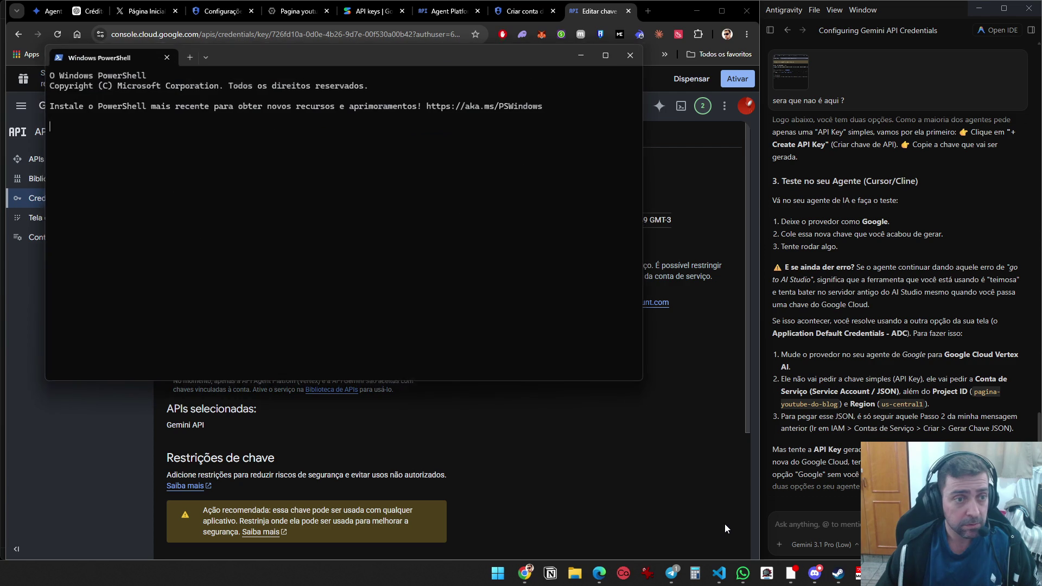
{"action": "type", "text": "opencode"}
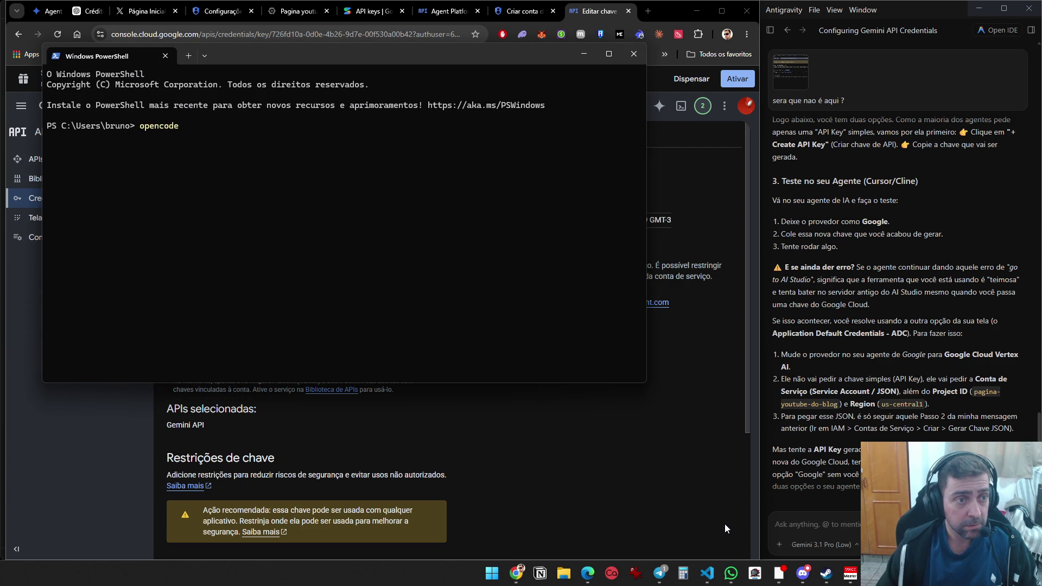
{"action": "key", "text": "Return"}
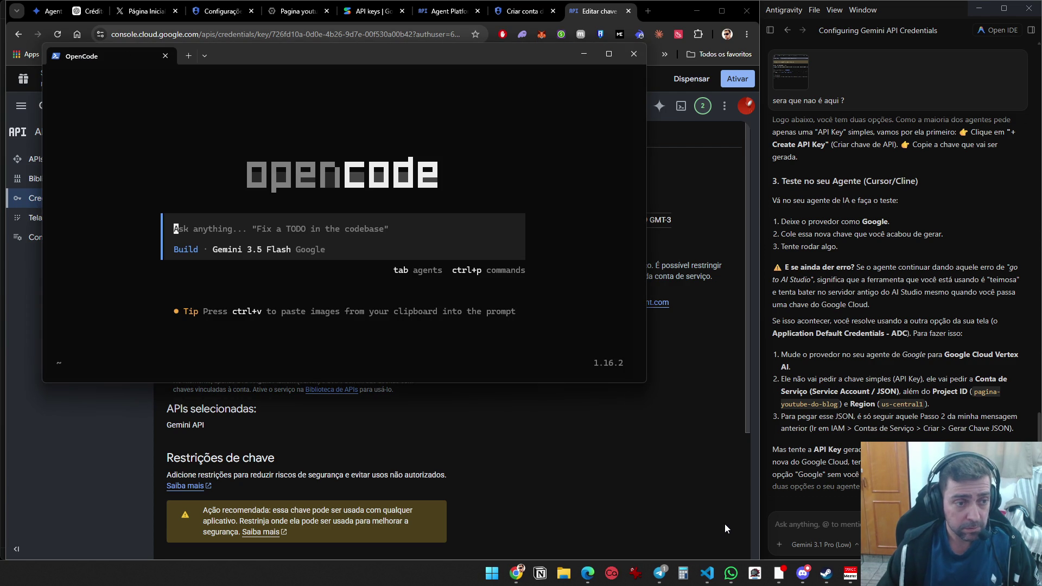
{"action": "type", "text": "oi"}
{"action": "key", "text": "Return"}
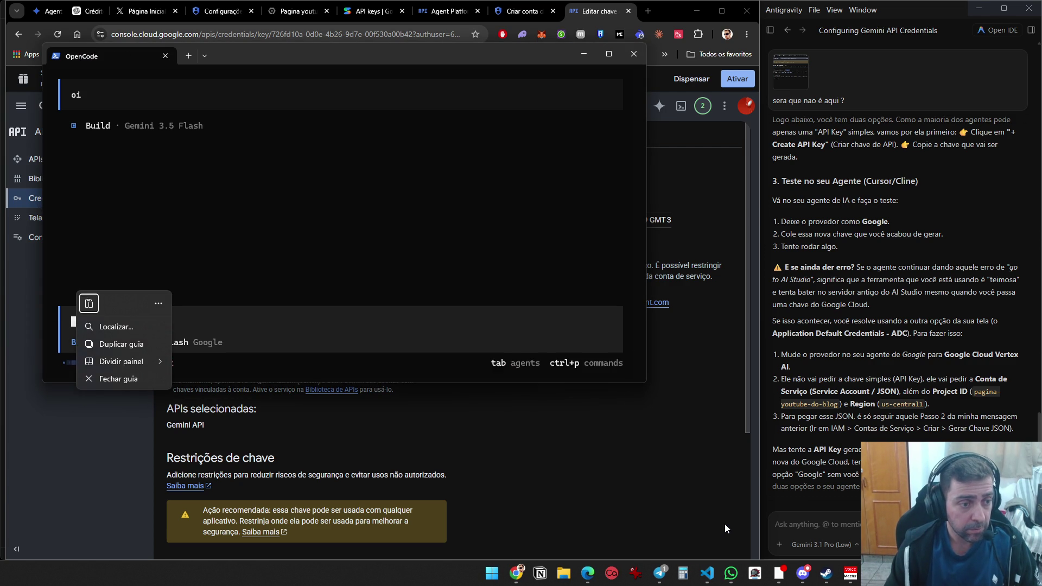
Open the /models picker, browse toward Gemini 3.1 Pro Preview, then close it
{"action": "type", "text": "/mod"}
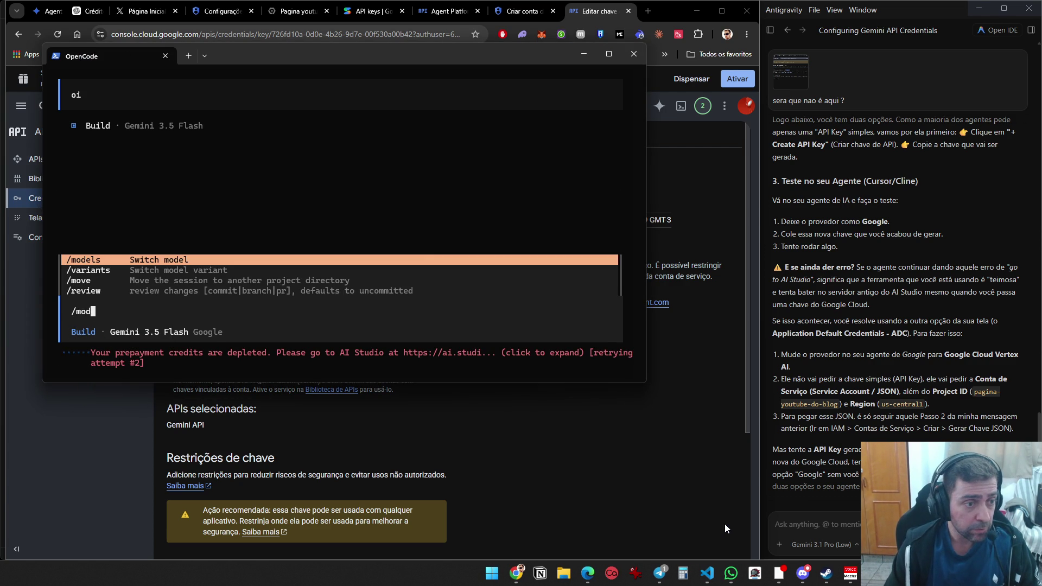
{"action": "key", "text": "Return"}
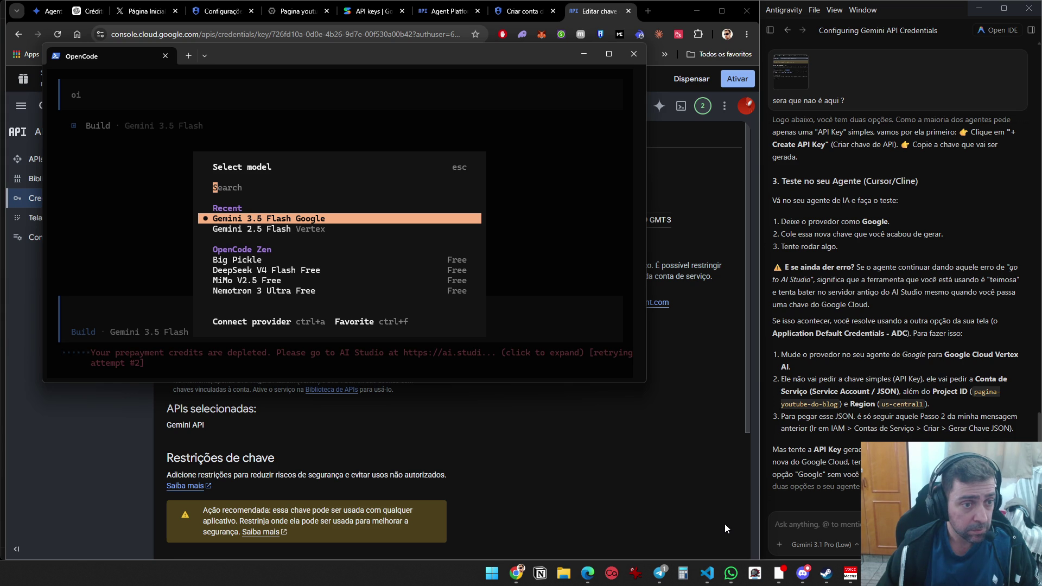
{"action": "key", "text": "Up"}
{"action": "key", "text": "Down"}
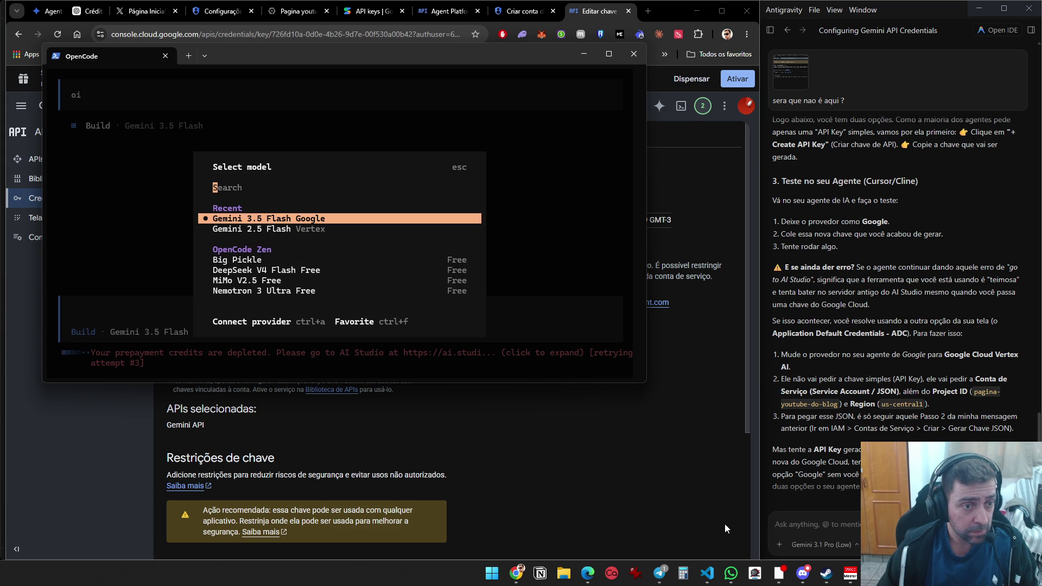
{"action": "key", "text": "Down"}
{"action": "key", "text": "Down"}
{"action": "key", "text": "Down"}
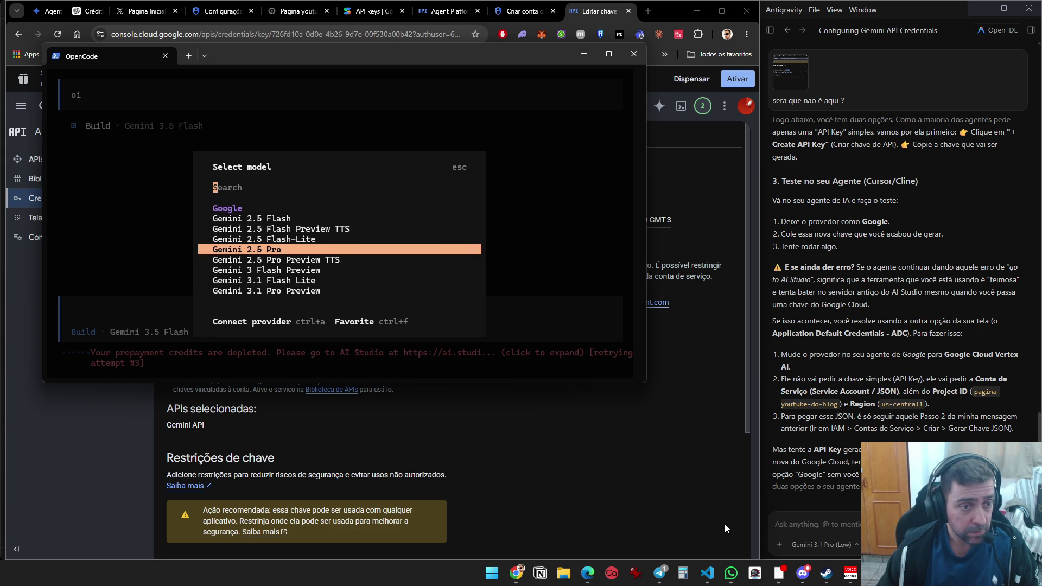
{"action": "key", "text": "Return"}
{"action": "key", "text": "ctrl+c"}
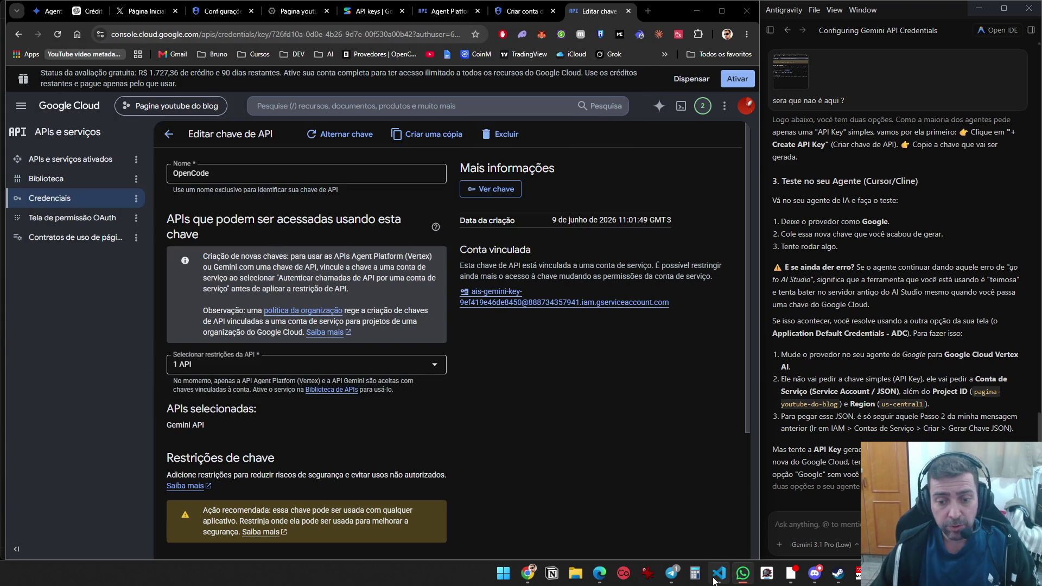
Enter 'gcloud auth application-default login' at the VS Code terminal prompt
{"action": "left_click", "coordinate": [719, 573]}
{"action": "left_click", "coordinate": [315, 176]}
{"action": "type", "text": "gcloud auth application-default login"}
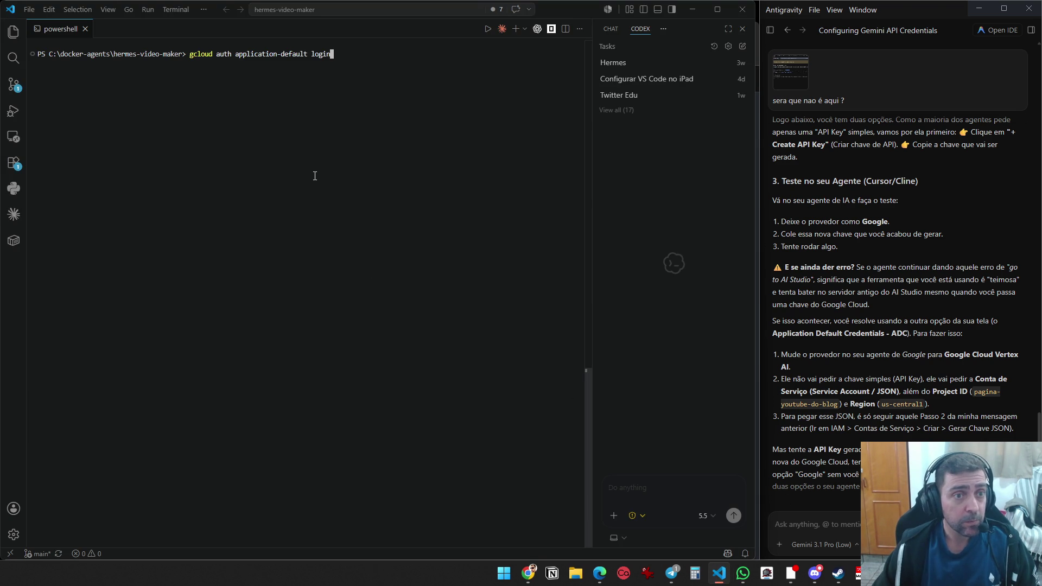
Launch Docker Desktop from Start search on the second virtual desktop
{"action": "key", "text": "ctrl+super+Right"}
{"action": "key", "text": "super"}
{"action": "type", "text": "dock"}
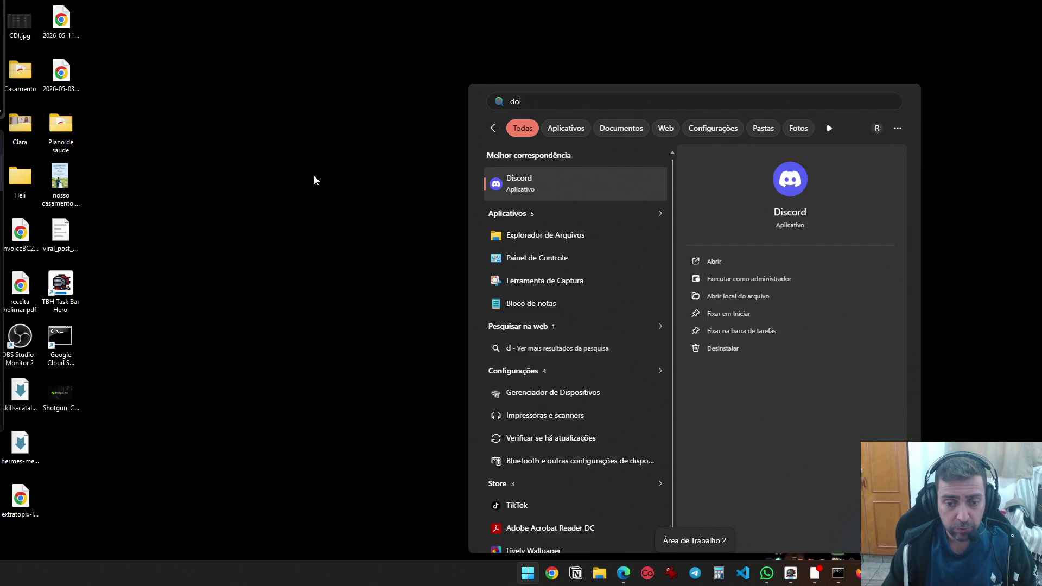
{"action": "key", "text": "Return"}
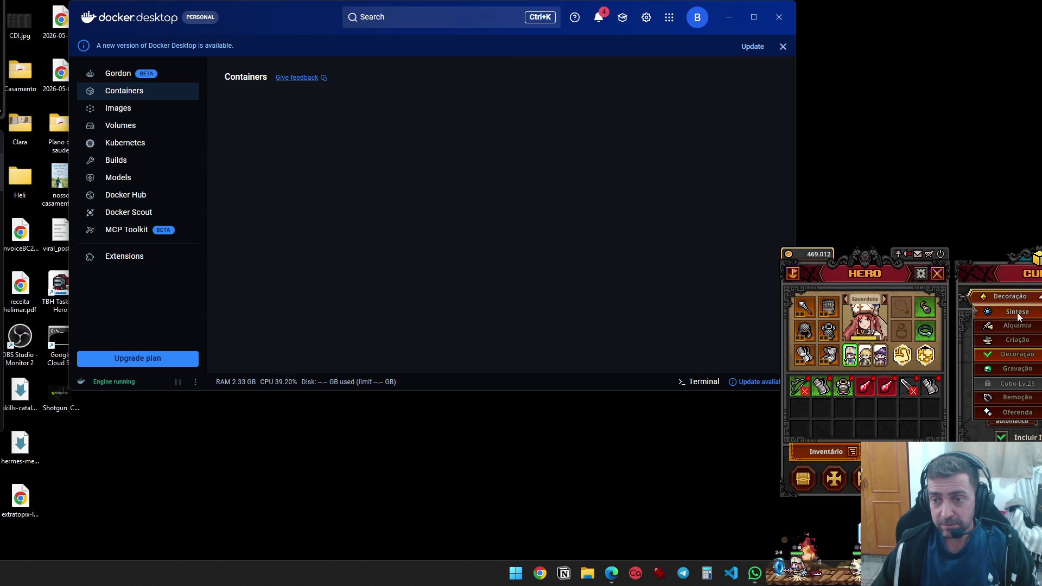
Auto-fill and combine the game's synthesis slots while Docker's container list loads
{"action": "left_click", "coordinate": [1008, 417]}
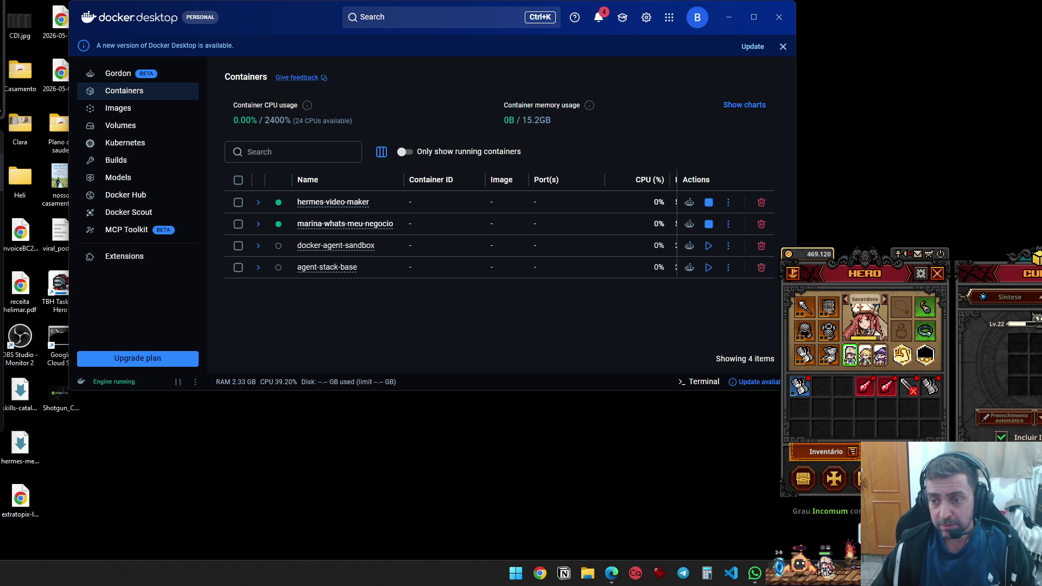
{"action": "left_click", "coordinate": [1026, 419]}
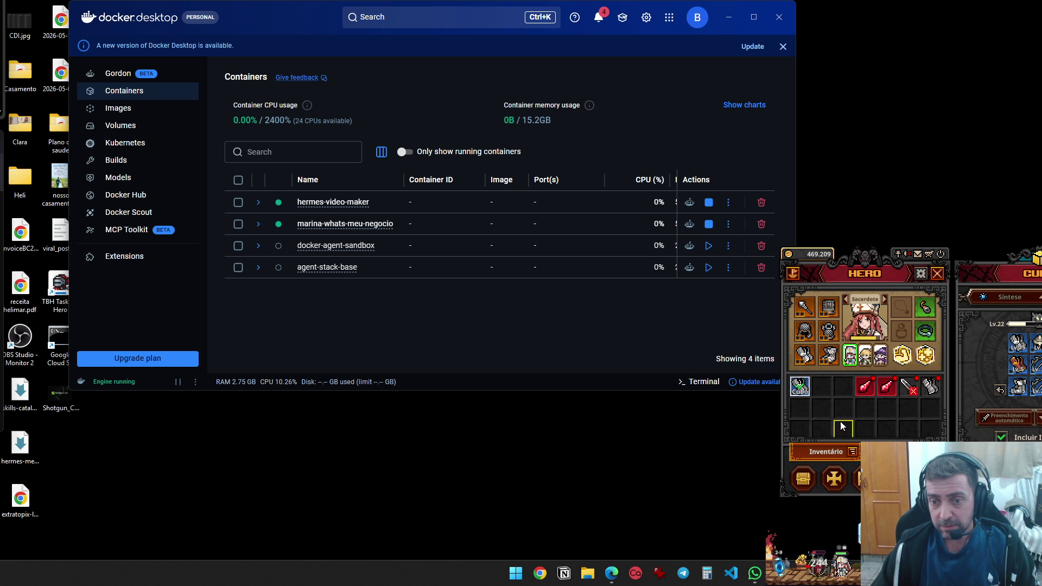
Rerun the hermes model setup, choosing Google AI Studio and replacing the stored API key
{"action": "mouse_move", "coordinate": [1034, 336]}
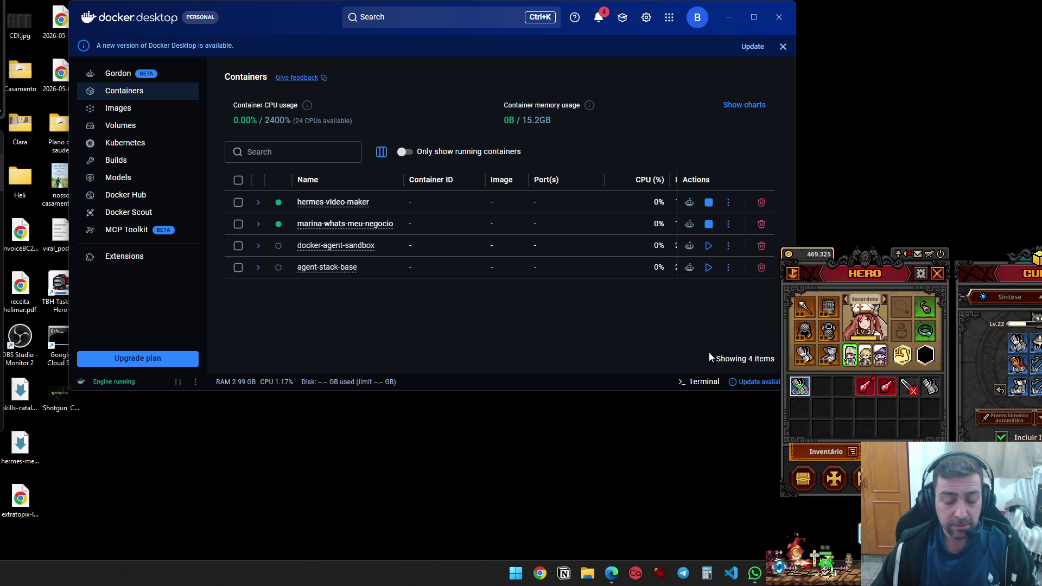
{"action": "key", "text": "ctrl+super+Left"}
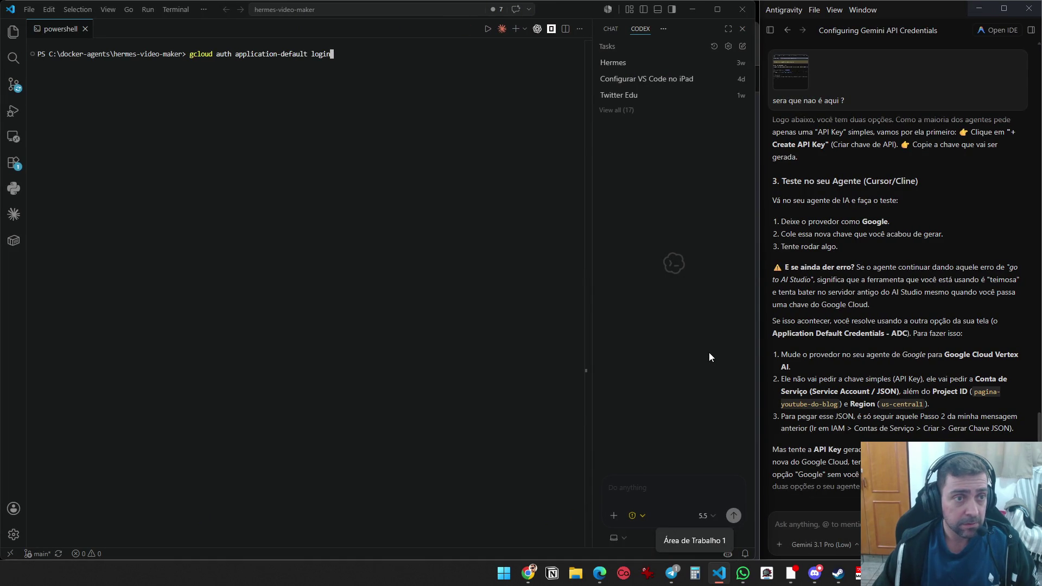
{"action": "key", "text": "Up"}
{"action": "key", "text": "Up"}
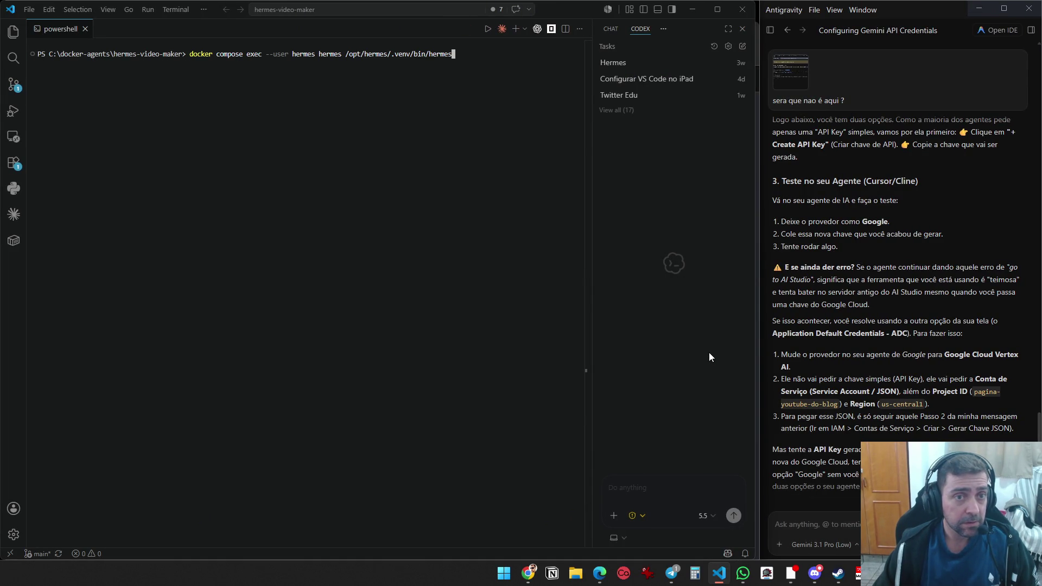
{"action": "key", "text": "Up"}
{"action": "key", "text": "Return"}
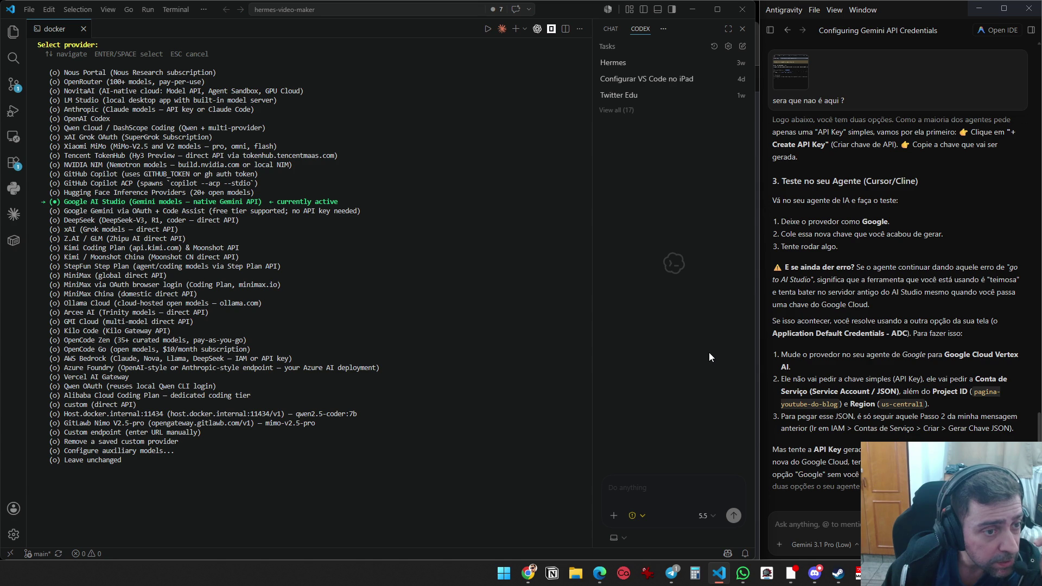
{"action": "key", "text": "Return"}
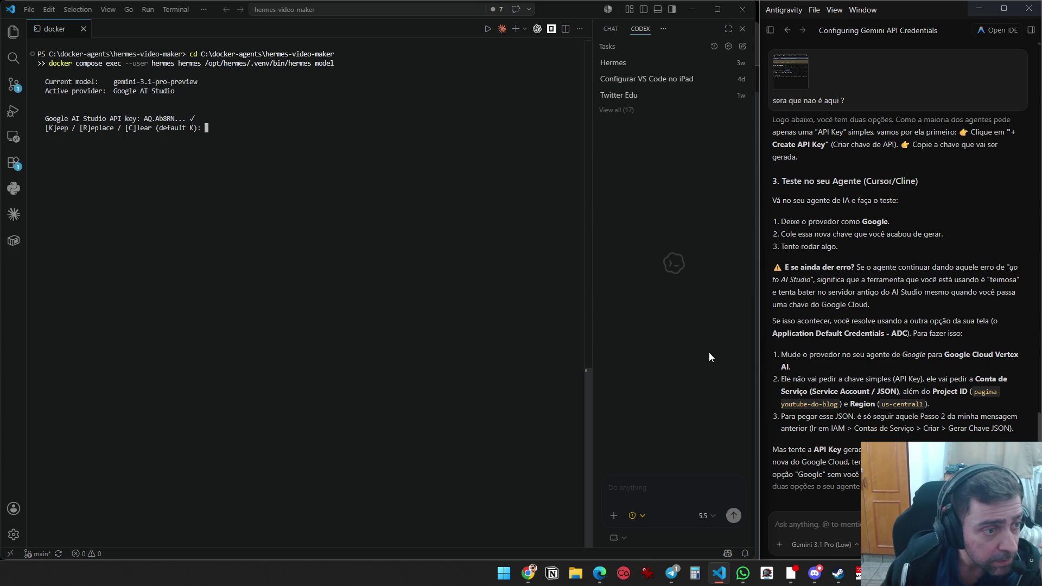
{"action": "type", "text": "R"}
{"action": "key", "text": "Return"}
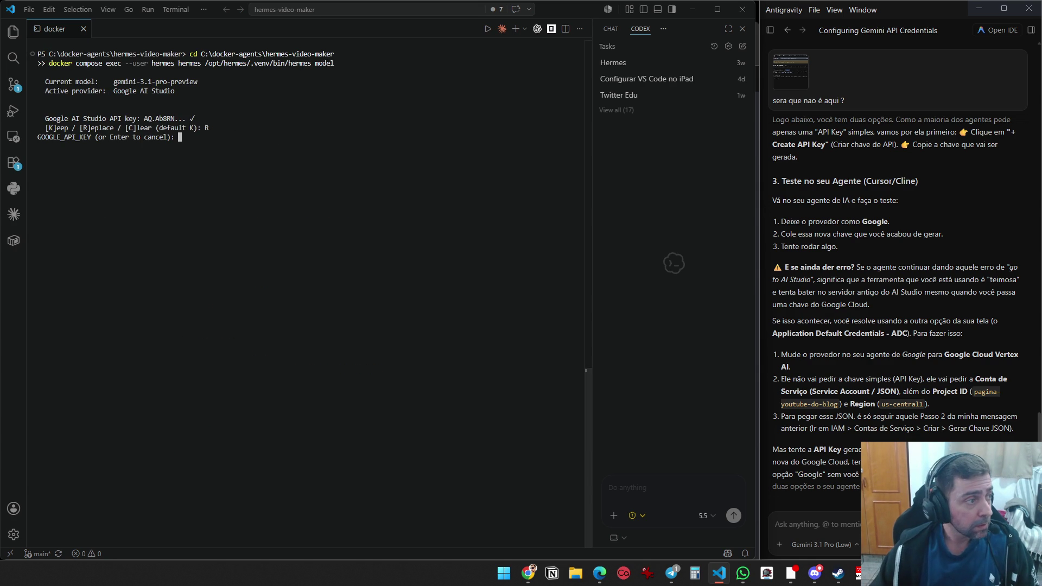
Paste the new Gemini API key, keep the default base URL and gemini-3.1-pro-preview model
{"action": "key", "text": "alt+Tab"}
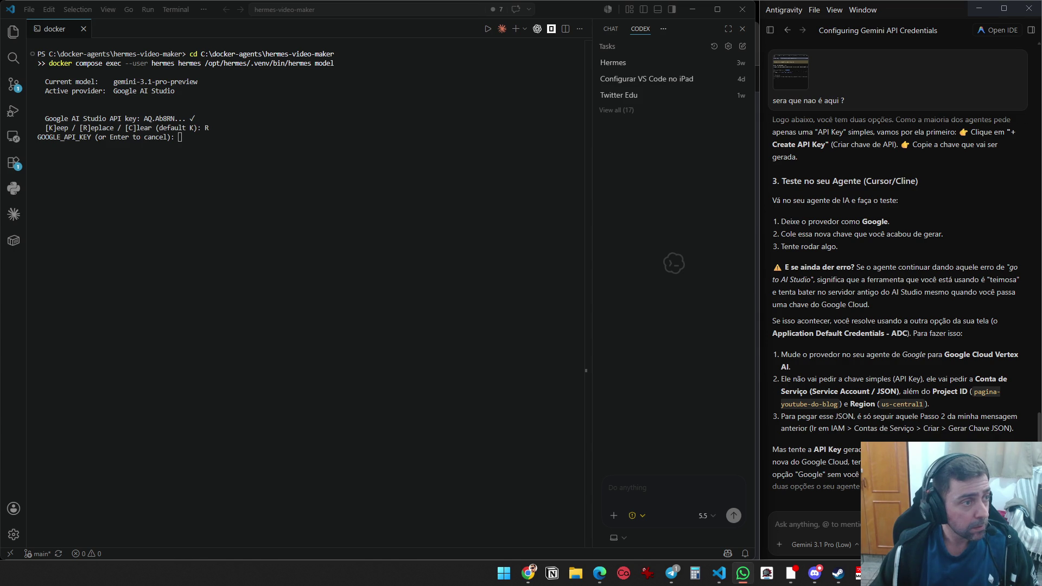
{"action": "left_click", "coordinate": [224, 149]}
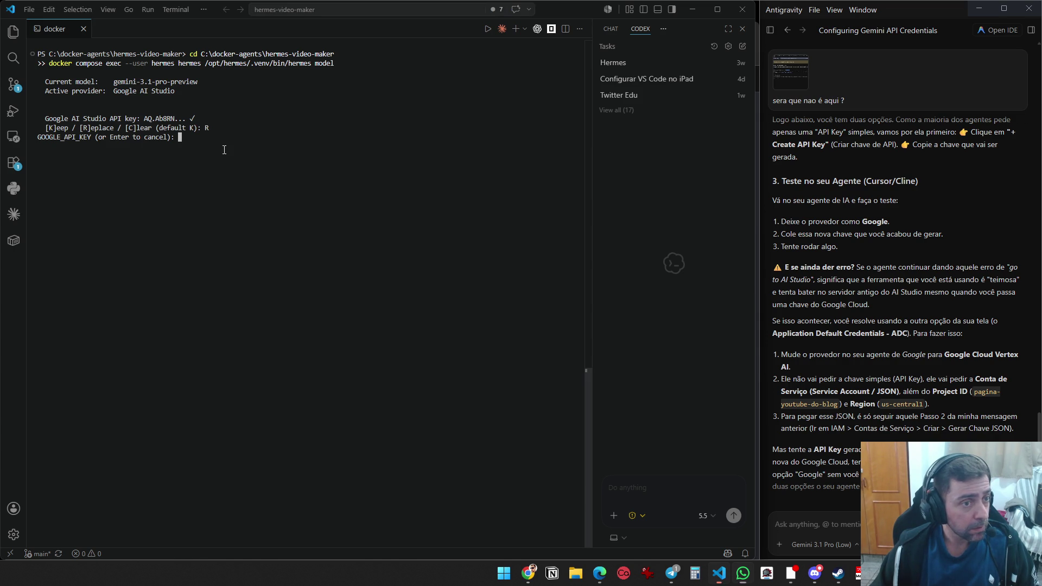
{"action": "key", "text": "ctrl+v"}
{"action": "key", "text": "Return"}
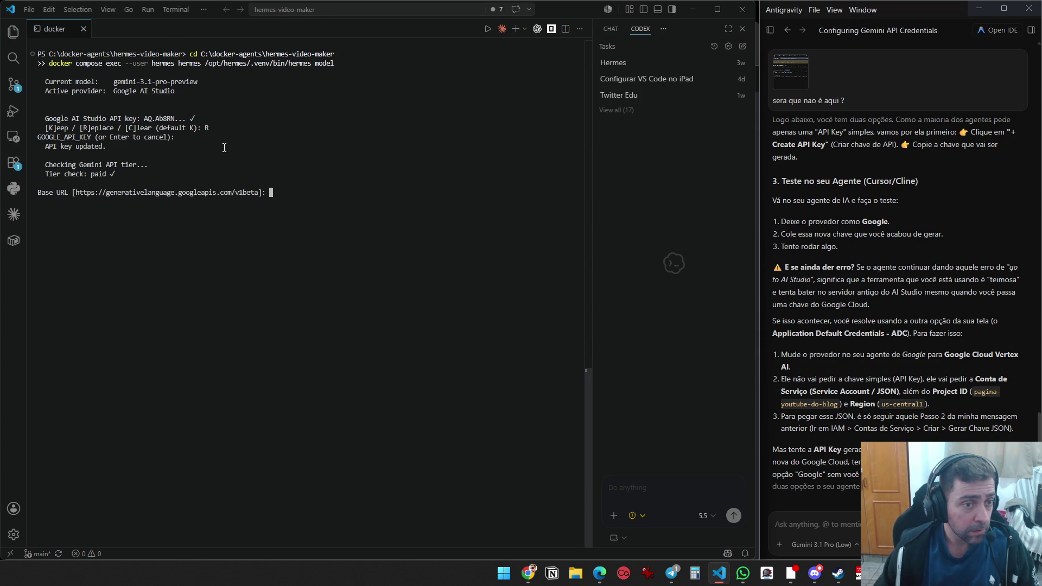
{"action": "key", "text": "Return"}
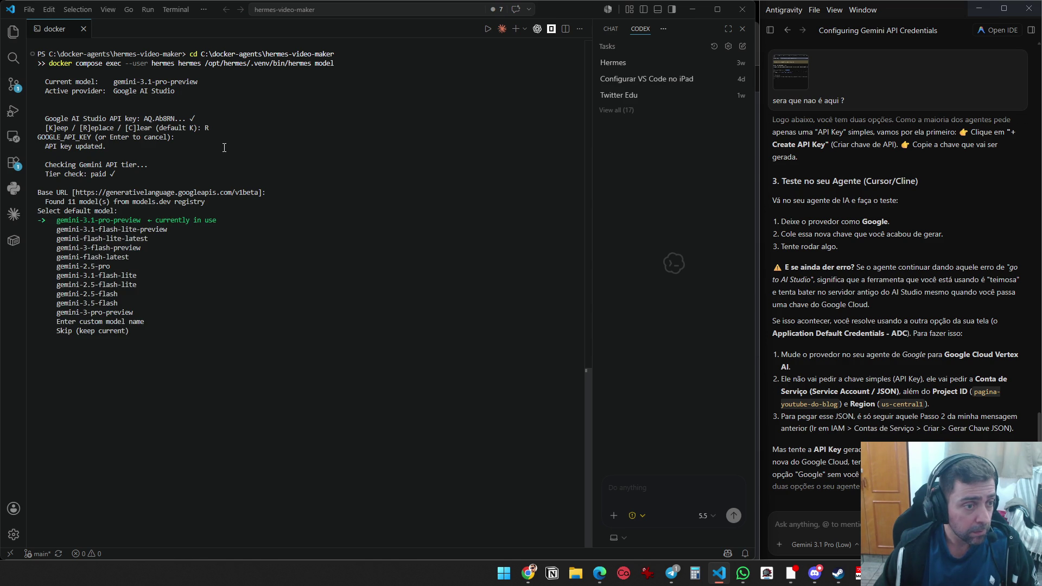
{"action": "key", "text": "Return"}
Relaunch the Hermes agent from the recalled command, then return to the Google Cloud browser
{"action": "type", "text": "gcloud auth application-default login"}
{"action": "key", "text": "Up"}
{"action": "key", "text": "Up"}
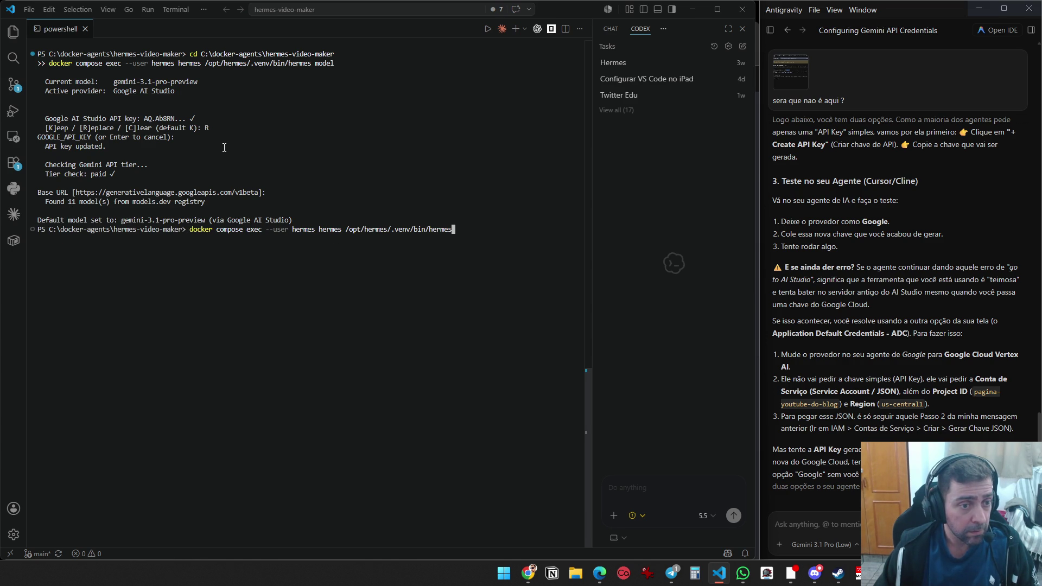
{"action": "key", "text": "Return"}
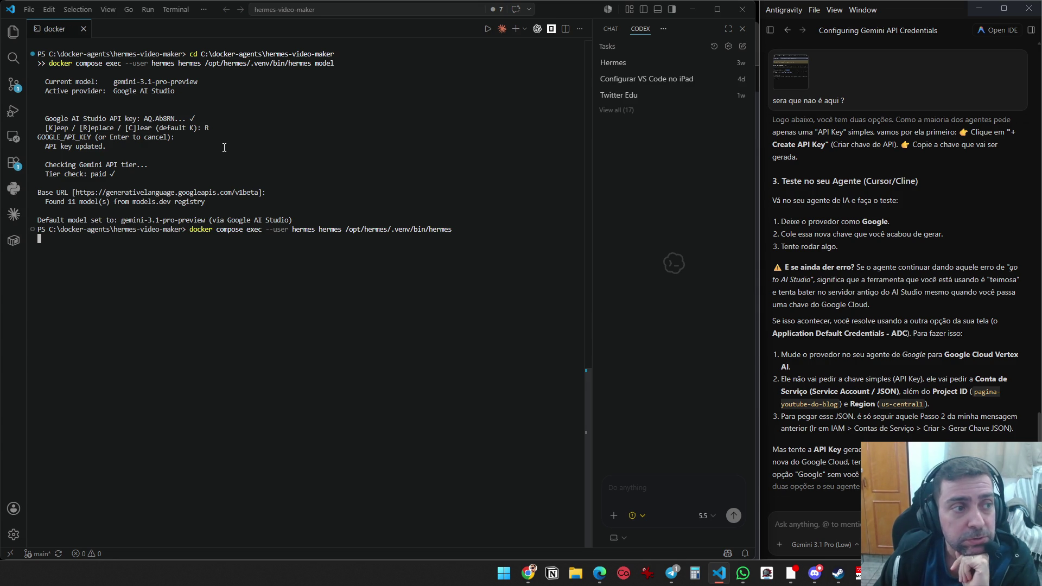
{"action": "key", "text": "alt+Tab"}
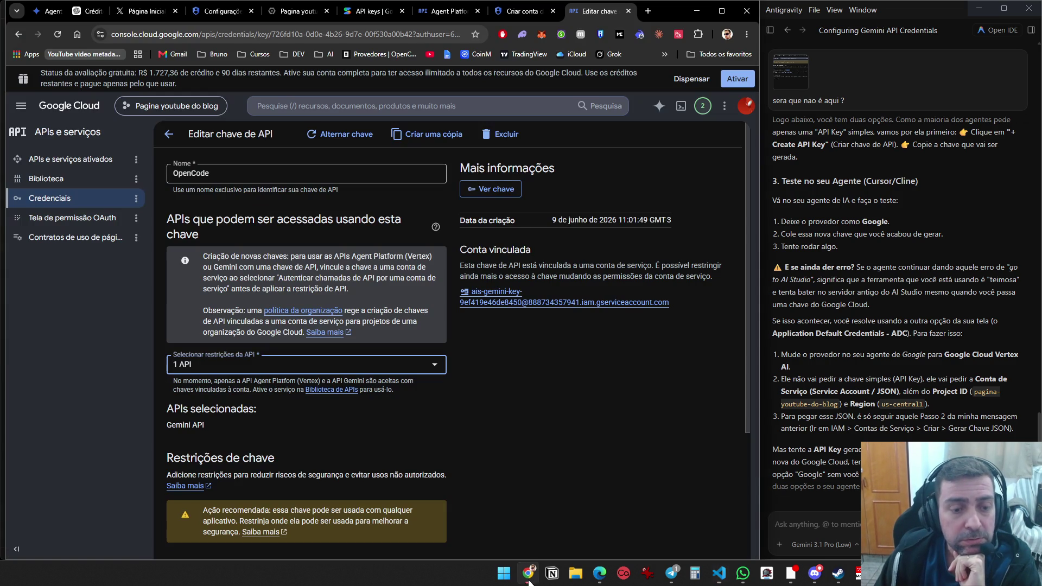
Go back to Agent Platform's Chaves de API settings listing the OpenCode key
{"action": "left_click", "coordinate": [169, 134]}
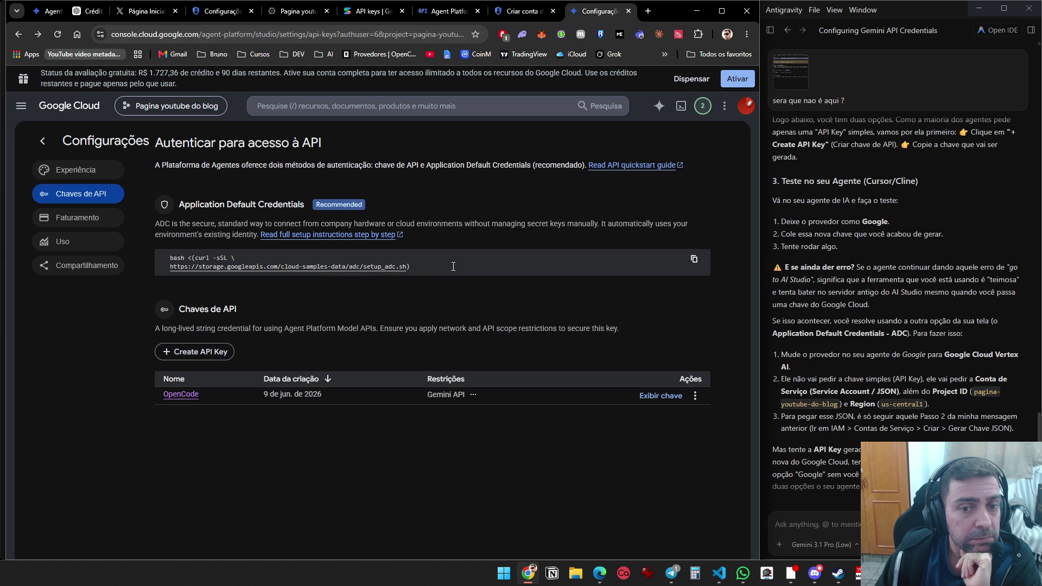
Minimize Chrome and send 'oi' to Hermes in the VS Code terminal
{"action": "left_click", "coordinate": [697, 12]}
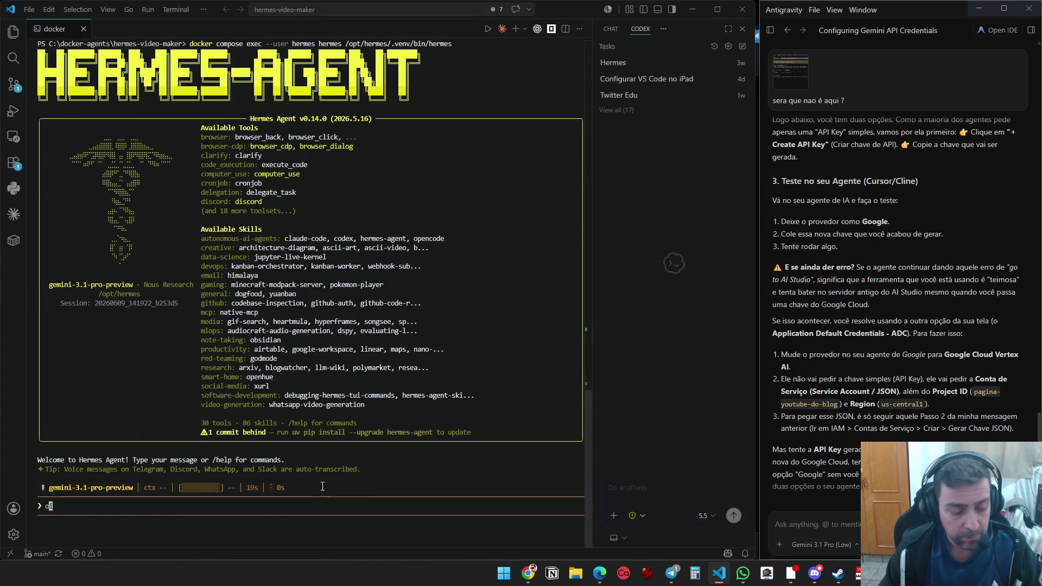
{"action": "type", "text": "oi"}
{"action": "key", "text": "Return"}
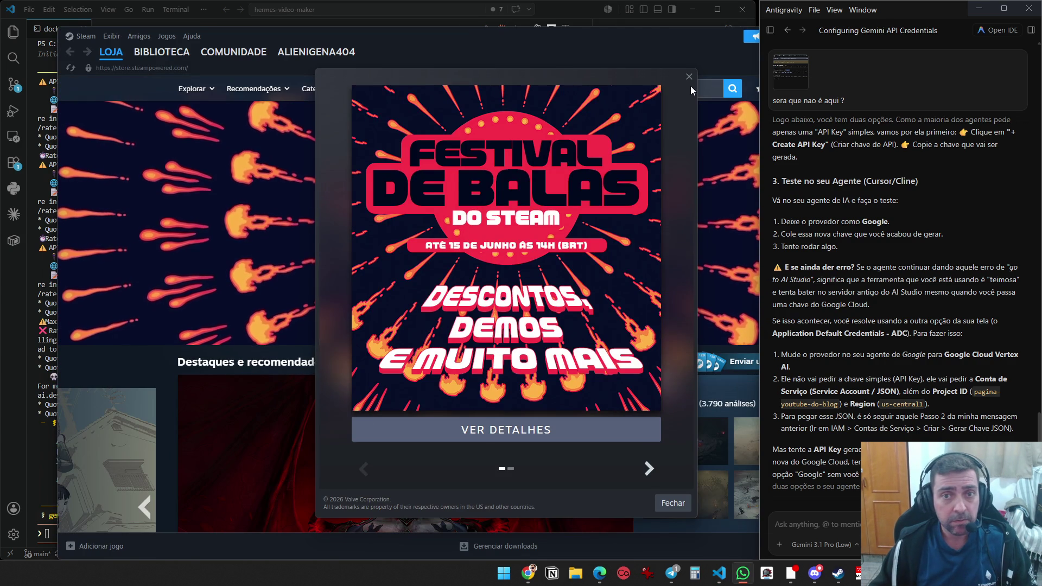
Close the Steam promotion and window, then bring Google Cloud Console back
{"action": "left_click", "coordinate": [689, 77]}
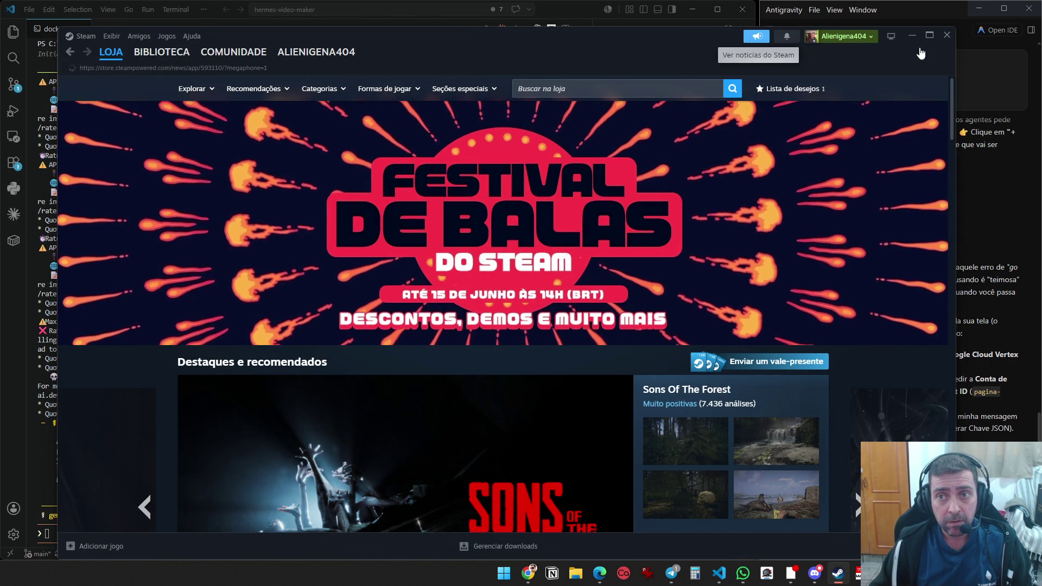
{"action": "left_click", "coordinate": [947, 35]}
{"action": "left_click", "coordinate": [540, 573]}
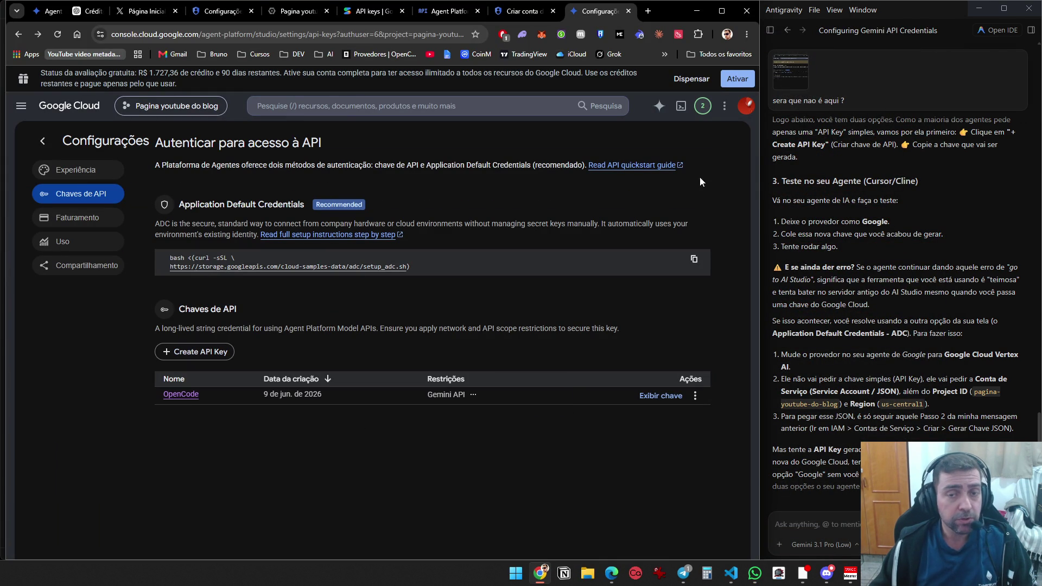
Restrict the OpenCode API key to Agent Platform API as its only allowed API
{"action": "left_click", "coordinate": [691, 78]}
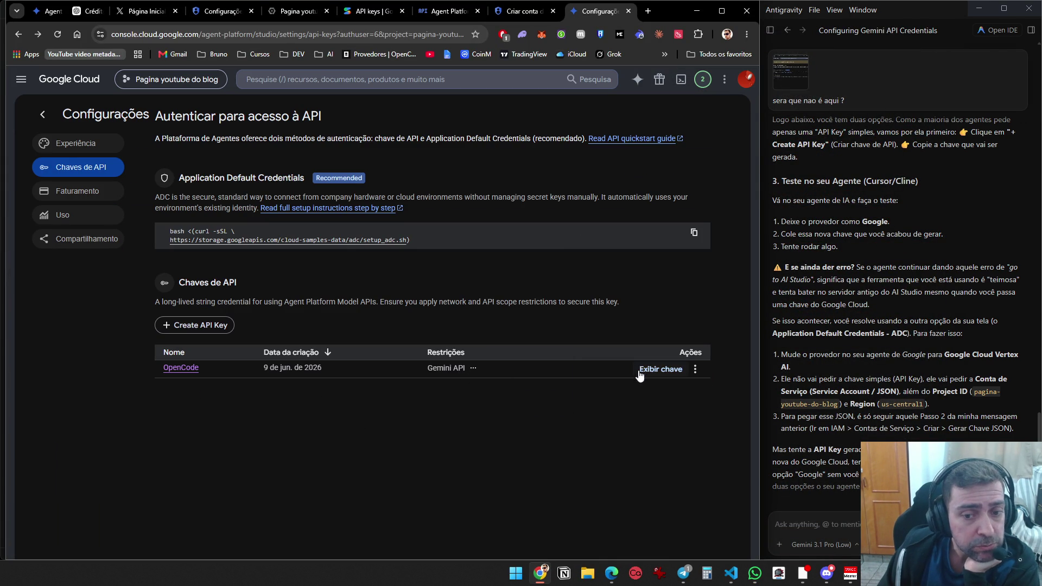
{"action": "left_click", "coordinate": [179, 367]}
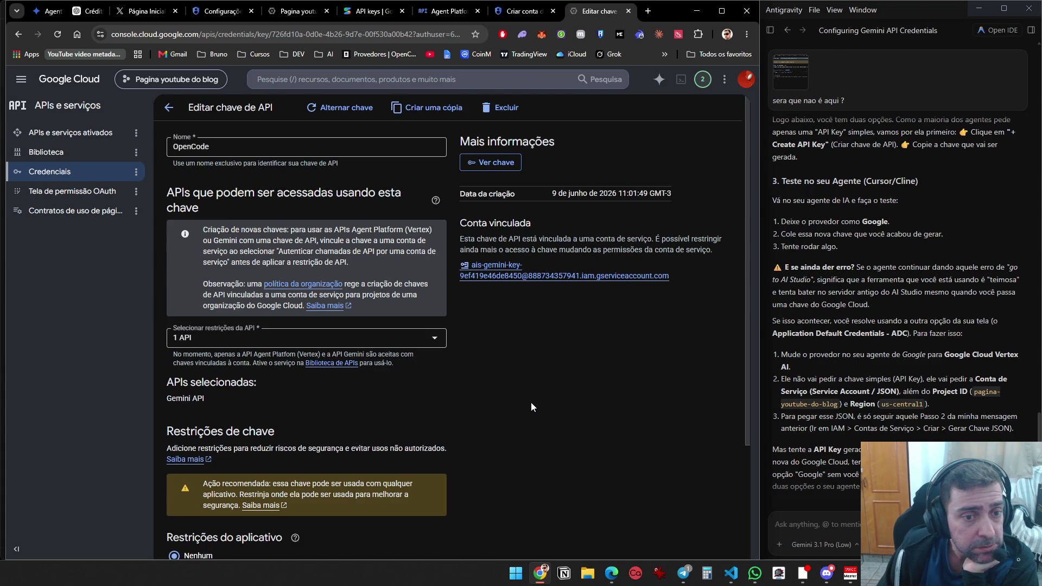
{"action": "left_click", "coordinate": [432, 337]}
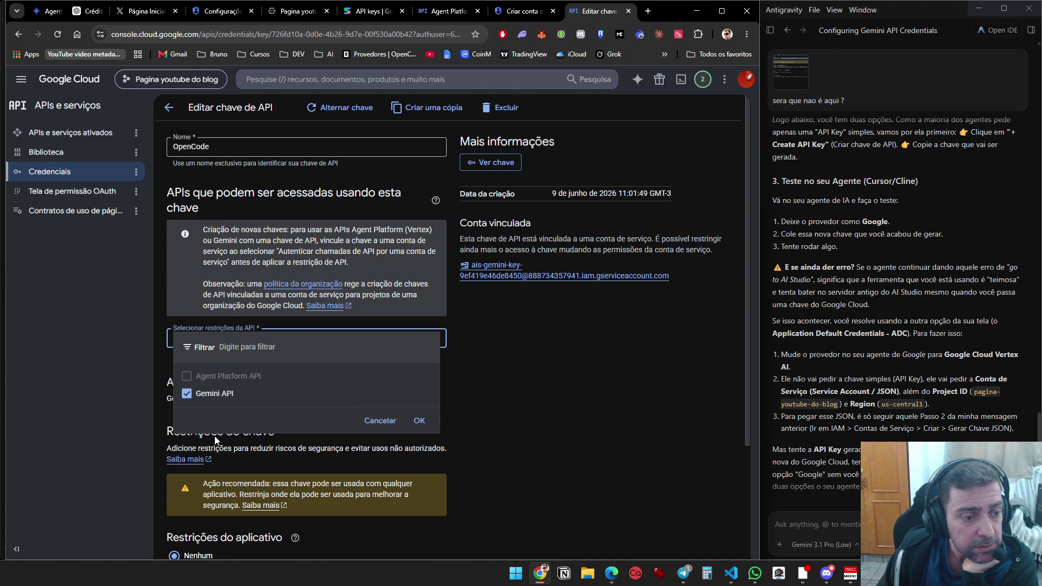
{"action": "left_click", "coordinate": [186, 376]}
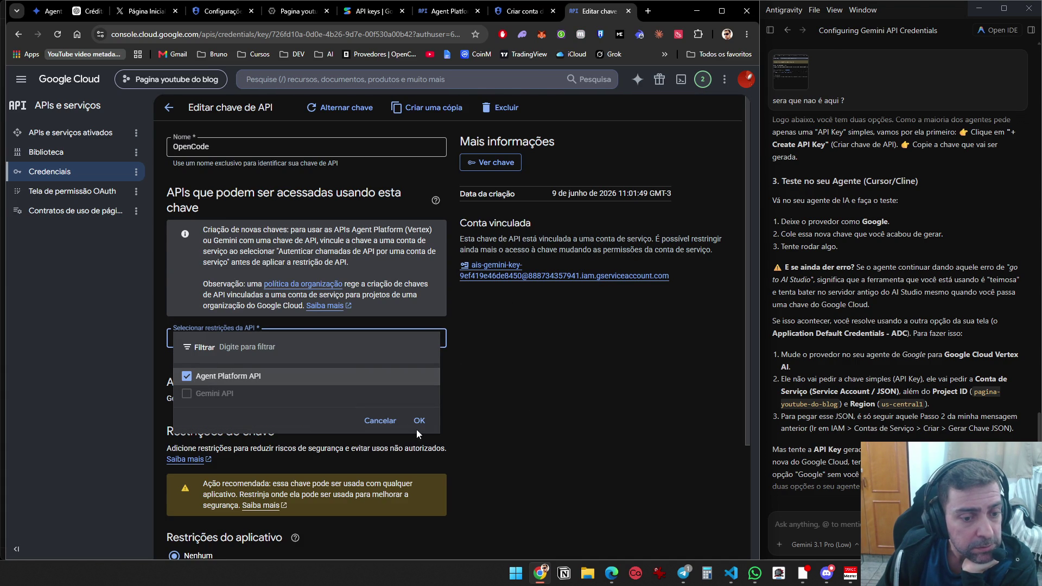
{"action": "left_click", "coordinate": [419, 422]}
{"action": "scroll", "coordinate": [477, 458], "scroll_direction": "down", "scroll_amount": 3}
{"action": "left_click", "coordinate": [419, 181]}
{"action": "left_click", "coordinate": [468, 321]}
Try saving the key restrictions twice, dismissing each 'Falha ao salvar' error
{"action": "left_click", "coordinate": [175, 540]}
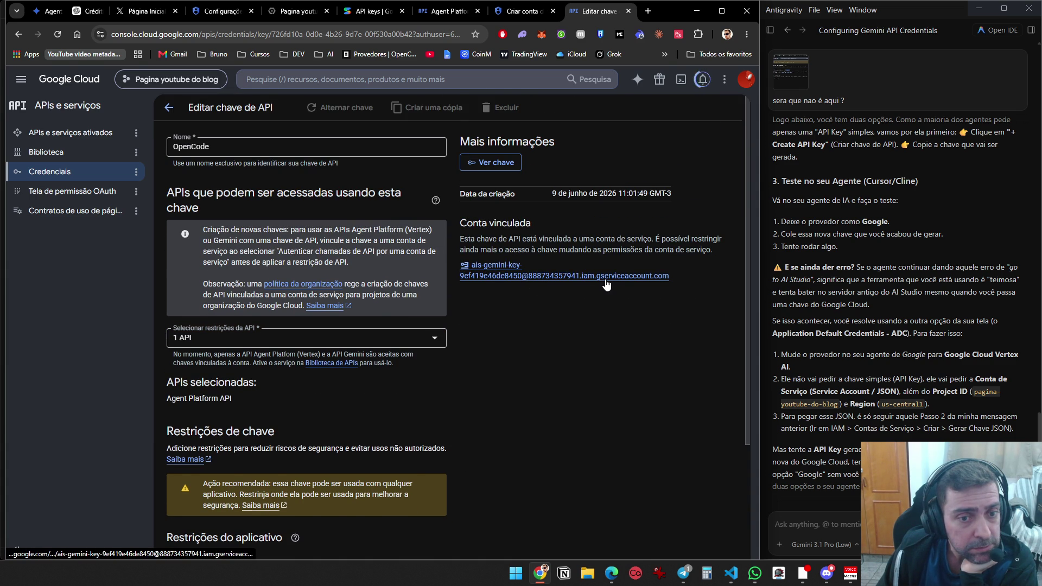
{"action": "left_click", "coordinate": [429, 346]}
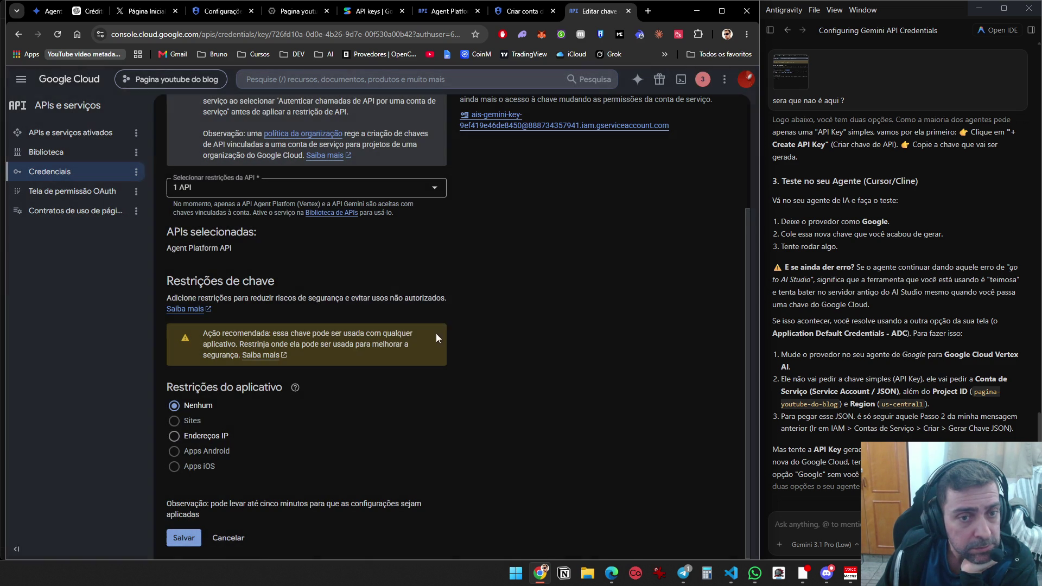
{"action": "left_click", "coordinate": [190, 538]}
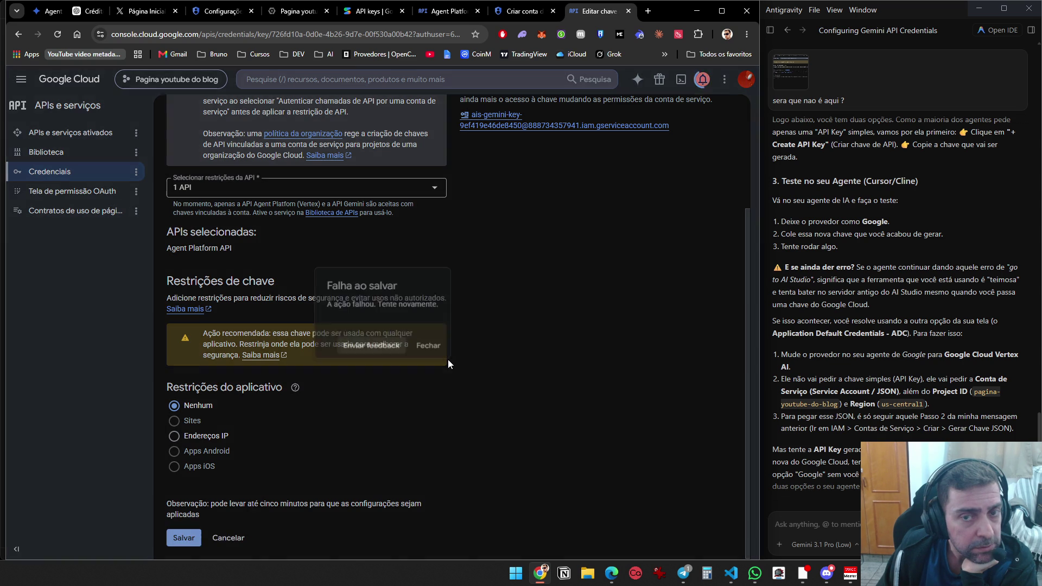
{"action": "left_click", "coordinate": [429, 345]}
Recheck the API restriction choices, then open the key's linked service account
{"action": "left_click", "coordinate": [376, 185]}
{"action": "left_click", "coordinate": [521, 230]}
{"action": "scroll", "coordinate": [541, 260], "scroll_direction": "up", "scroll_amount": 2}
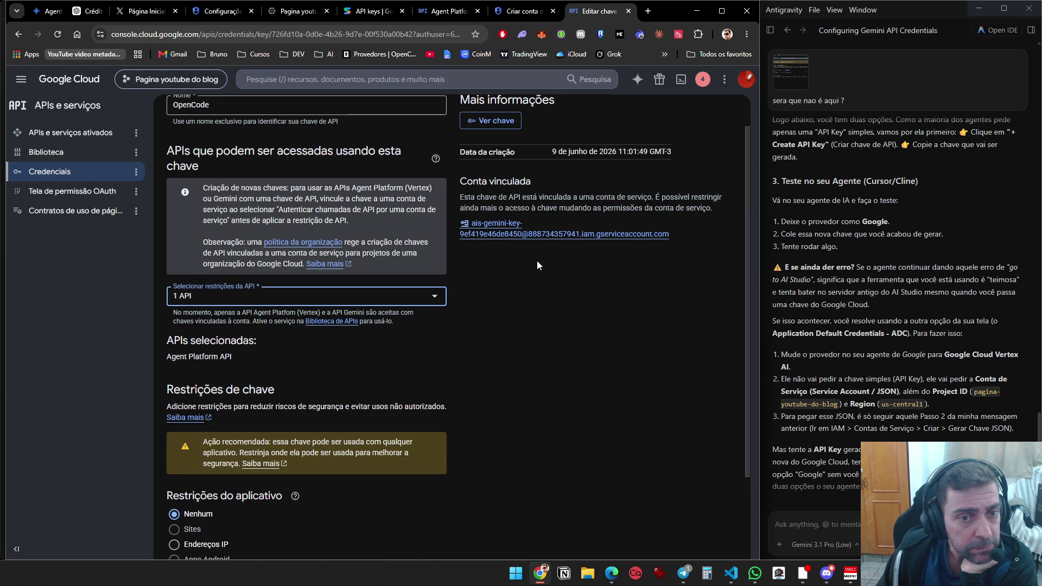
{"action": "left_click", "coordinate": [540, 239]}
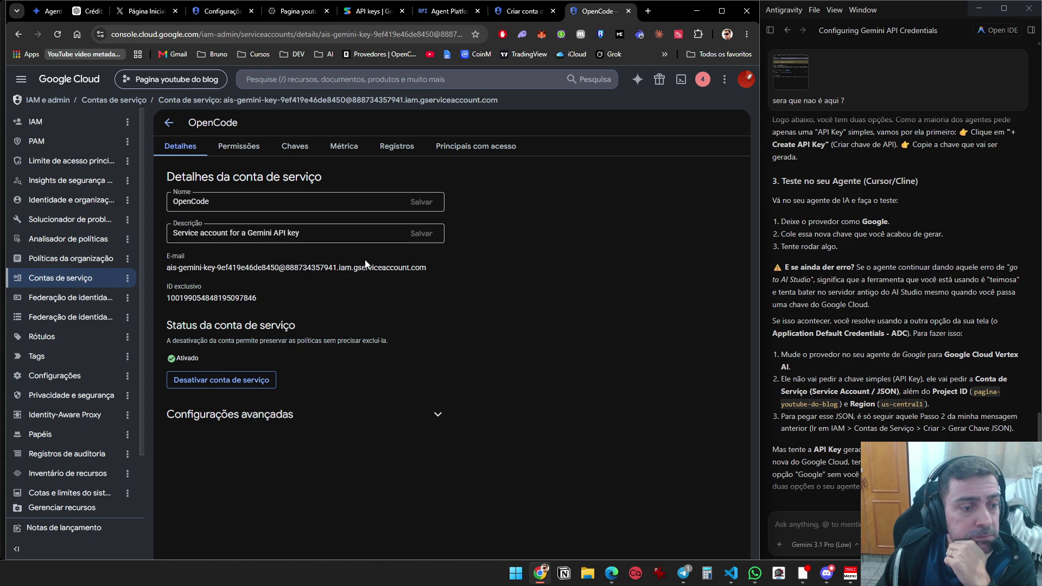
Review the OpenCode service account's advanced settings, Permissões, Chaves and Registros tabs, then return to Contas de serviço
{"action": "left_click", "coordinate": [334, 415]}
{"action": "scroll", "coordinate": [334, 417], "scroll_direction": "down", "scroll_amount": 3}
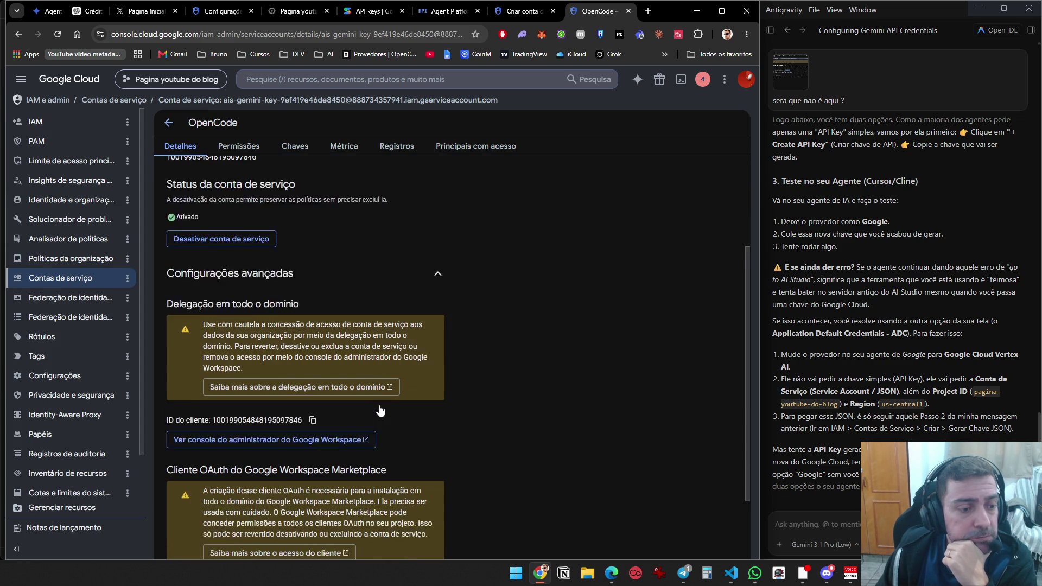
{"action": "scroll", "coordinate": [459, 401], "scroll_direction": "down", "scroll_amount": 1}
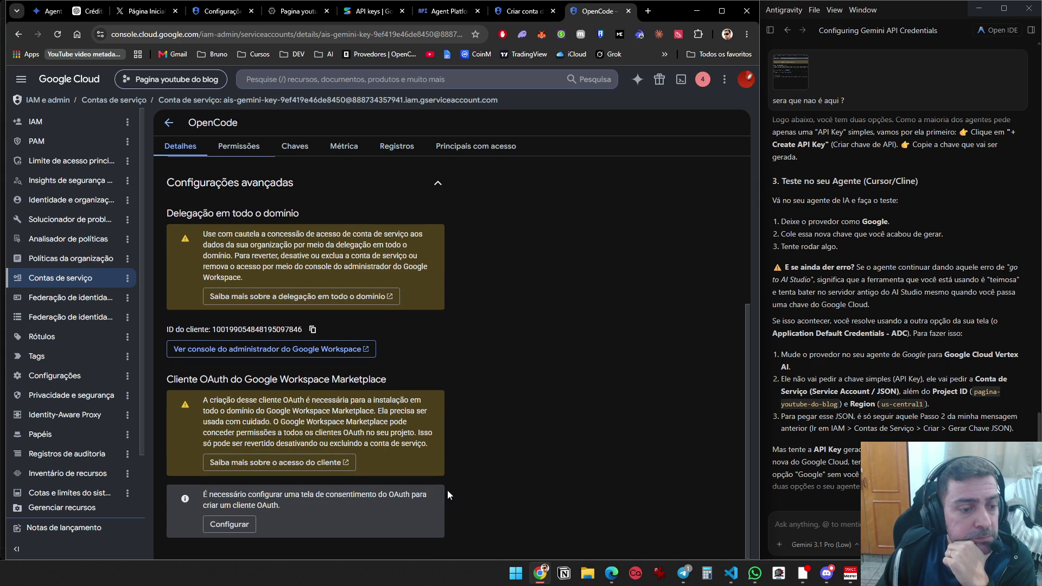
{"action": "scroll", "coordinate": [473, 496], "scroll_direction": "up", "scroll_amount": 4}
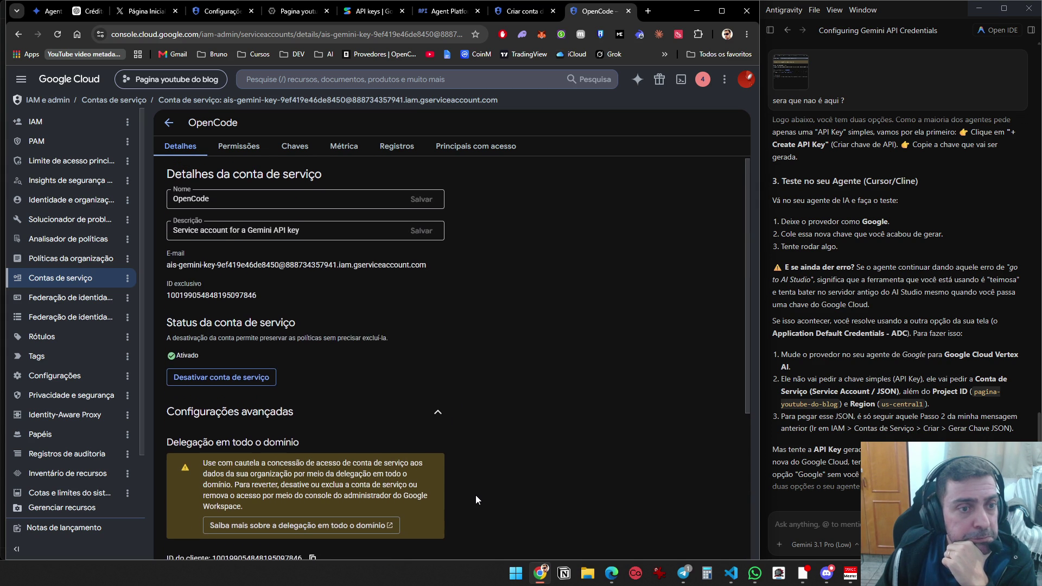
{"action": "left_click", "coordinate": [241, 148]}
{"action": "left_click", "coordinate": [293, 153]}
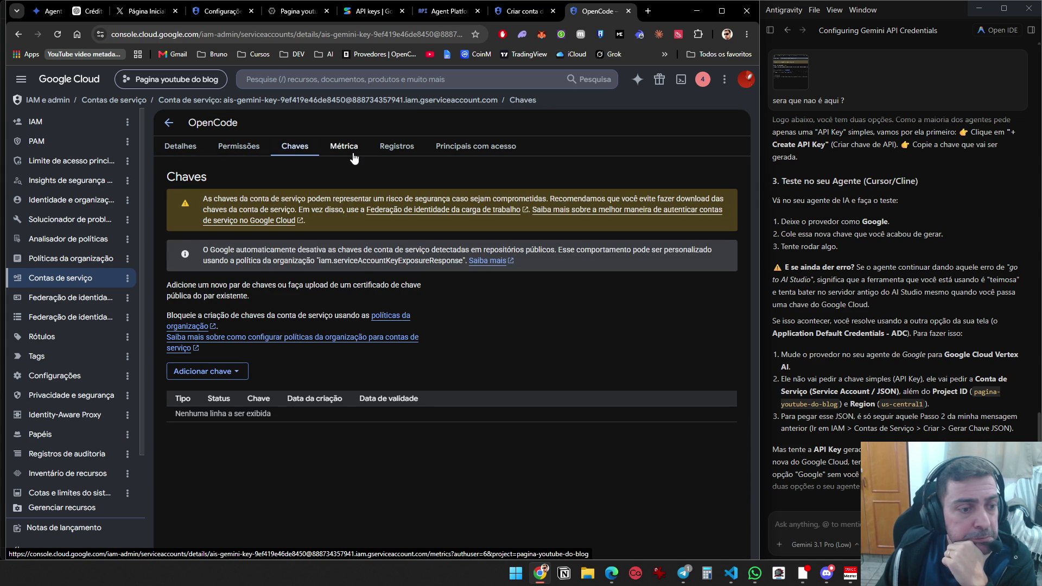
{"action": "left_click", "coordinate": [395, 154]}
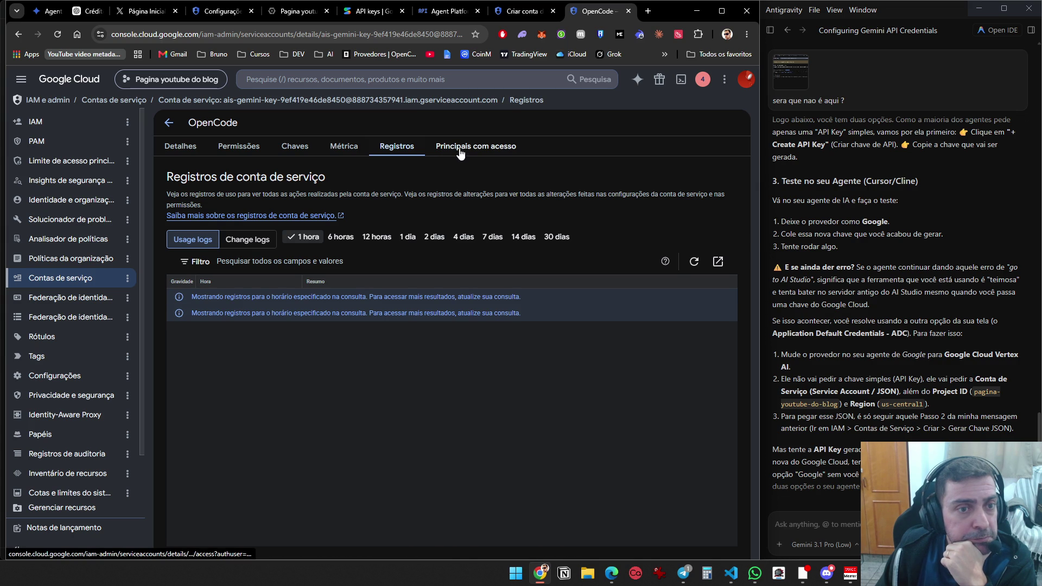
{"action": "left_click", "coordinate": [169, 123]}
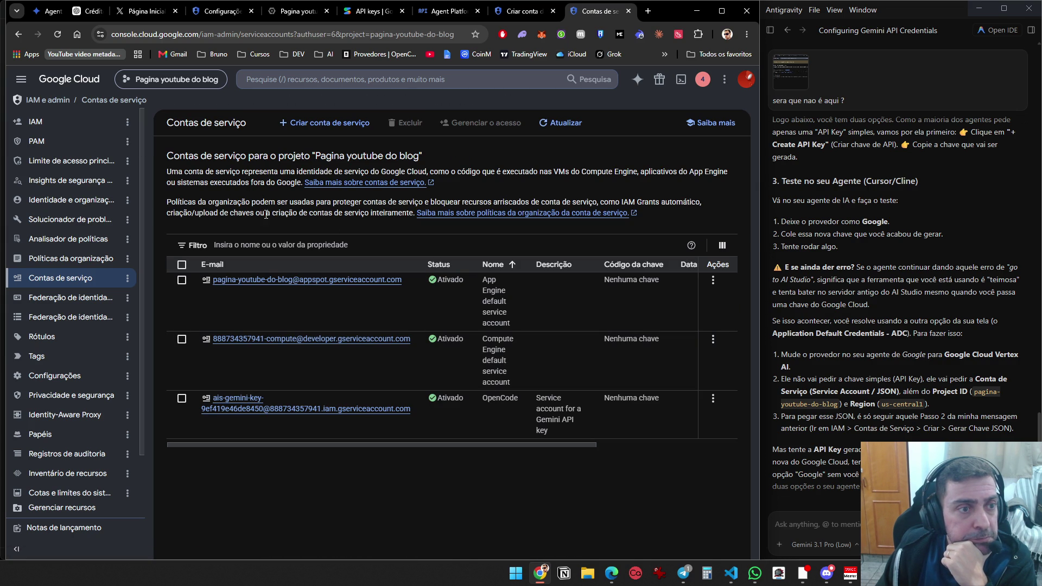
Create a new JSON key for the App Engine default service account from its Chaves tab
{"action": "left_click", "coordinate": [182, 288]}
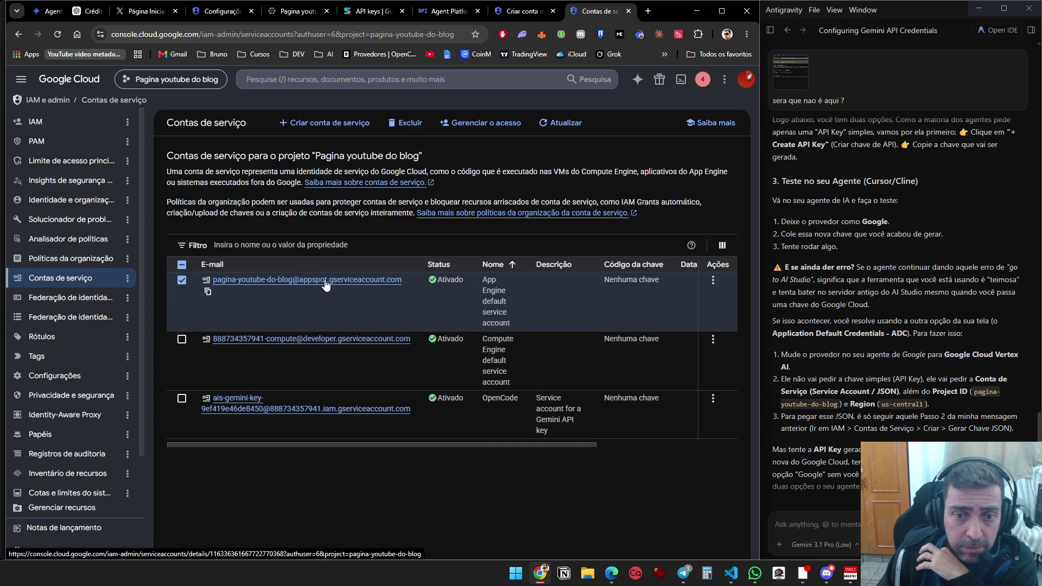
{"action": "left_click", "coordinate": [329, 282]}
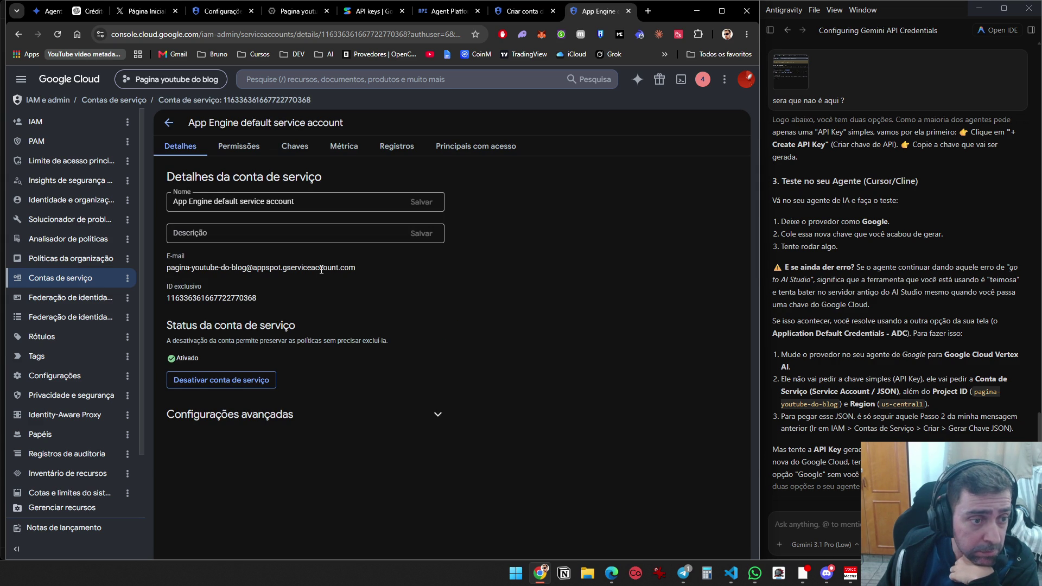
{"action": "left_click", "coordinate": [293, 153]}
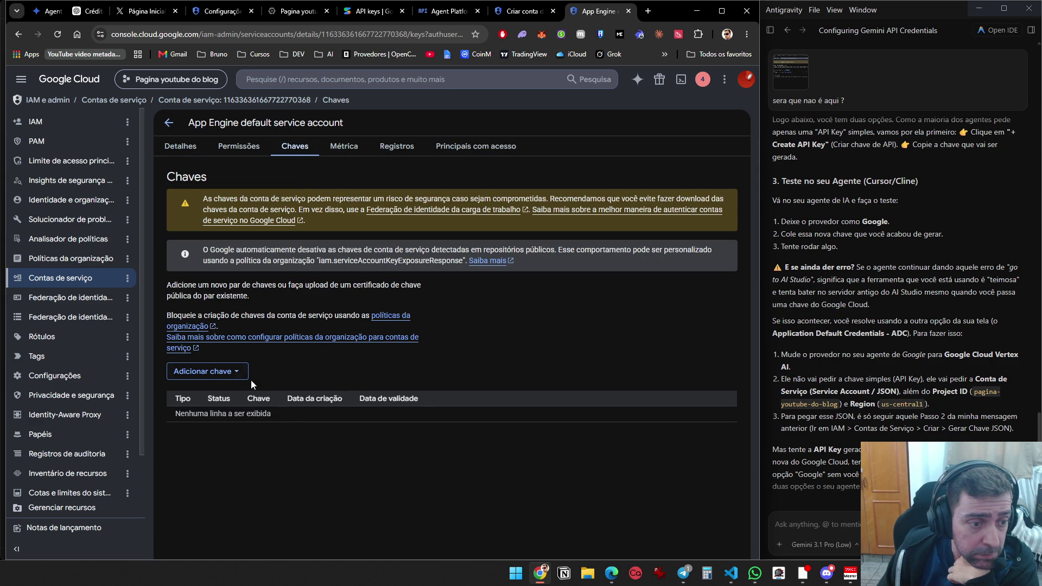
{"action": "left_click", "coordinate": [233, 373]}
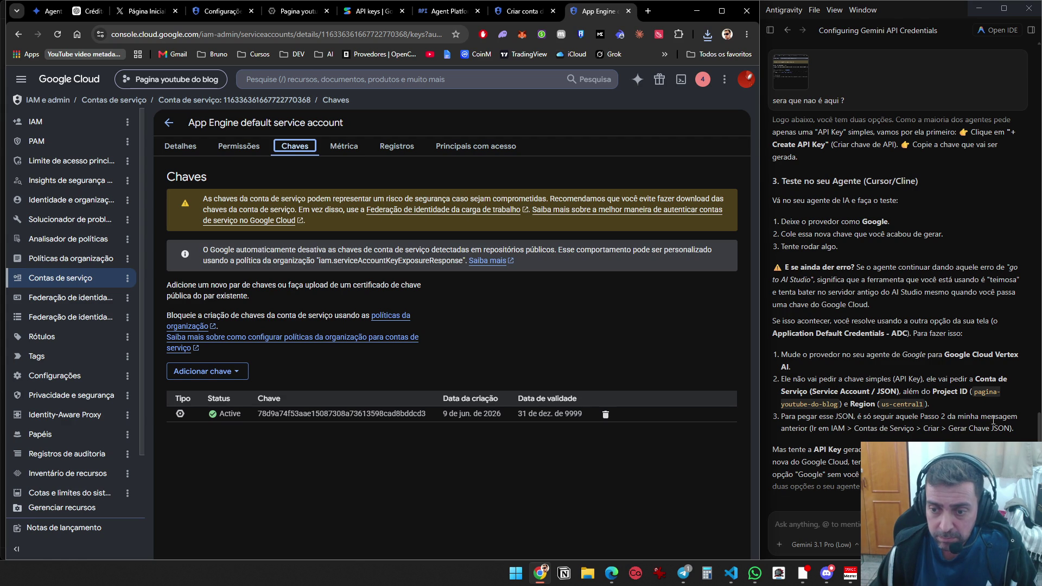
{"action": "scroll", "coordinate": [999, 420], "scroll_direction": "down", "scroll_amount": 2}
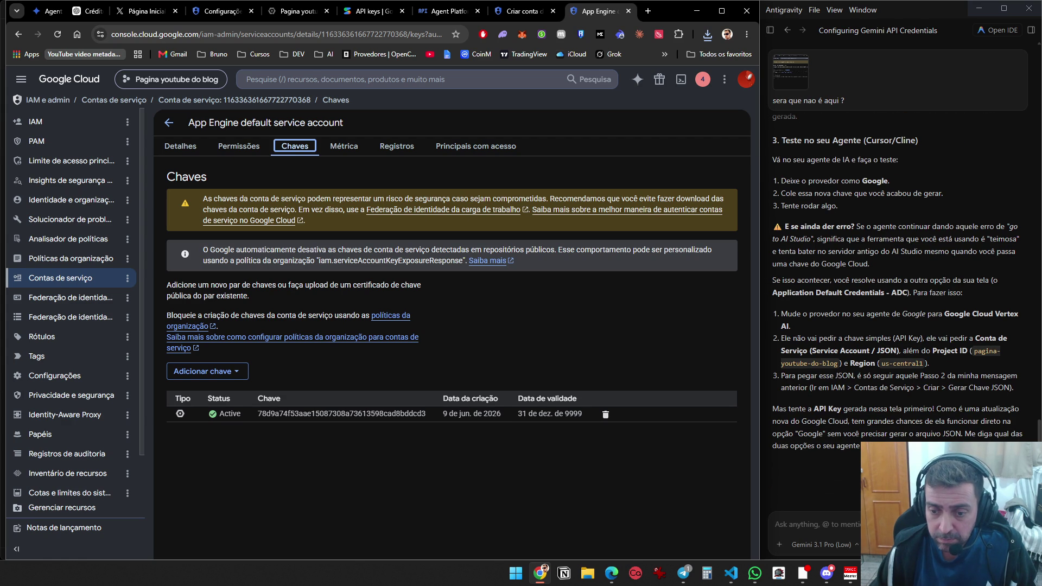
Tell the assistant 'peguei o json', check notifications, and return to the service accounts list
{"action": "left_click", "coordinate": [944, 524]}
{"action": "type", "text": "peguei o json"}
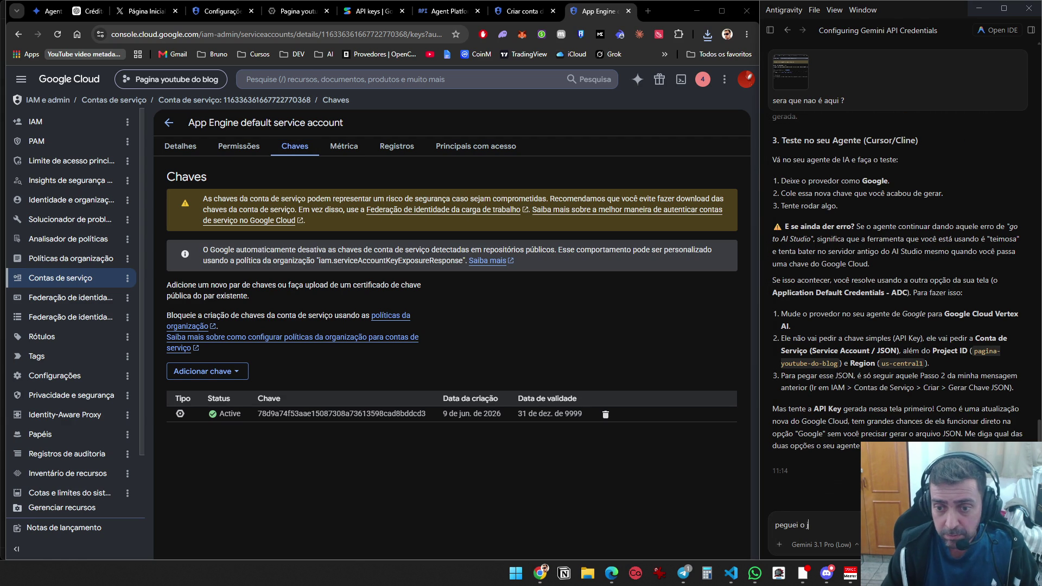
{"action": "key", "text": "Return"}
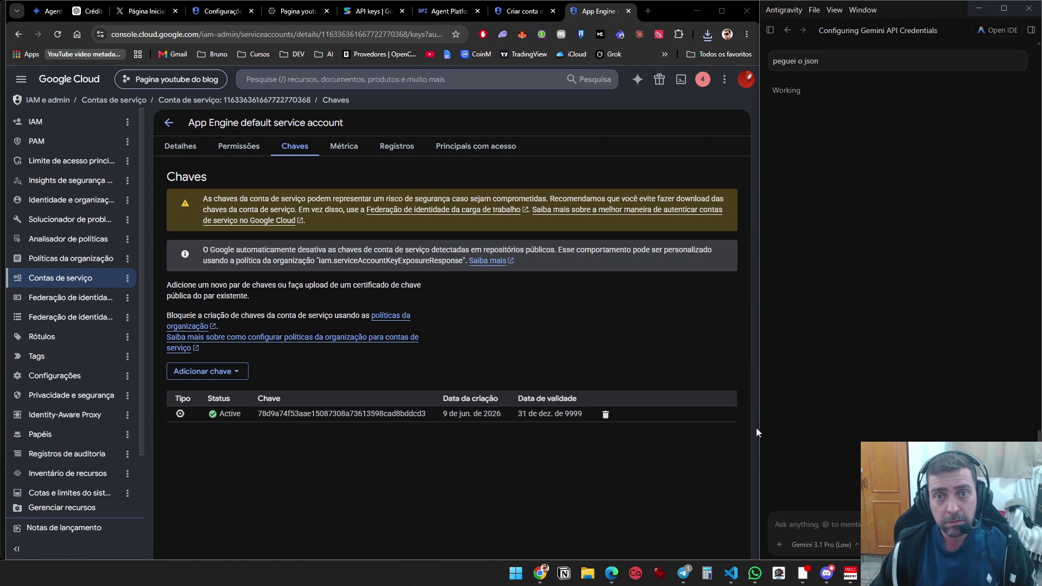
{"action": "left_click", "coordinate": [700, 81]}
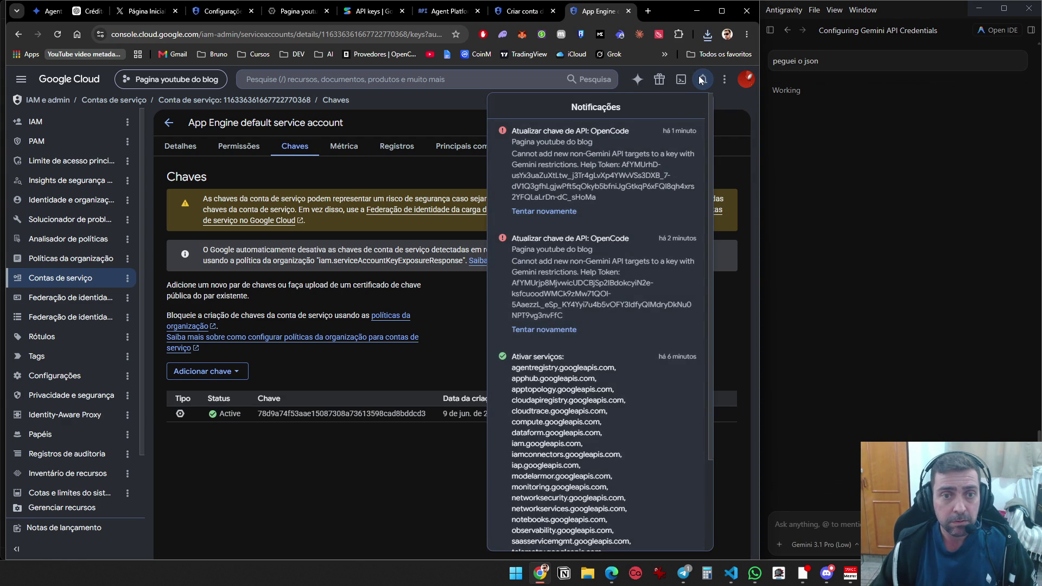
{"action": "left_click", "coordinate": [697, 84]}
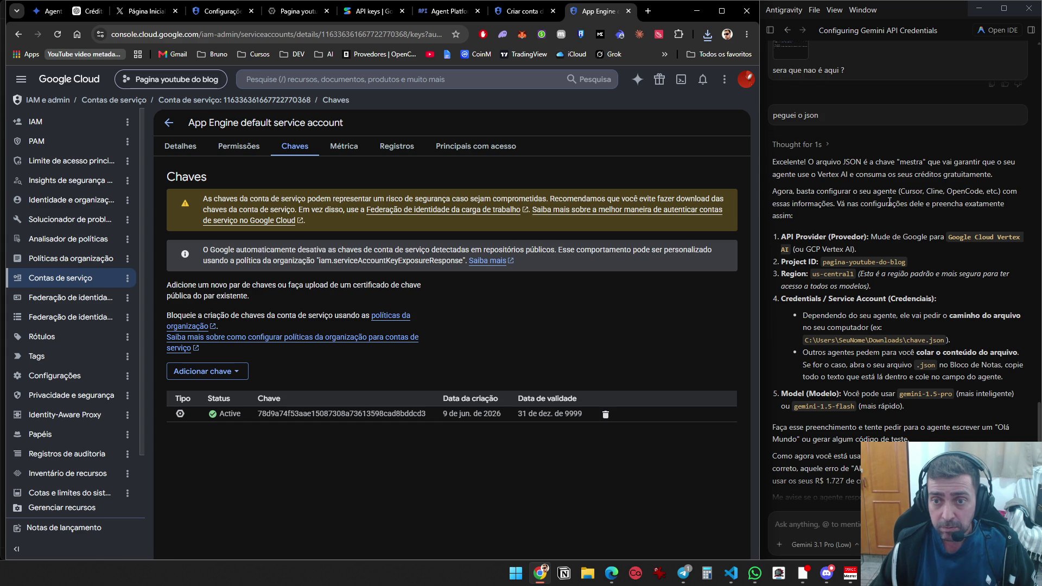
{"action": "left_click", "coordinate": [168, 122]}
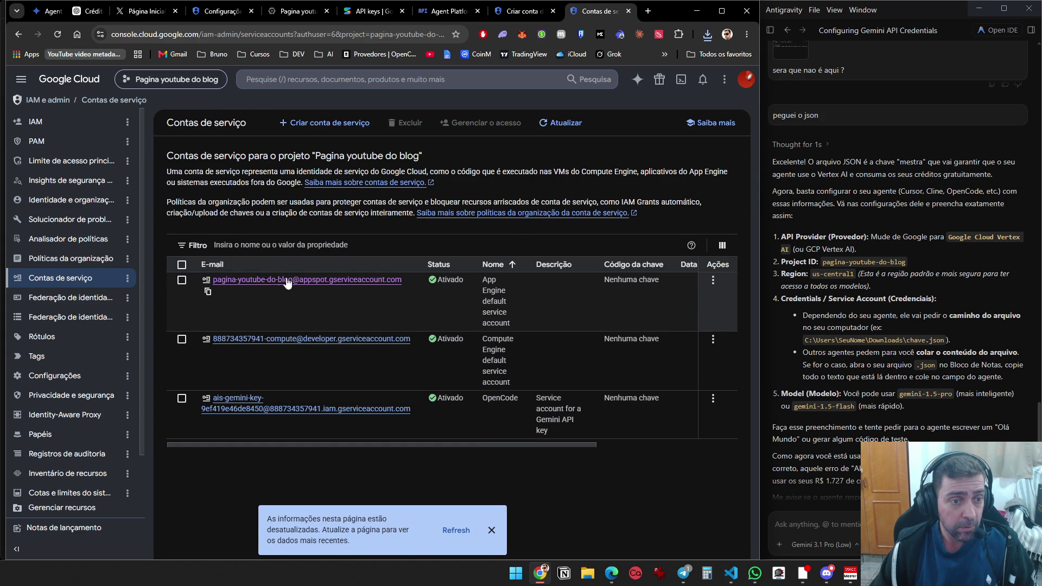
Open the App Engine default service account, then launch OpenCode via Windows search for 'opencode'
{"action": "left_click", "coordinate": [355, 282]}
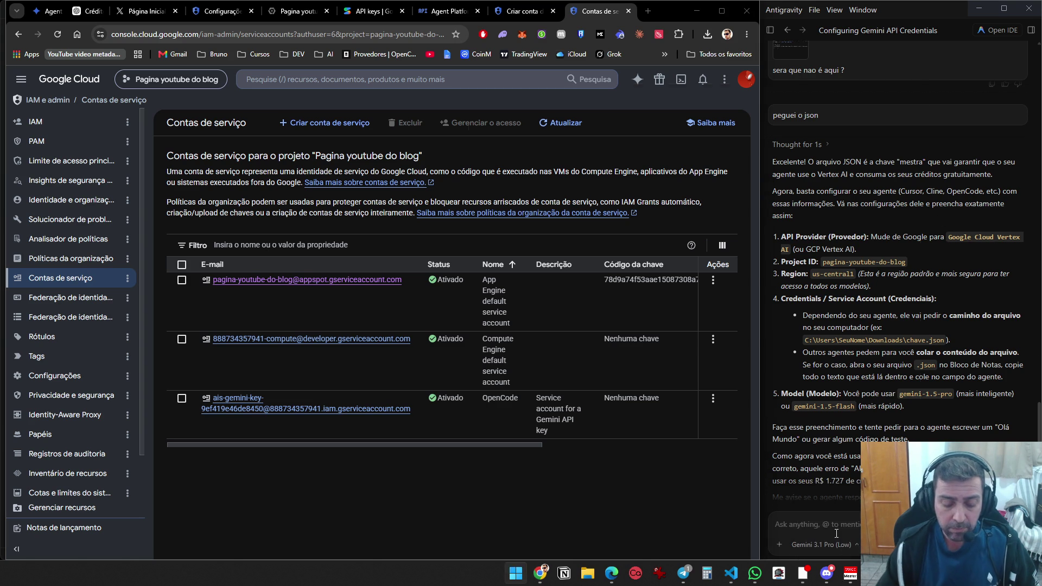
{"action": "key", "text": "super"}
{"action": "type", "text": "opencode"}
{"action": "key", "text": "Return"}
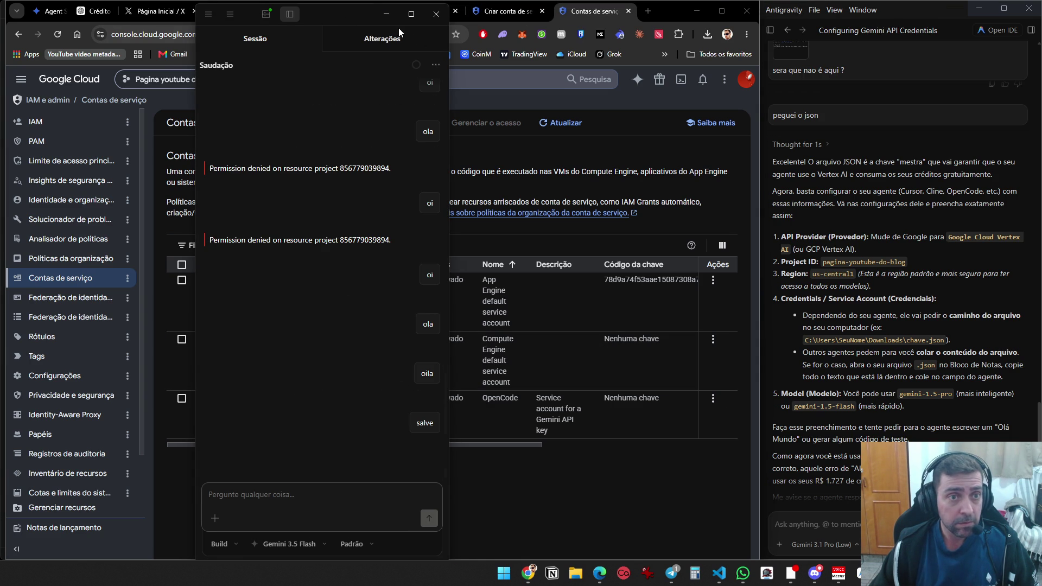
Start adding a custom model provider from OpenCode's model list
{"action": "left_click", "coordinate": [325, 544]}
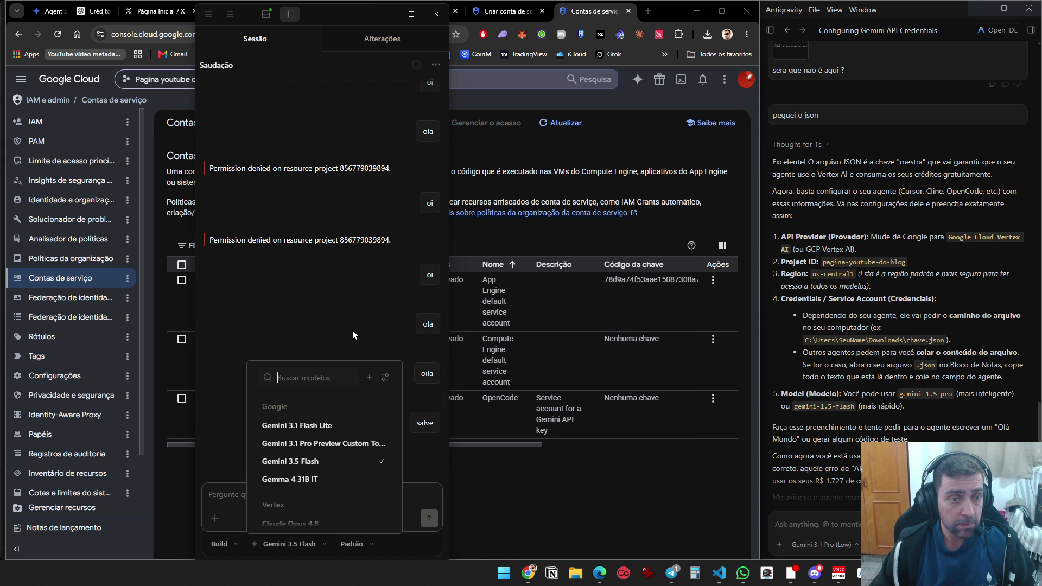
{"action": "left_click", "coordinate": [369, 377]}
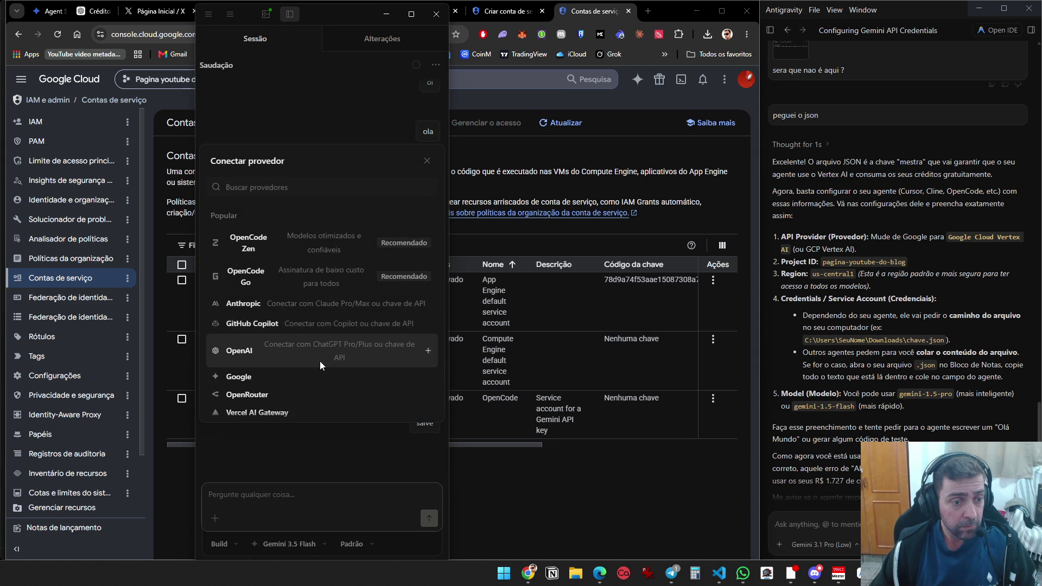
{"action": "scroll", "coordinate": [320, 361], "scroll_direction": "down", "scroll_amount": 2}
{"action": "scroll", "coordinate": [307, 348], "scroll_direction": "down", "scroll_amount": 1}
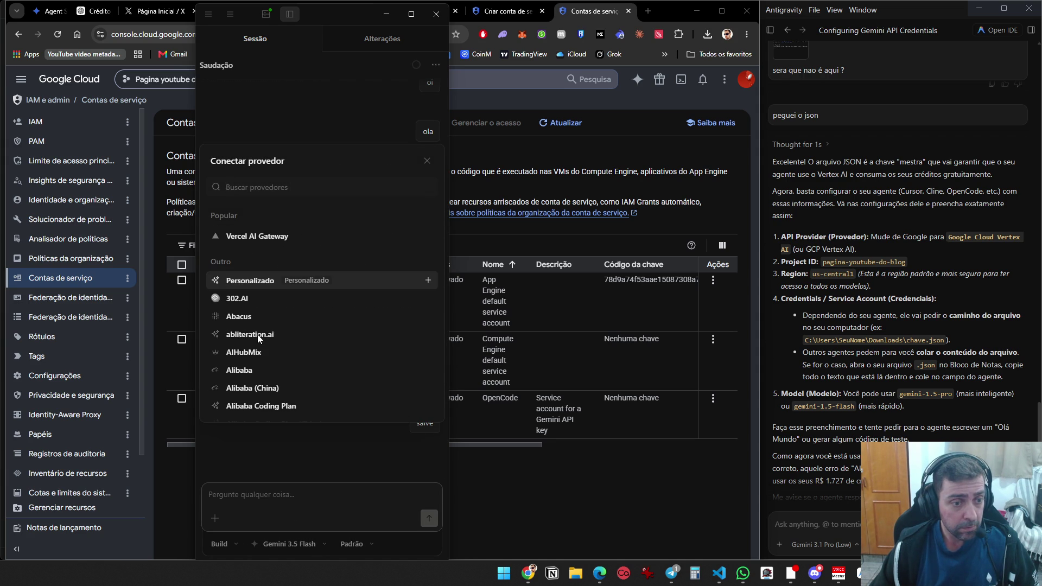
{"action": "left_click", "coordinate": [299, 281]}
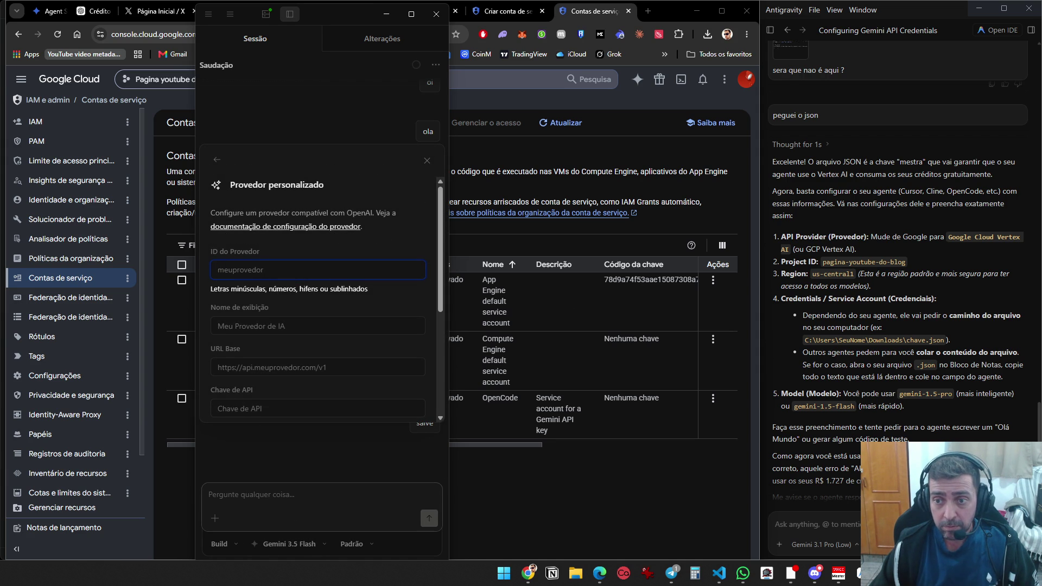
Fill both provider ID and display name with 'Google Cloud Vertex AI' copied from the assistant's reply
{"action": "mouse_move", "coordinate": [949, 237]}
{"action": "left_mouse_down"}
{"action": "mouse_move", "coordinate": [978, 244]}
{"action": "mouse_move", "coordinate": [782, 238]}
{"action": "mouse_move", "coordinate": [808, 250]}
{"action": "mouse_move", "coordinate": [785, 250]}
{"action": "left_mouse_up"}
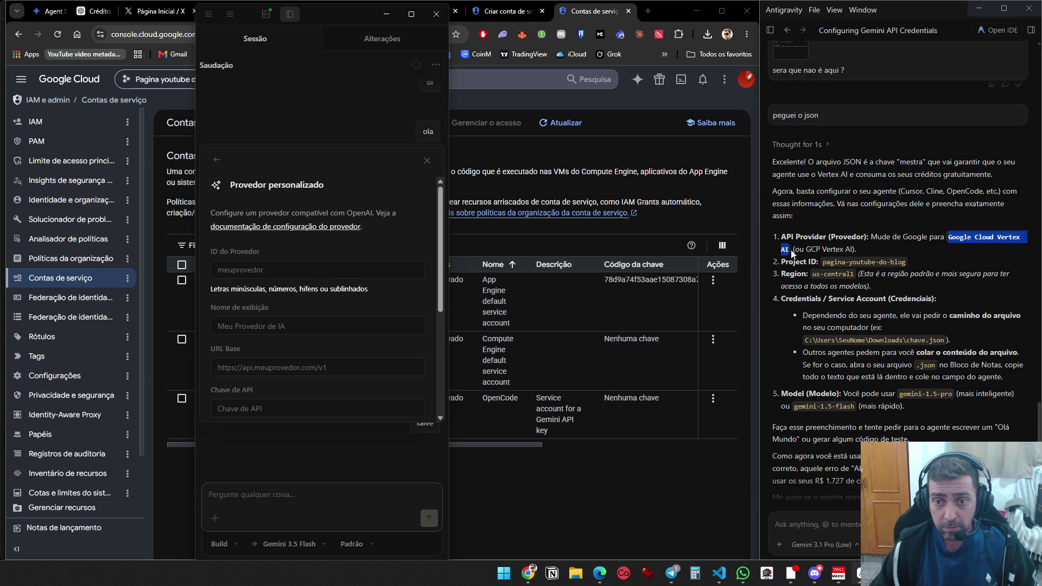
{"action": "key", "text": "ctrl+c"}
{"action": "left_click", "coordinate": [275, 283]}
{"action": "key", "text": "ctrl+v"}
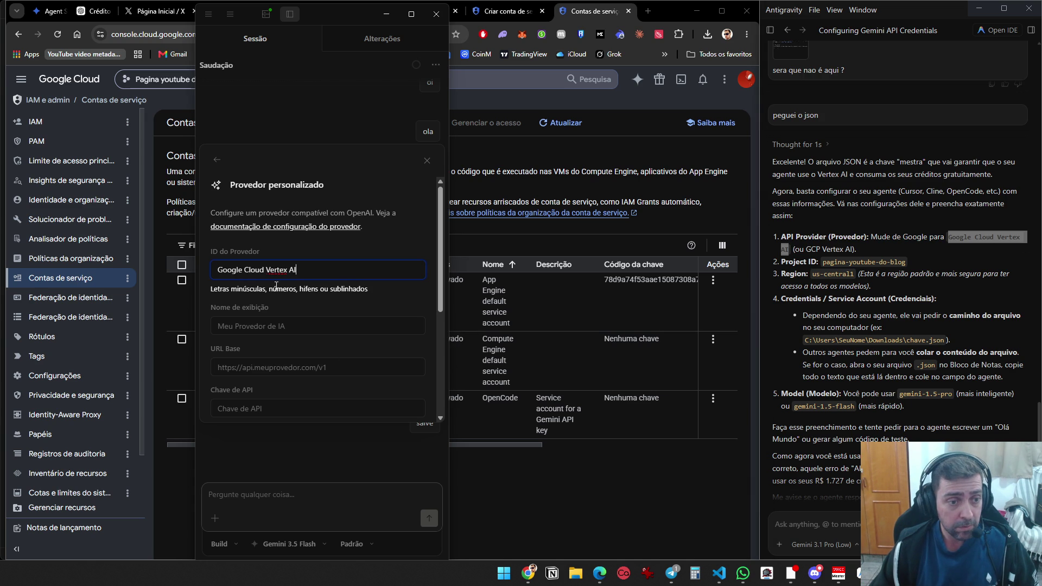
{"action": "left_click", "coordinate": [292, 343]}
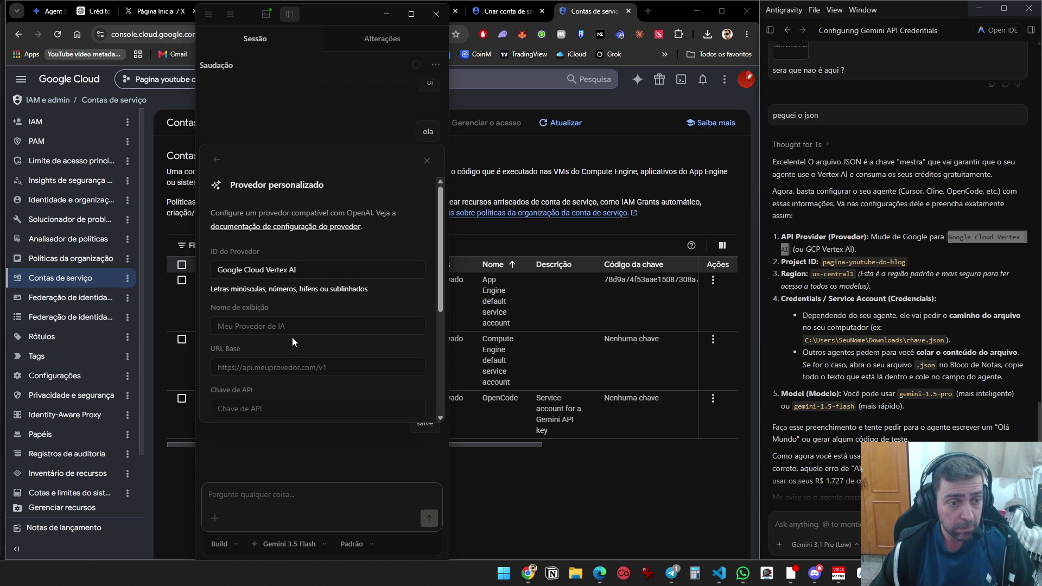
{"action": "left_click", "coordinate": [296, 269]}
{"action": "key", "text": "ctrl+a"}
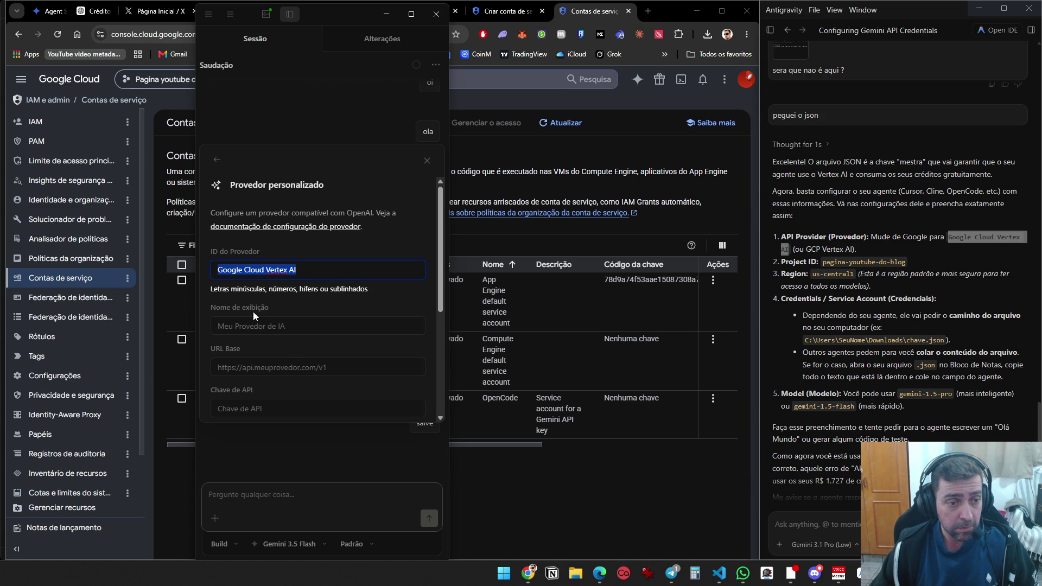
{"action": "key", "text": "ctrl+c"}
{"action": "left_click", "coordinate": [258, 321]}
{"action": "key", "text": "ctrl+v"}
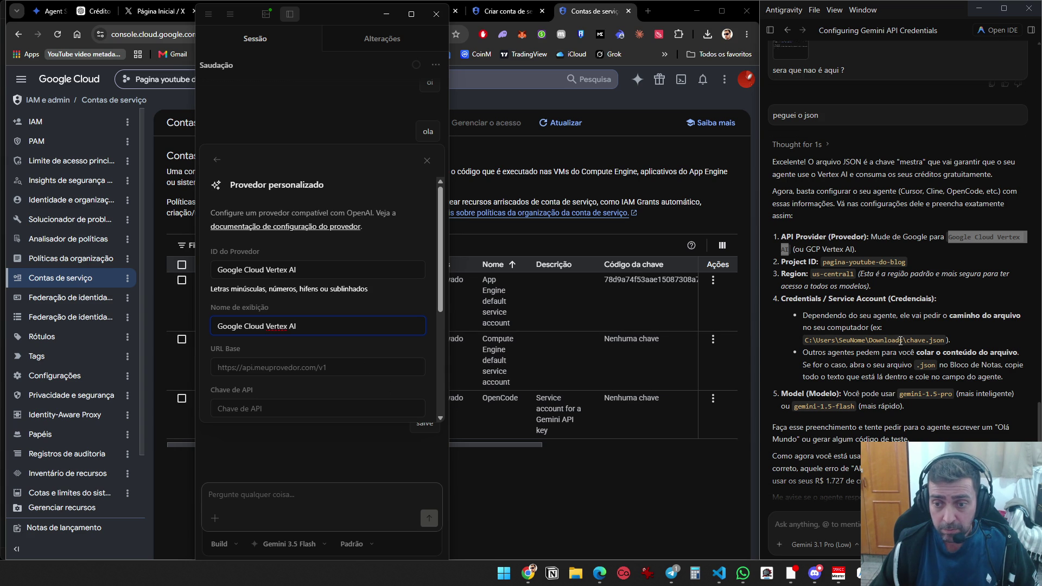
Snip the provider form into the Antigravity assistant chat and bring Chrome back to the front
{"action": "scroll", "coordinate": [902, 346], "scroll_direction": "down", "scroll_amount": 1}
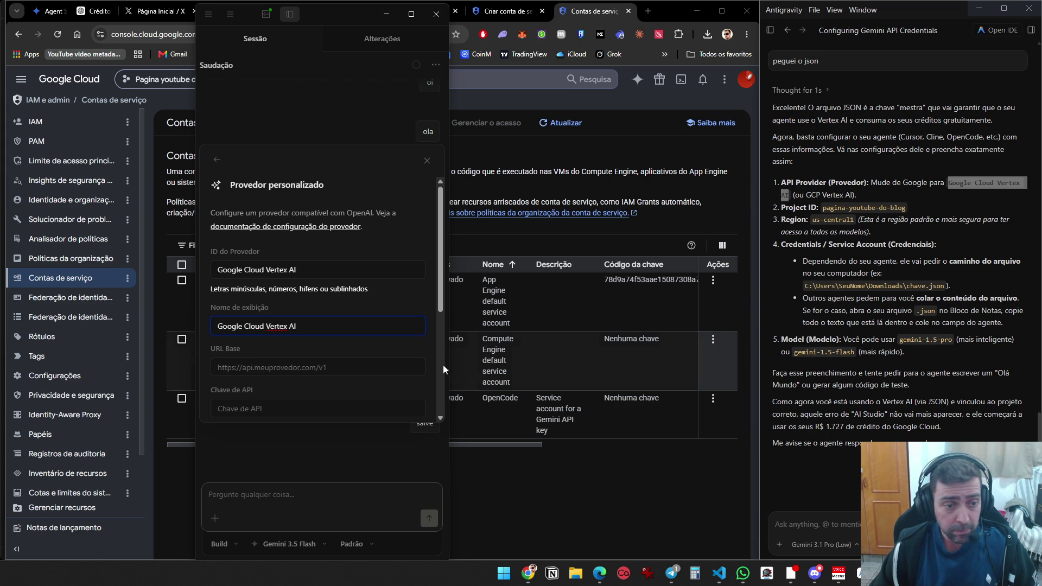
{"action": "scroll", "coordinate": [359, 405], "scroll_direction": "down", "scroll_amount": 3}
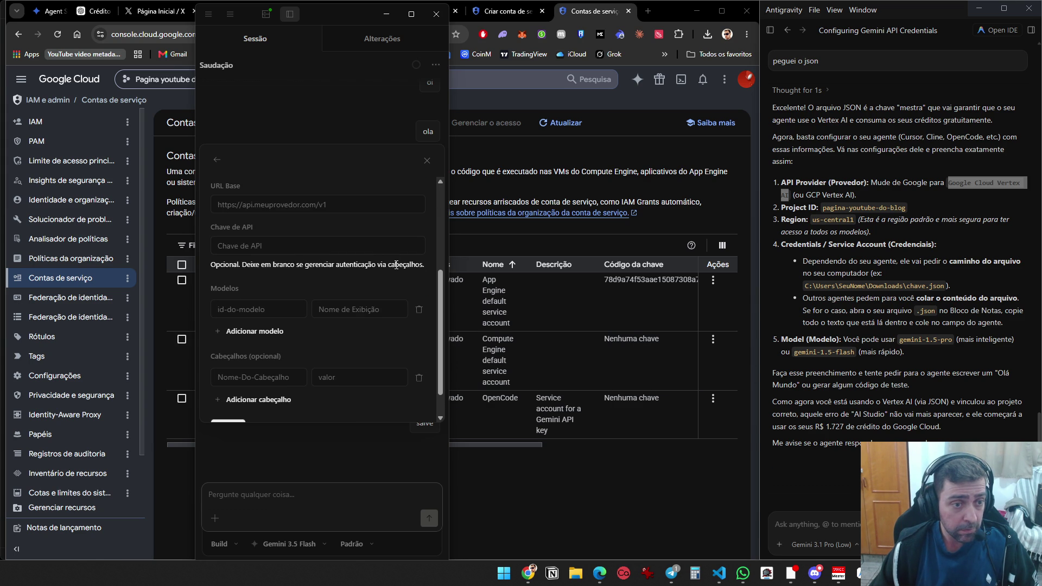
{"action": "scroll", "coordinate": [293, 253], "scroll_direction": "up", "scroll_amount": 2}
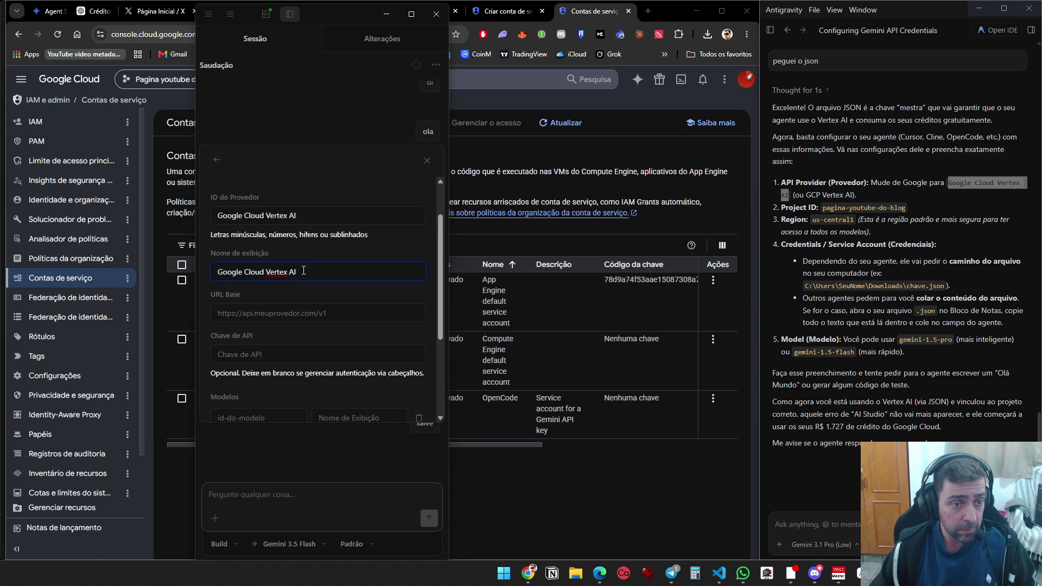
{"action": "scroll", "coordinate": [308, 289], "scroll_direction": "down", "scroll_amount": 3}
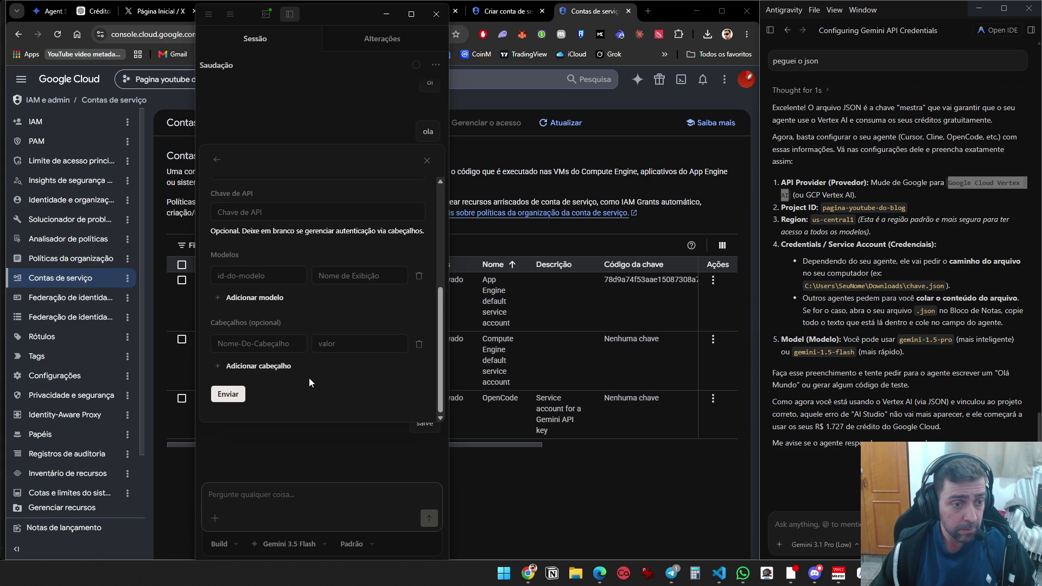
{"action": "scroll", "coordinate": [421, 390], "scroll_direction": "up", "scroll_amount": 3}
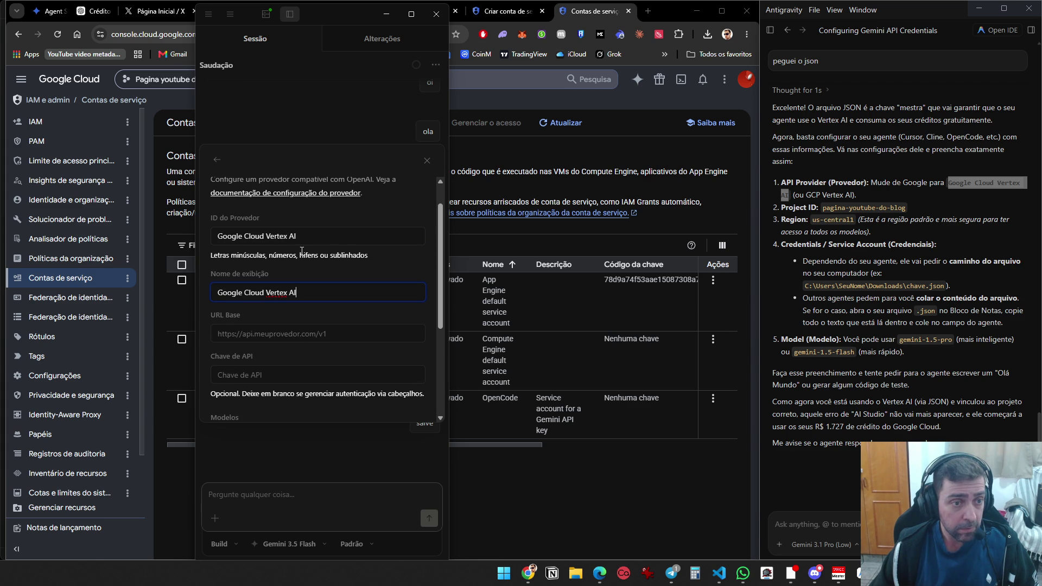
{"action": "key", "text": "super+shift+s"}
{"action": "mouse_move", "coordinate": [209, 145]}
{"action": "left_mouse_down"}
{"action": "mouse_move", "coordinate": [405, 413]}
{"action": "mouse_move", "coordinate": [433, 413]}
{"action": "left_mouse_up"}
{"action": "left_click", "coordinate": [828, 521]}
{"action": "key", "text": "ctrl+v"}
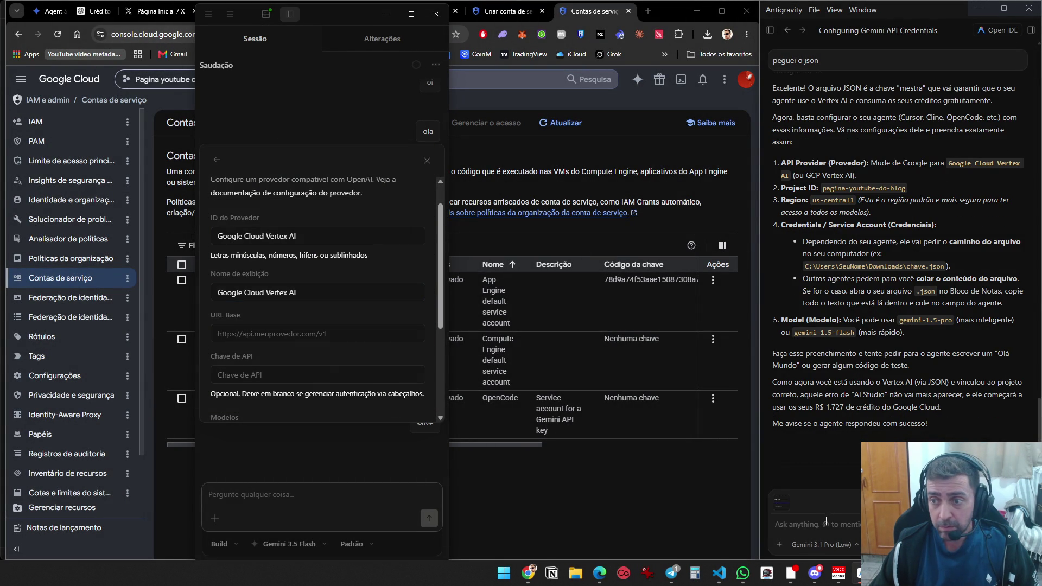
{"action": "left_click", "coordinate": [528, 573]}
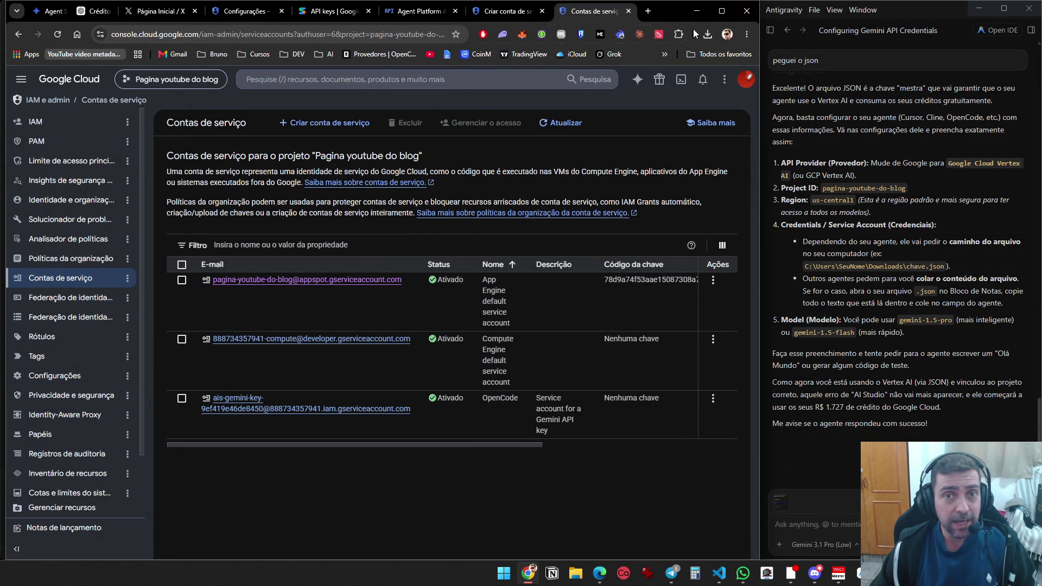
Open the OpenCode Google Vertex AI provider docs in a new tab and copy its URL
{"action": "middle_click", "coordinate": [380, 55]}
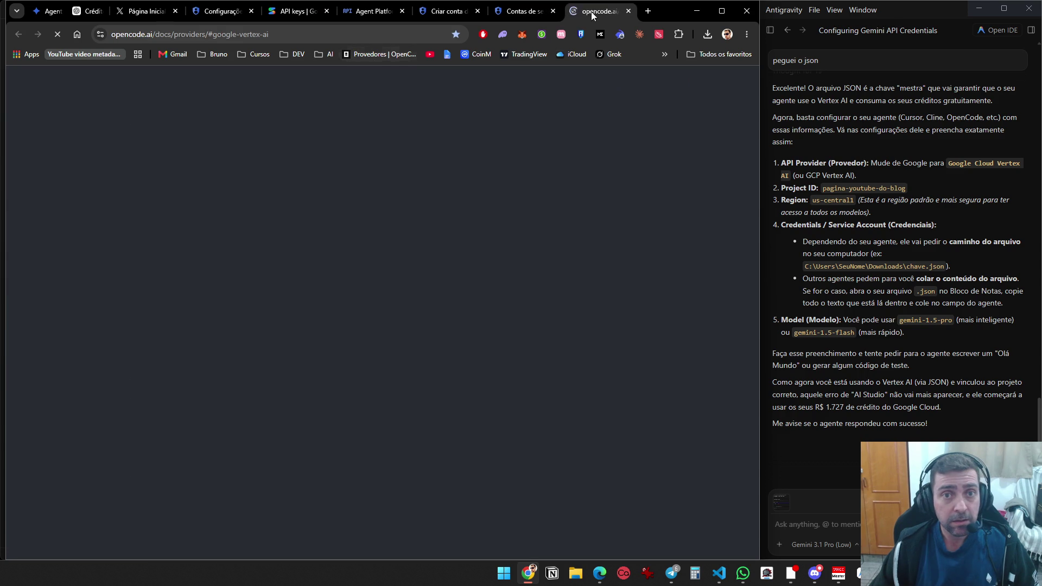
{"action": "left_click", "coordinate": [389, 35]}
{"action": "key", "text": "ctrl+c"}
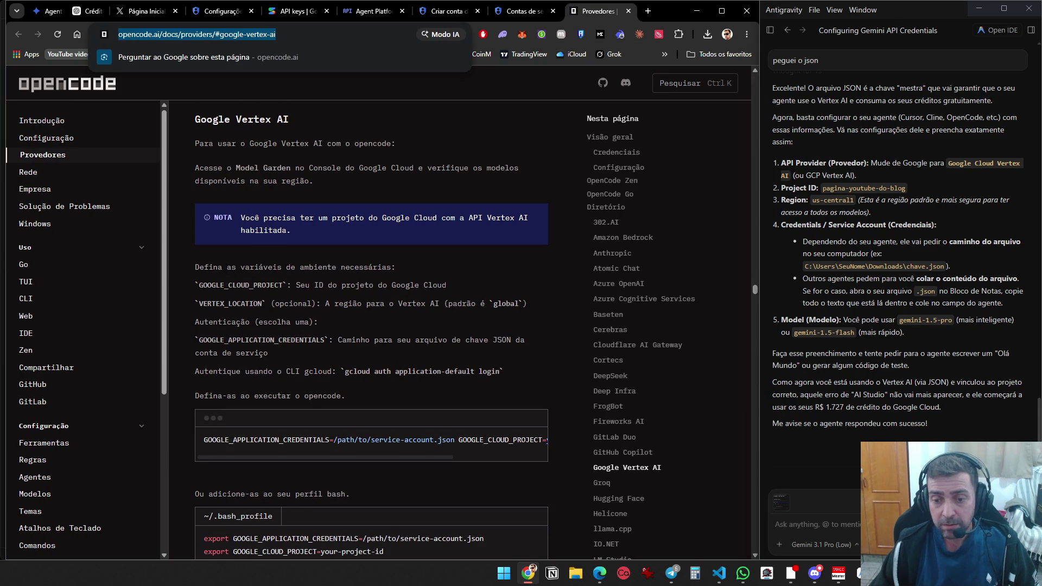
Send the docs link with the snapshot to the assistant, allow it to read the page, and search for 'terminal'
{"action": "left_click", "coordinate": [814, 524]}
{"action": "key", "text": "ctrl+v"}
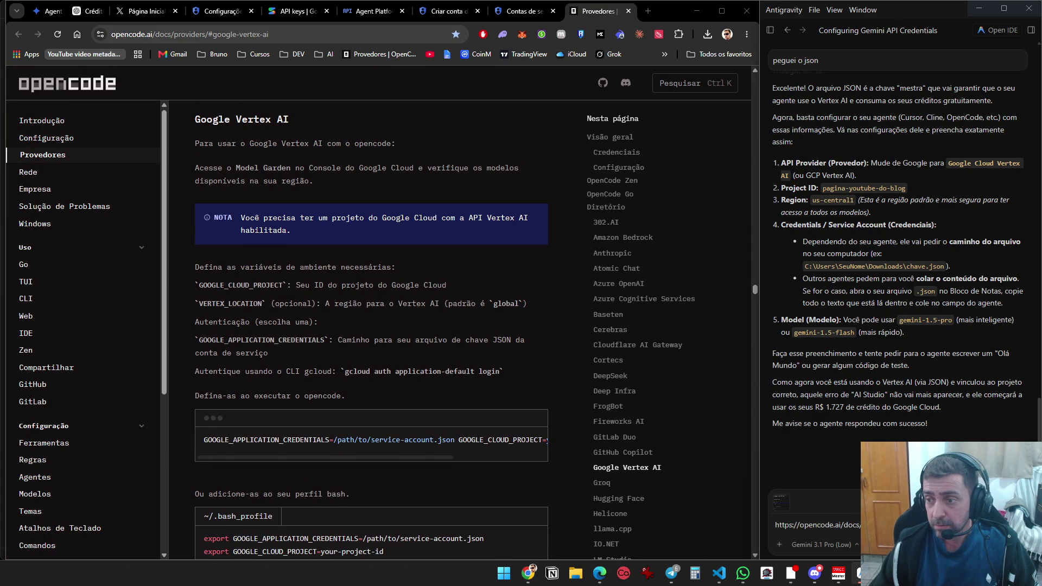
{"action": "key", "text": "Return"}
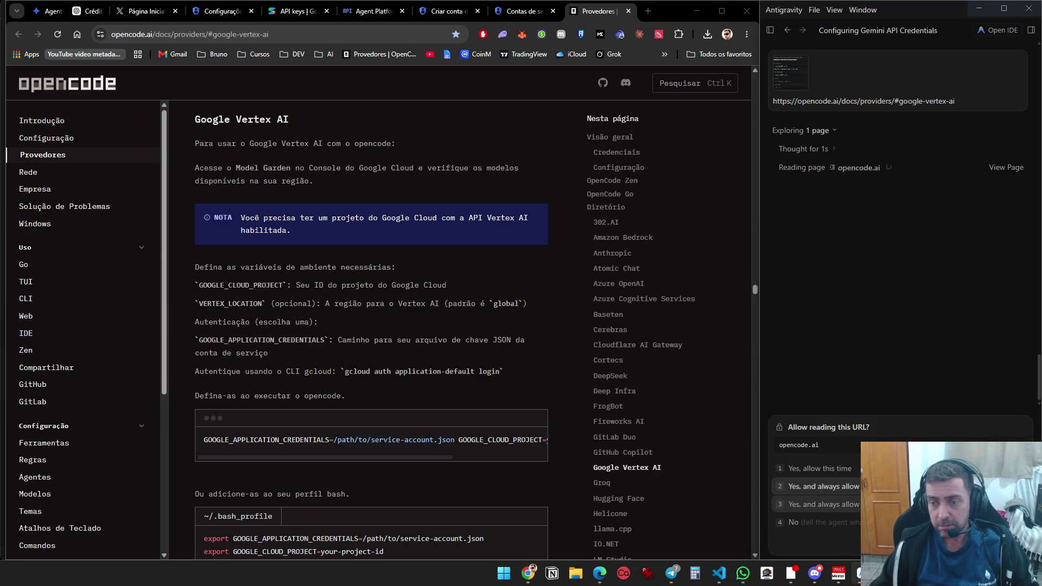
{"action": "left_click", "coordinate": [934, 487]}
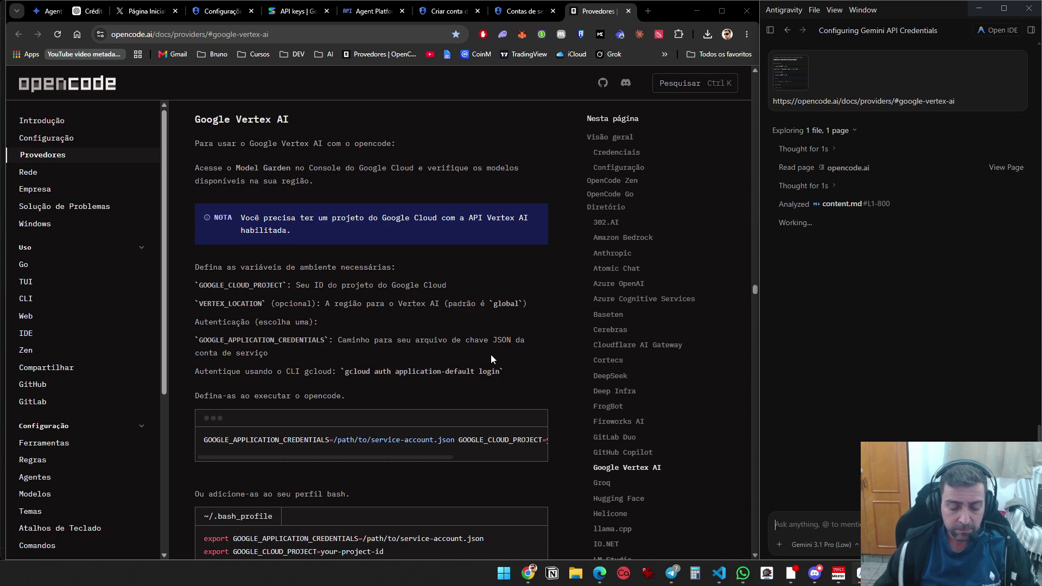
{"action": "key", "text": "super"}
{"action": "type", "text": "terminal"}
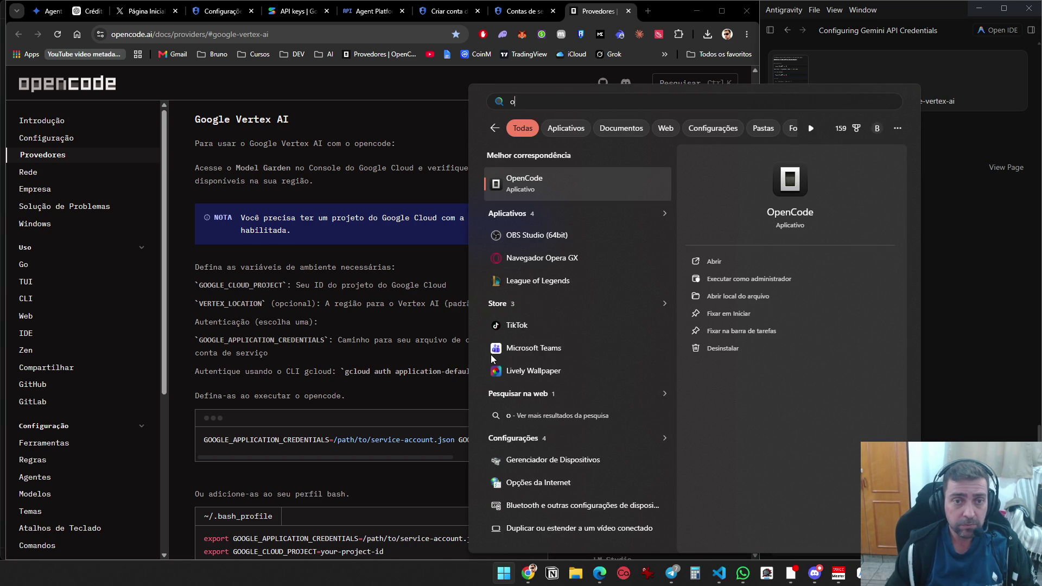
{"action": "key", "text": "Return"}
{"action": "type", "text": "openclaude"}
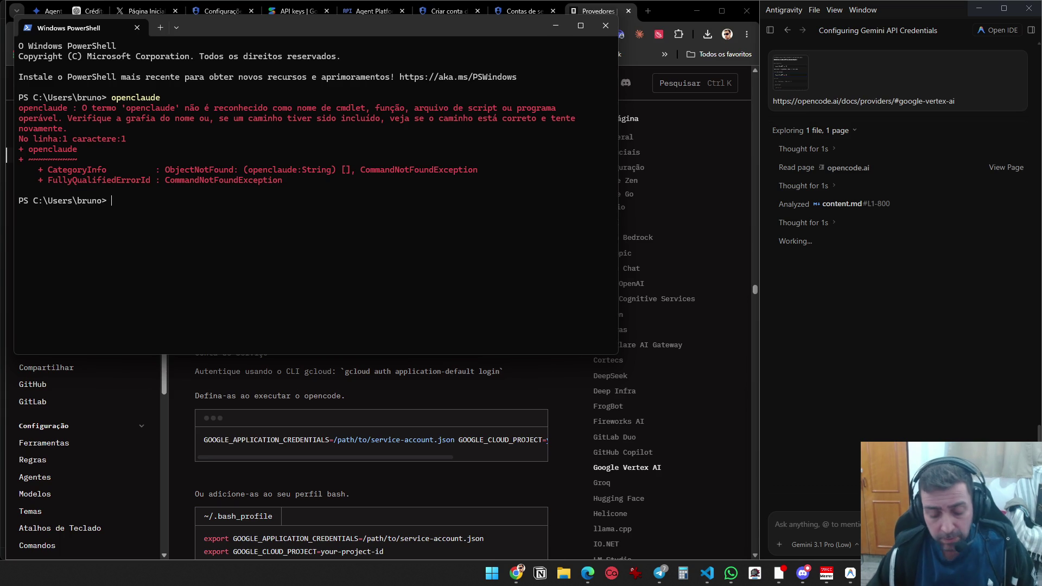
{"action": "type", "text": "hermes"}
{"action": "key", "text": "Return"}
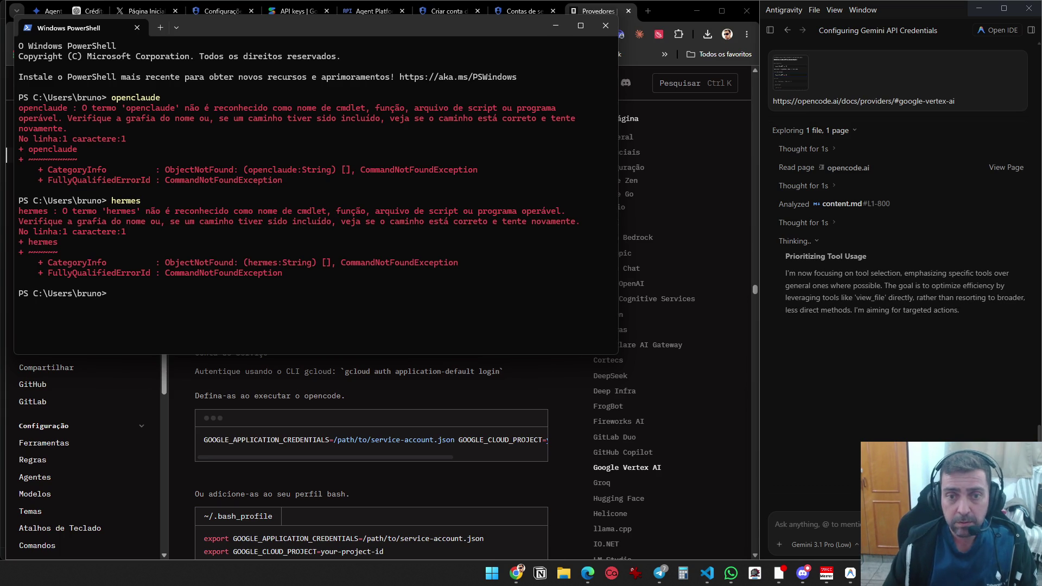
{"action": "left_click", "coordinate": [612, 31]}
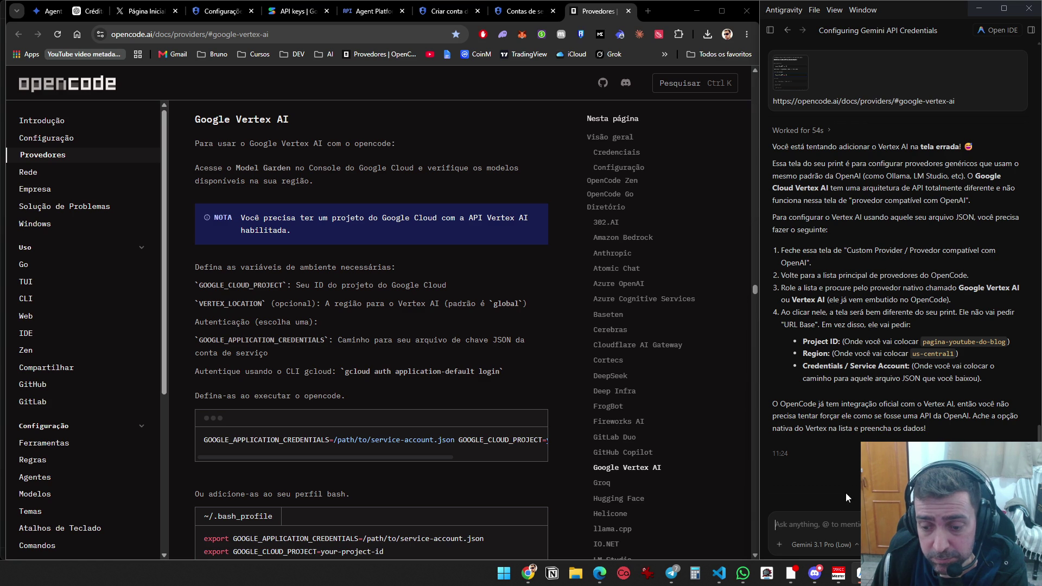
{"action": "left_click", "coordinate": [857, 573]}
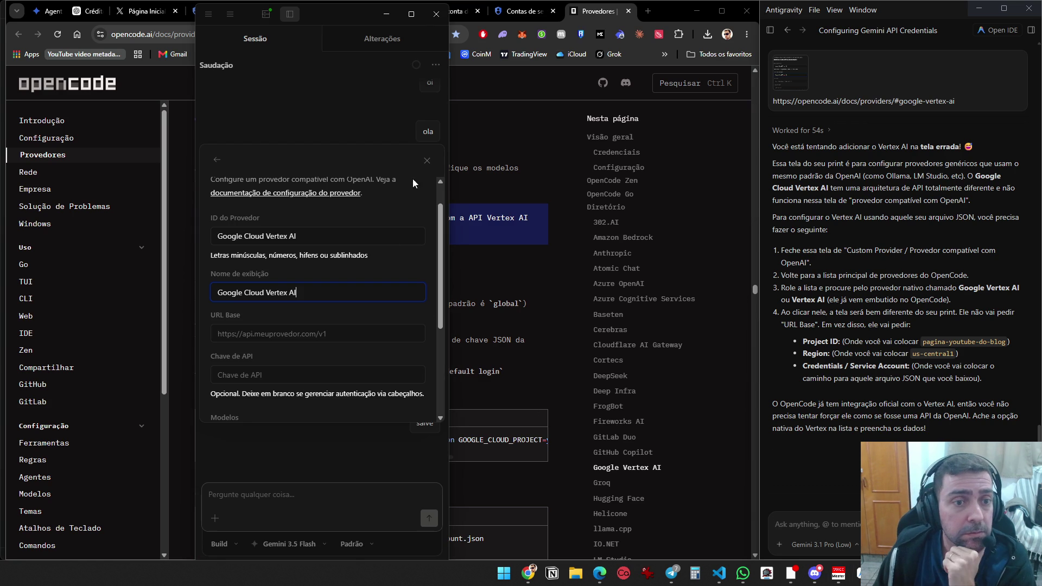
Close the custom provider form and pick Vertex in Connect provider by searching 'verte'
{"action": "left_click", "coordinate": [422, 164]}
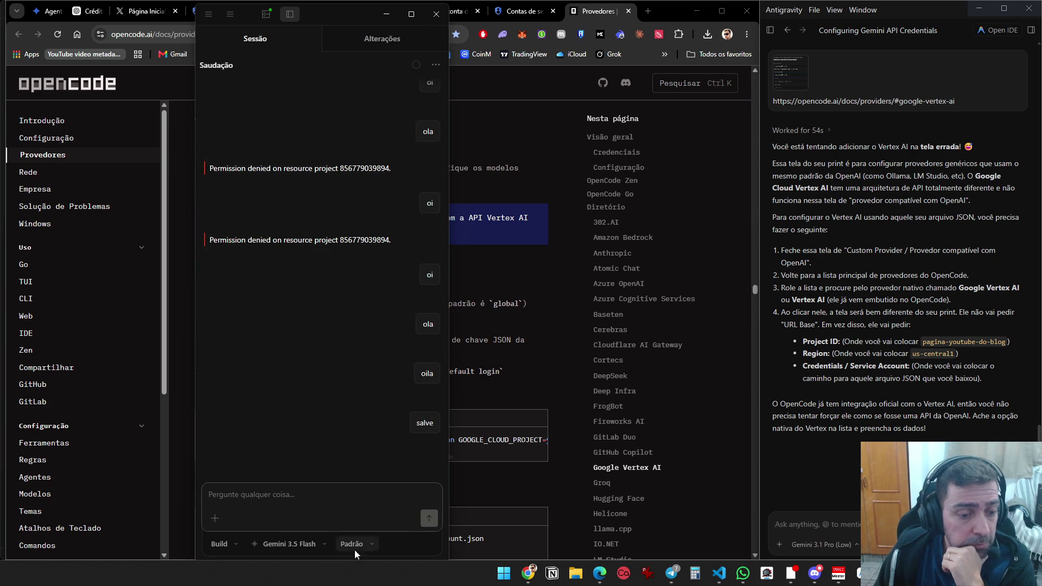
{"action": "left_click", "coordinate": [321, 545]}
{"action": "left_click", "coordinate": [369, 377]}
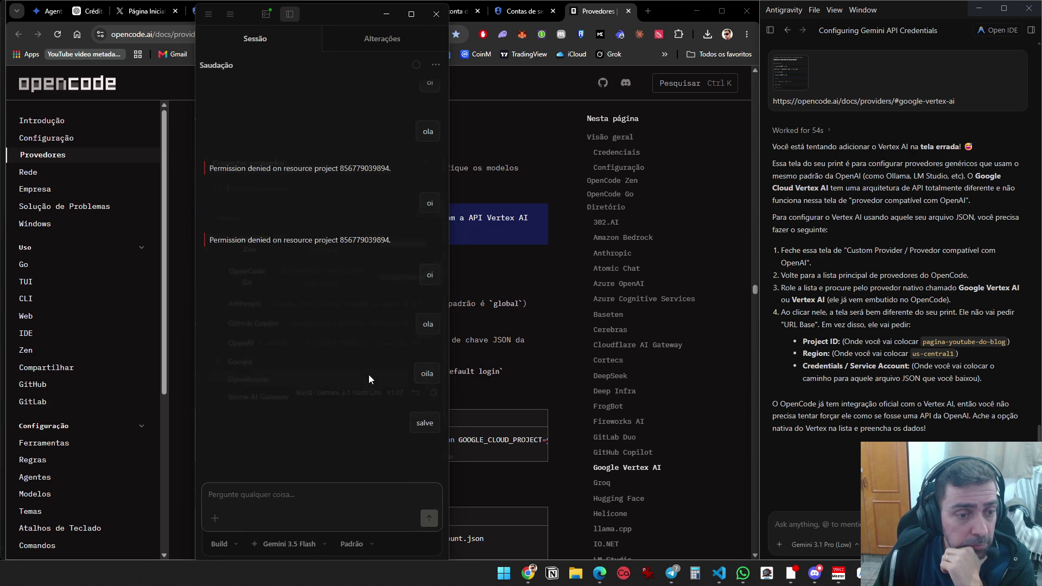
{"action": "type", "text": "verte"}
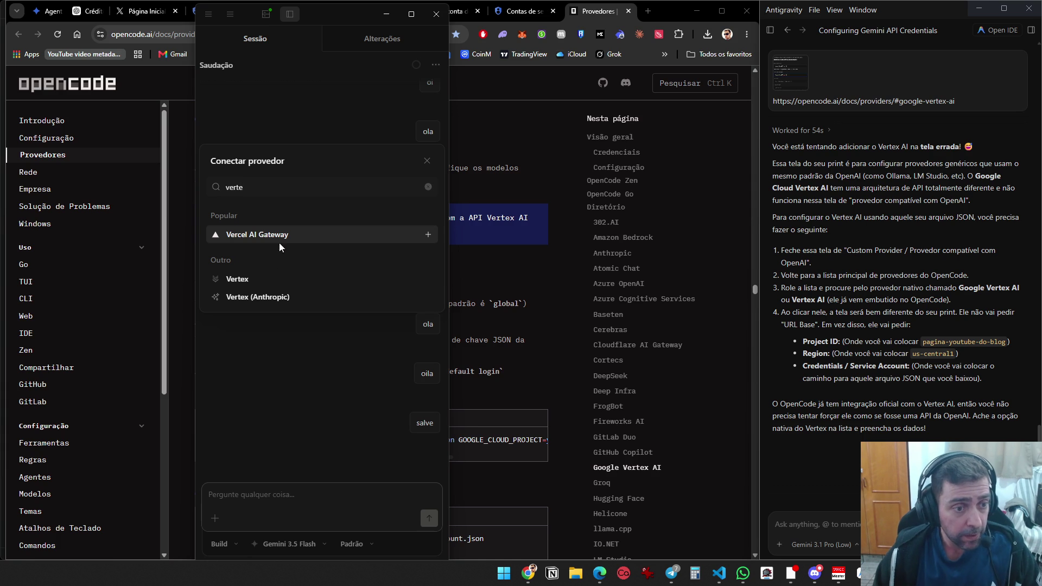
{"action": "left_click", "coordinate": [269, 278]}
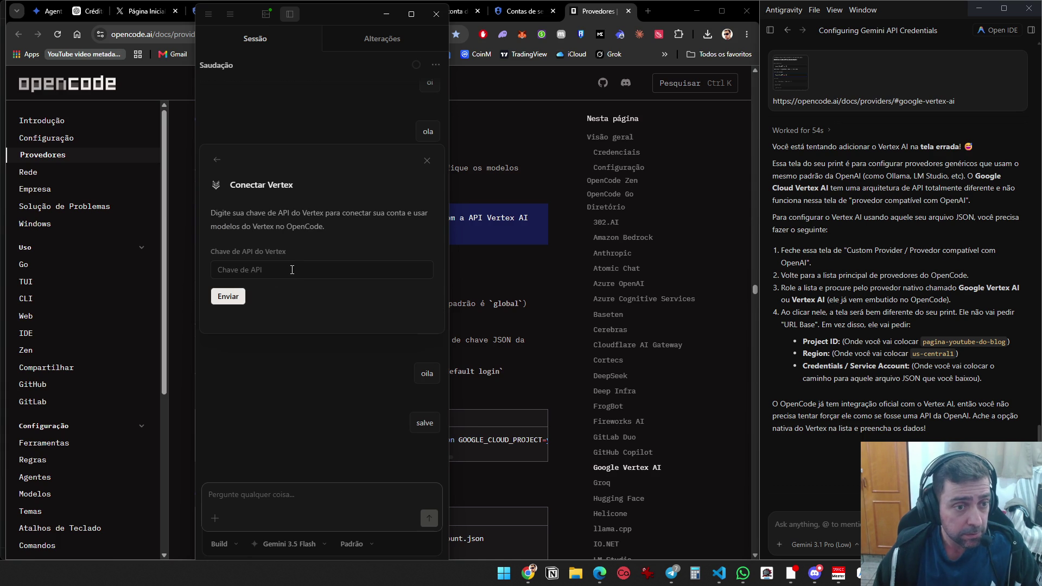